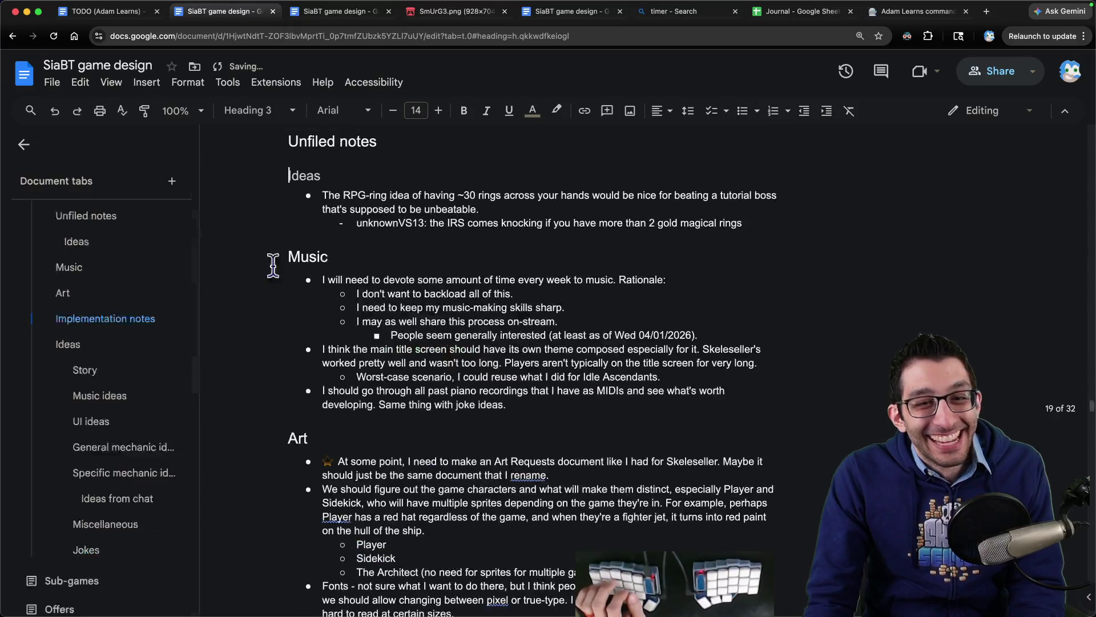
- Cut the RPG-ring idea with its sub-bullet and delete the empty Unfiled notes headings
triple_click(391, 204)
key("shift+Down")
key("ctrl+c")
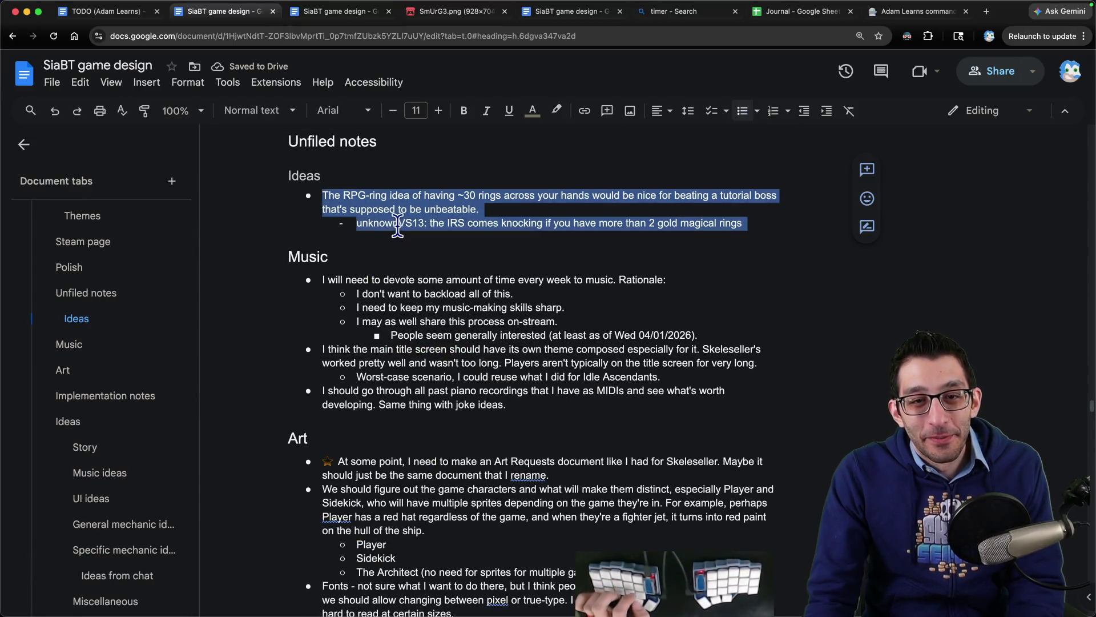
key("BackSpace")
key("shift+Up")
key("shift+Up")
key("BackSpace")
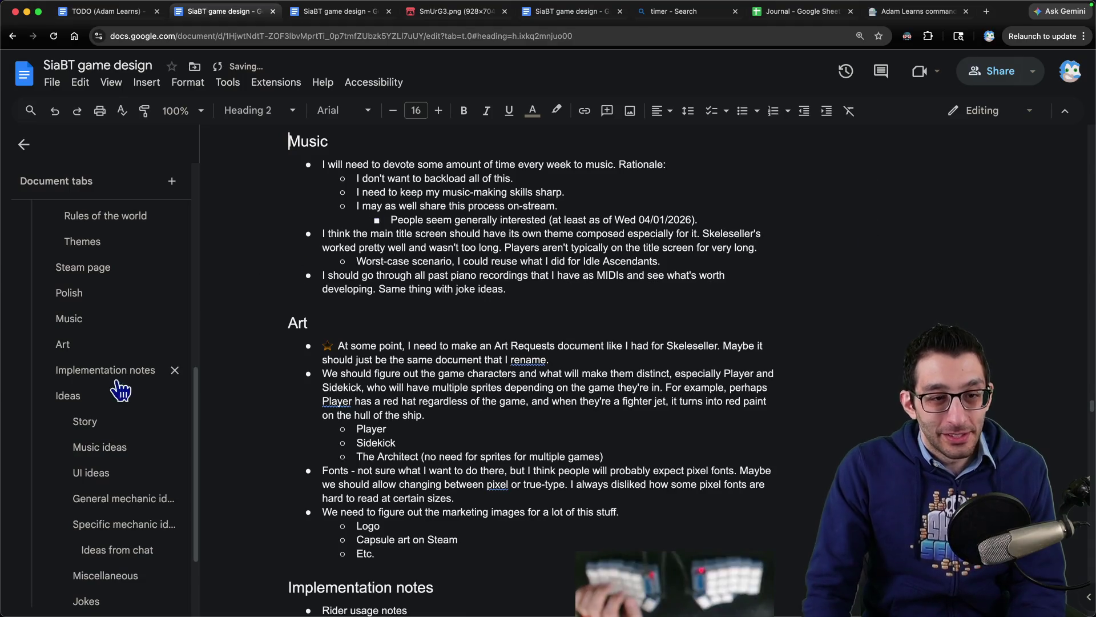
- Paste the RPG-ring idea as the first bullet under Specific mechanic ideas, then show the TODO document
scroll(102, 376, "down", 3)
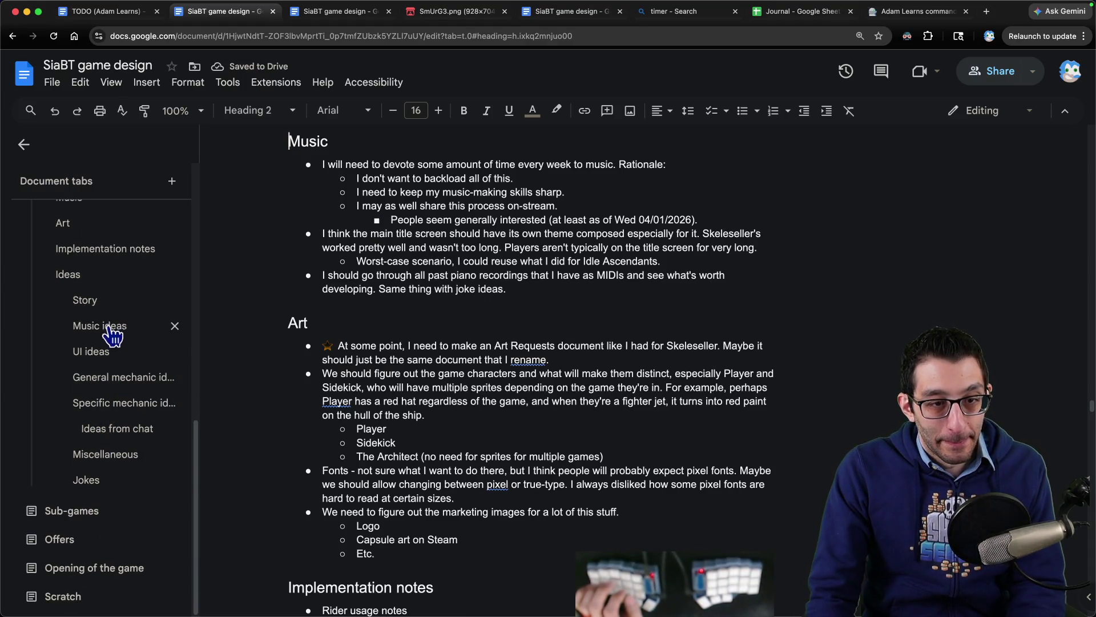
left_click(113, 403)
key("Down")
key("Return")
key("ctrl+v")
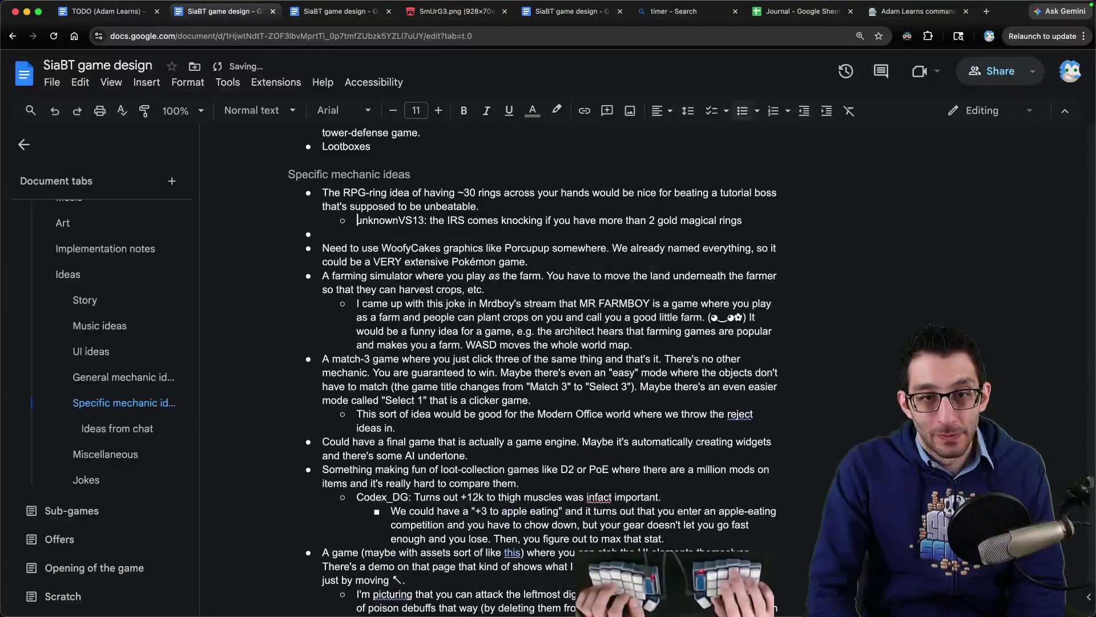
key("ctrl+shift+Tab")
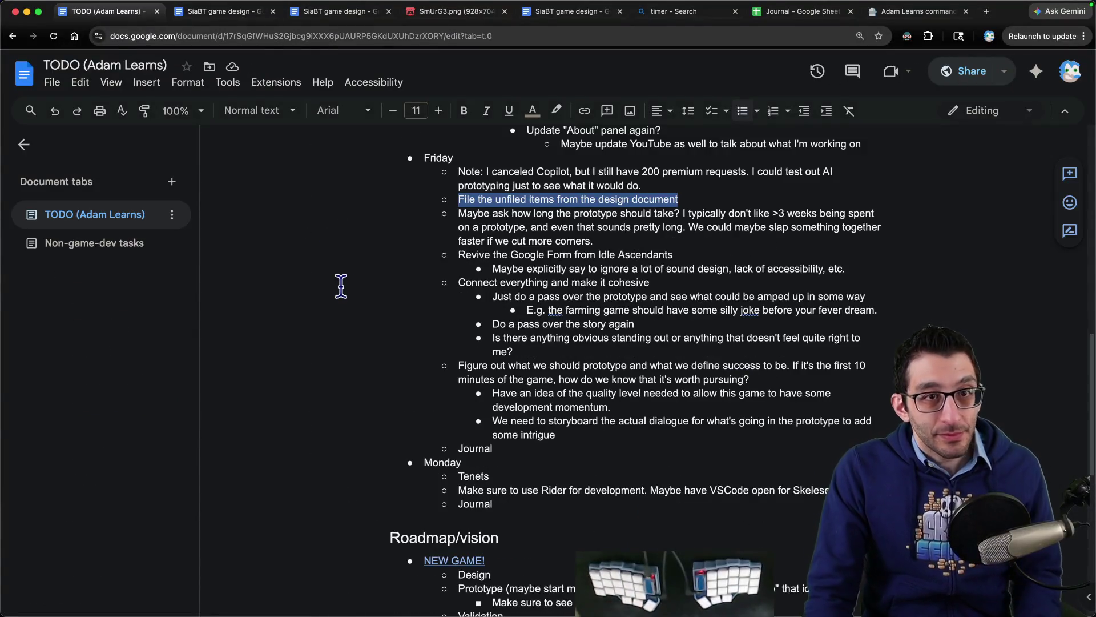
- Remove the 'File the unfiled items' and prototype-length bullets from Friday's list, then return to SiaBT
key("Delete")
key("Delete")
mouse_move(458, 199)
left_mouse_down()
mouse_move(685, 192)
mouse_move(857, 202)
mouse_move(524, 214)
mouse_move(682, 216)
left_mouse_up()
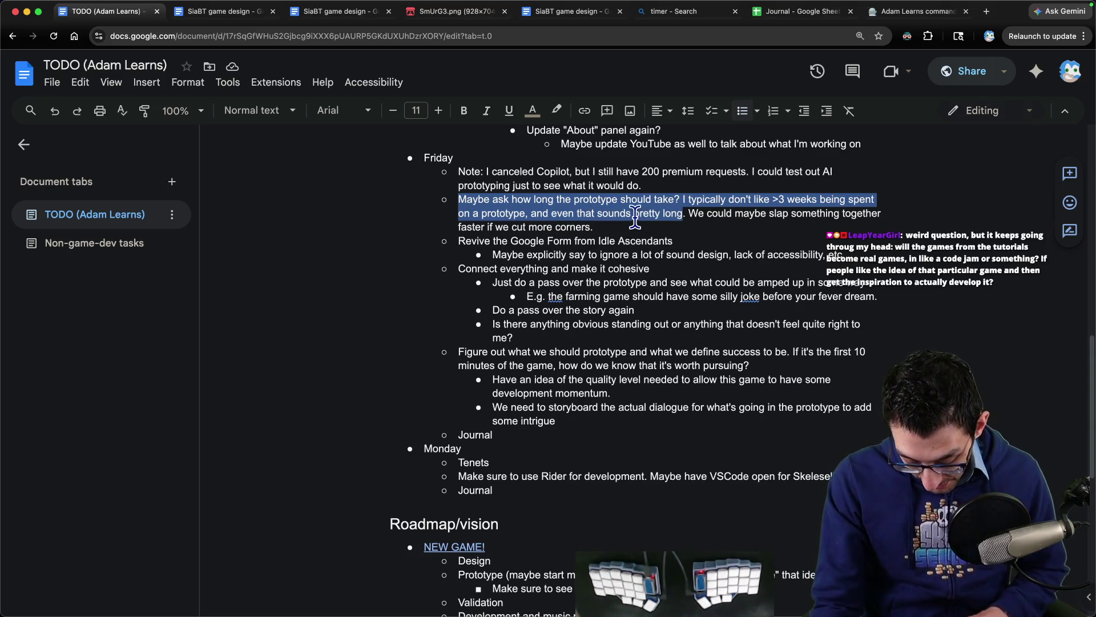
triple_click(563, 220)
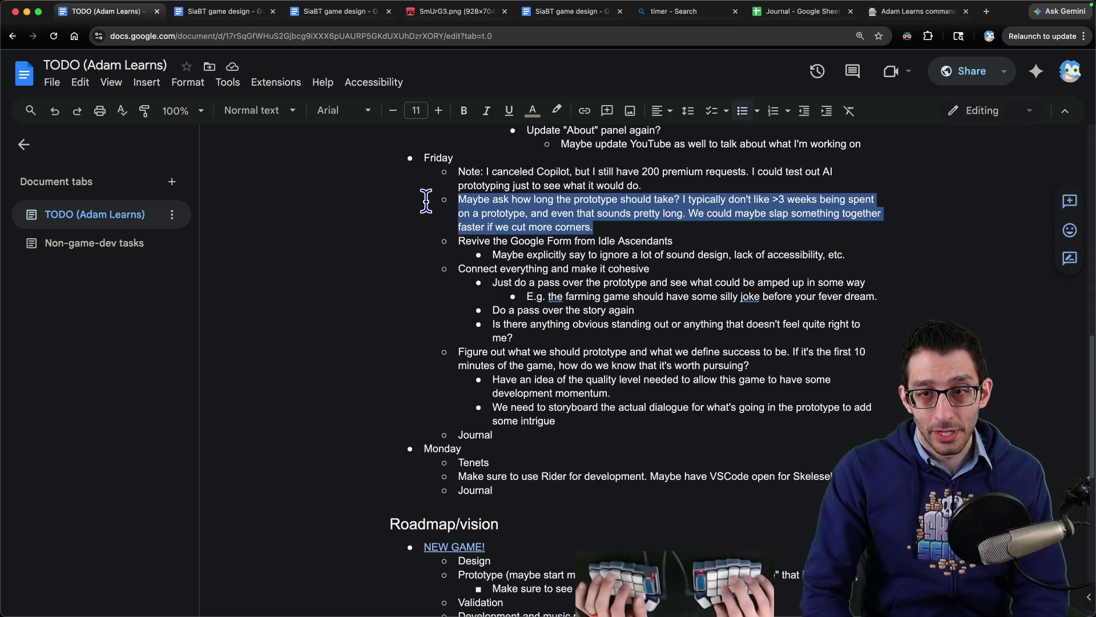
key("BackSpace")
key("ctrl+Tab")
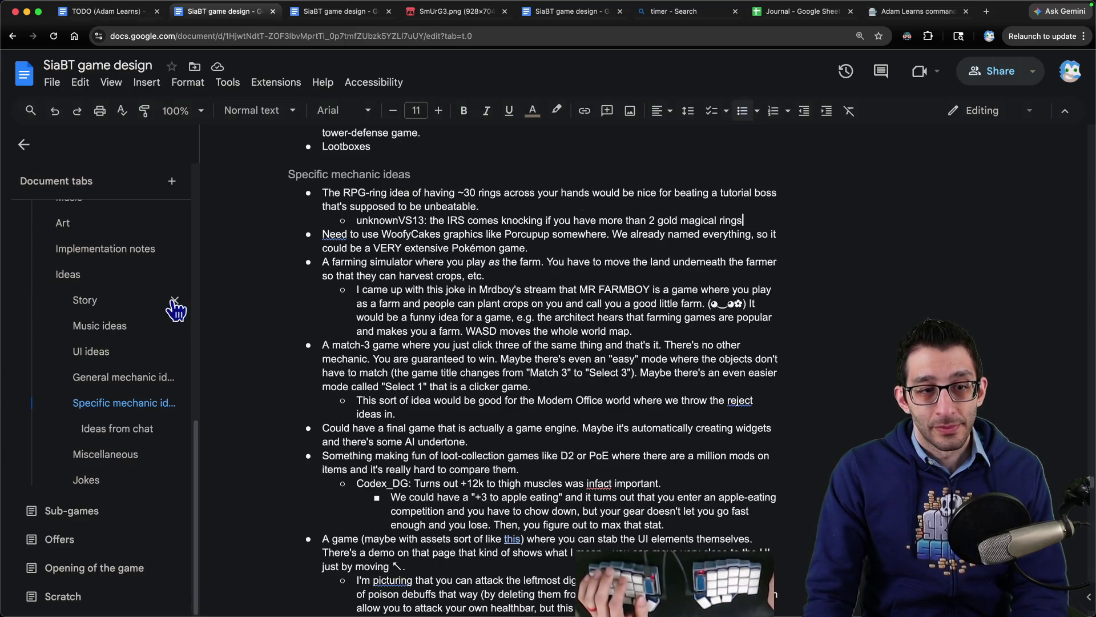
- Go to Checkpoint 1 and start a new line below its Goal paragraph
scroll(149, 291, "up", 5)
scroll(105, 412, "down", 5)
scroll(104, 400, "up", 5)
left_click(105, 350)
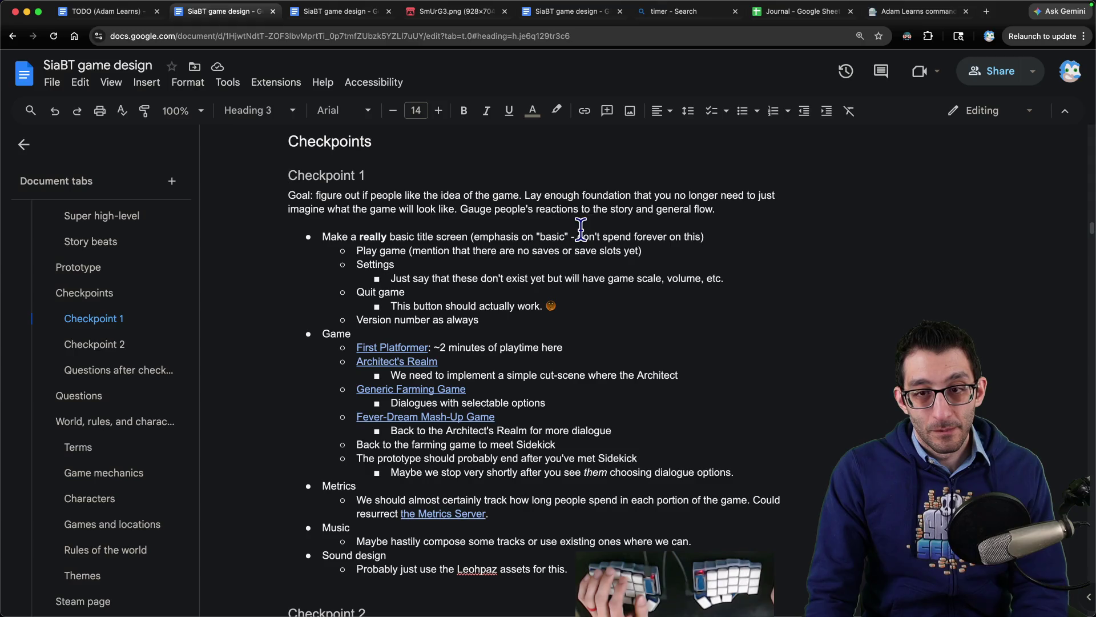
left_click(780, 205)
key("Return")
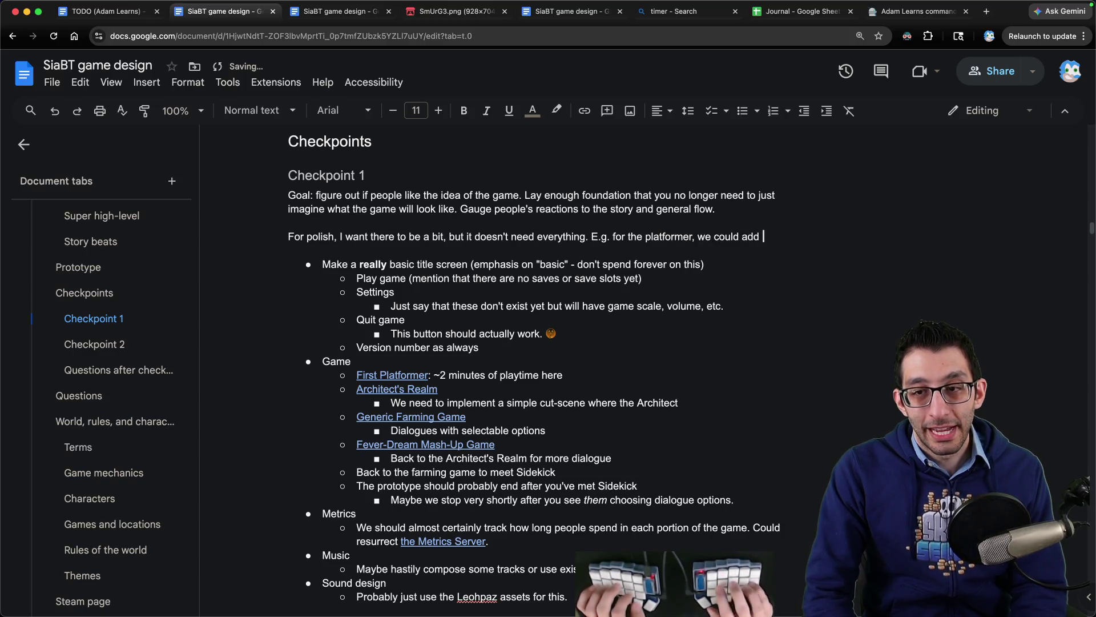
- Type the polish note, trim its platformer example, and bring up the survey screenshot in Shottr
type("one attack maybe")
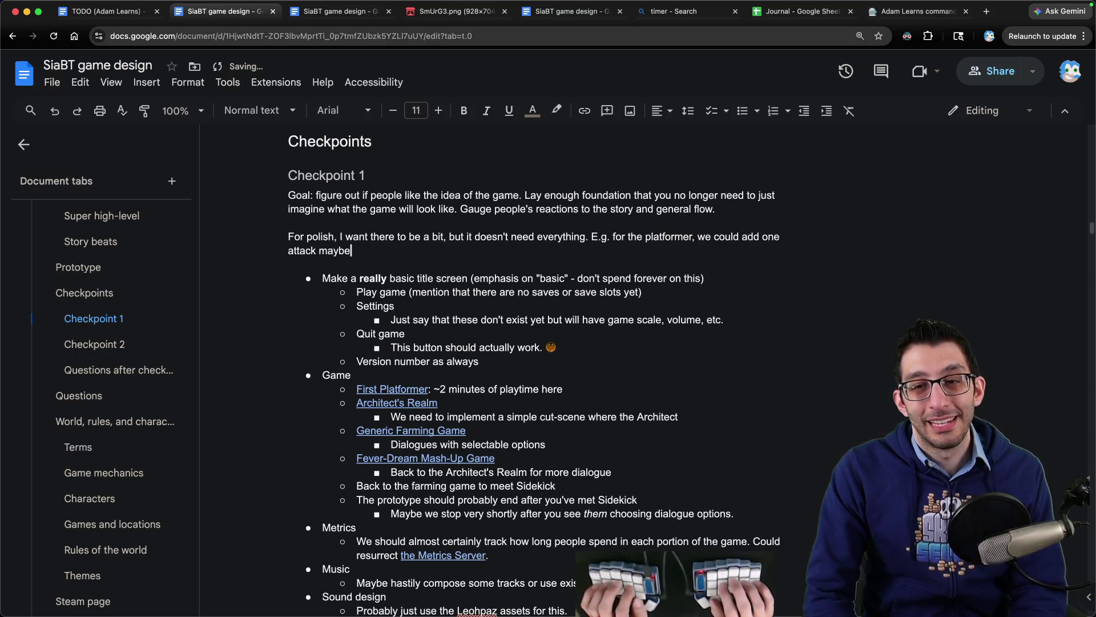
key("alt+shift+Left")
key("alt+shift+Left")
key("alt+shift+Left")
key("BackSpace")
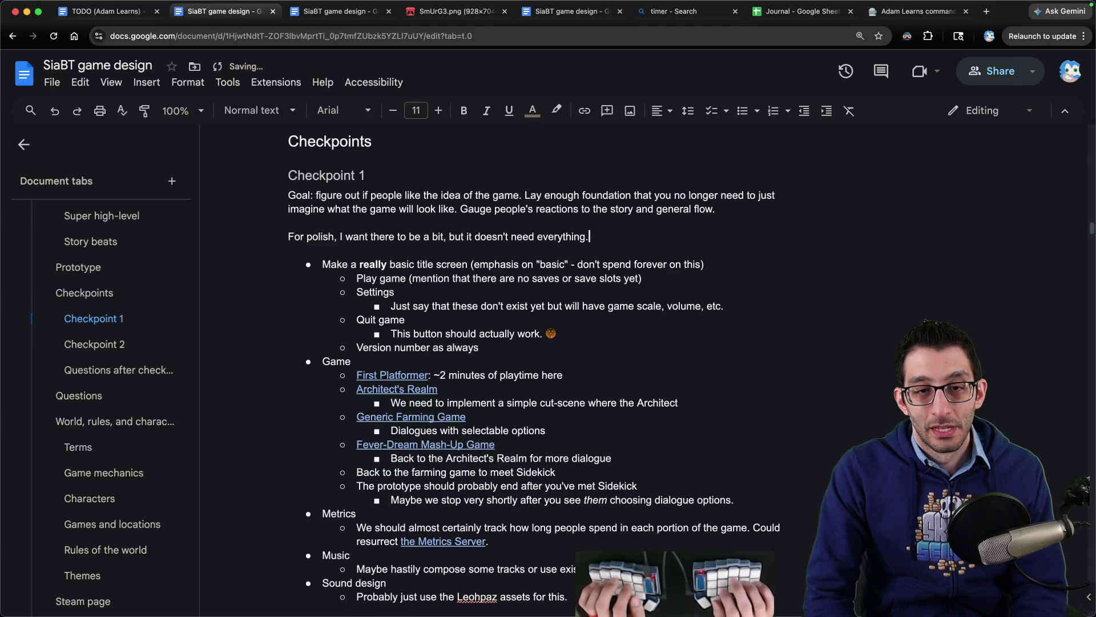
key("alt+shift+Left")
key("alt+shift+Left")
key("alt+shift+Left")
key("super+Tab")
mouse_move(211, 280)
left_mouse_down()
mouse_move(463, 317)
mouse_move(628, 317)
left_mouse_up()
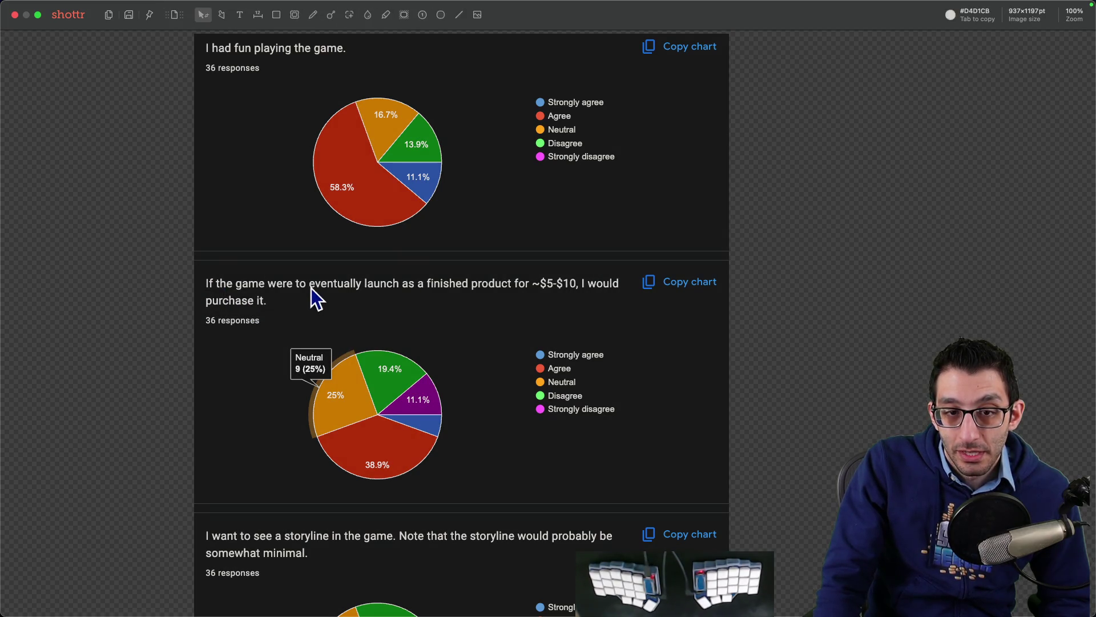
- Draw crop boxes over the purchase and storyline survey questions, clear them, and close the screenshot
left_click_drag(224, 263, 582, 294)
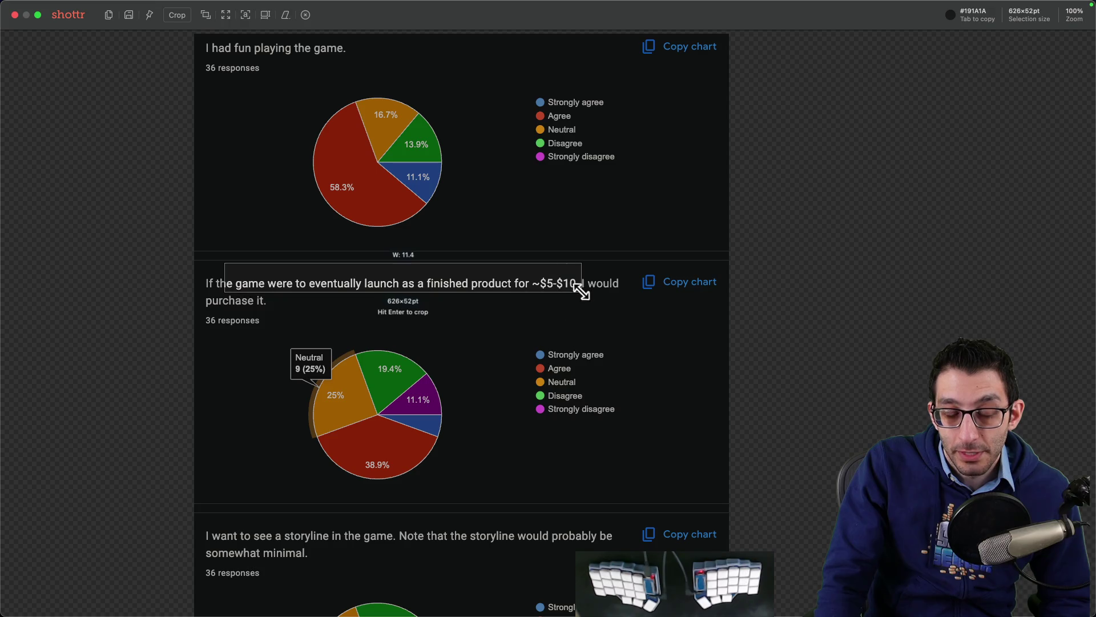
key("super+c")
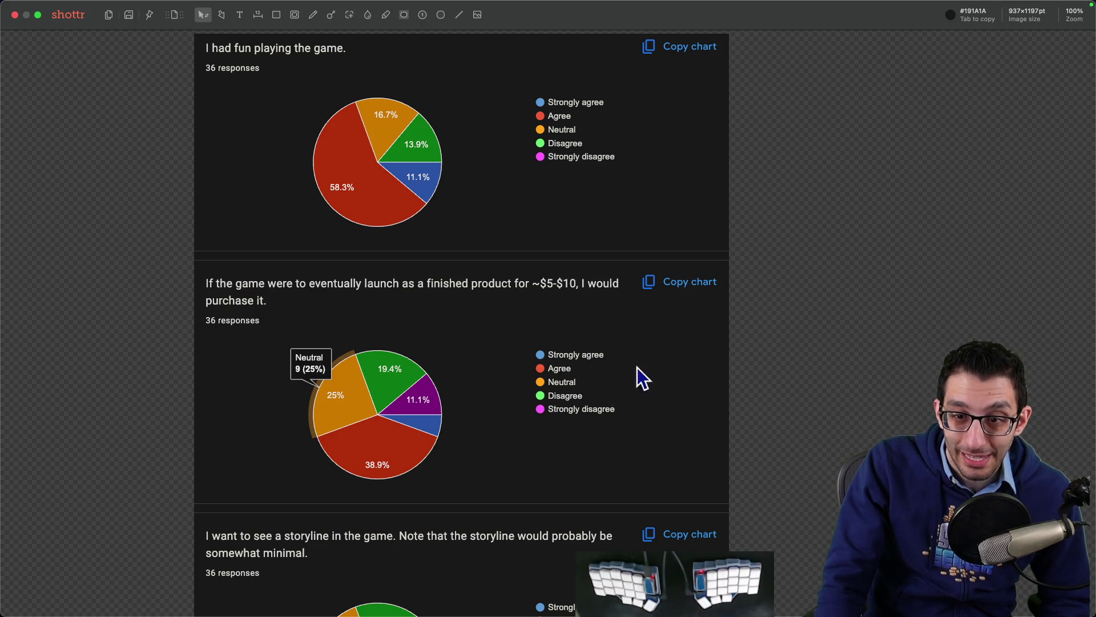
scroll(480, 402, "down", 3)
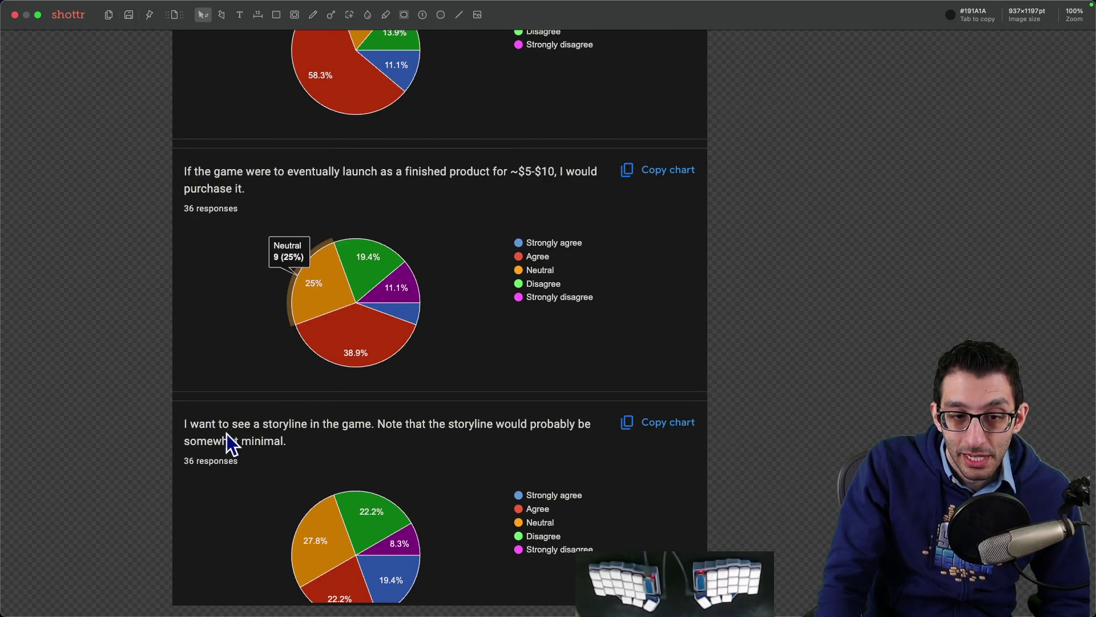
left_click_drag(174, 418, 595, 440)
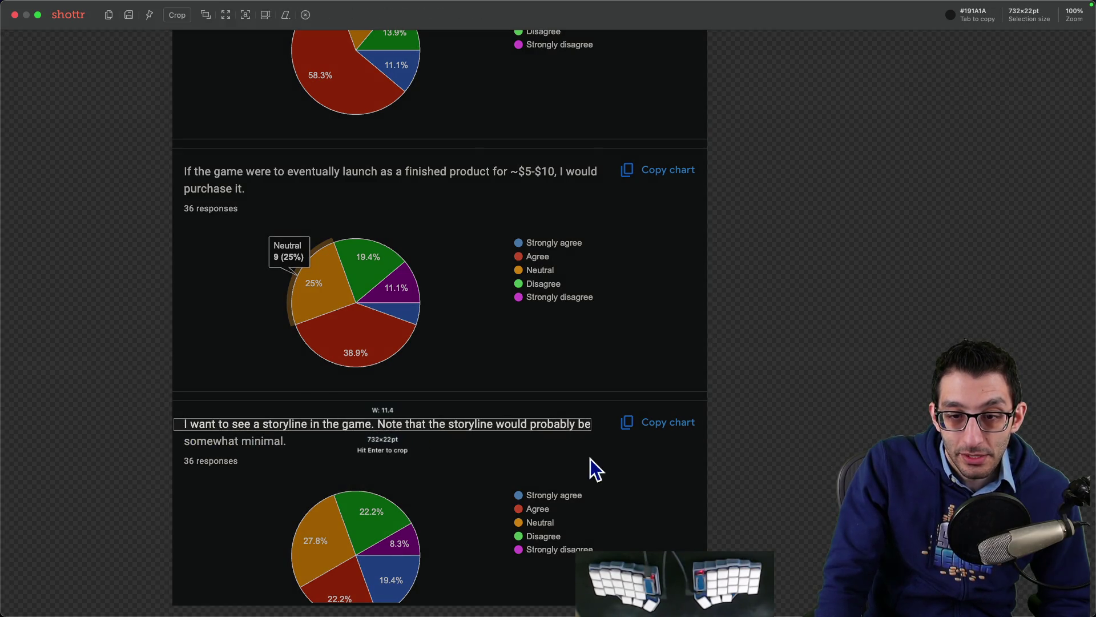
key("super+c")
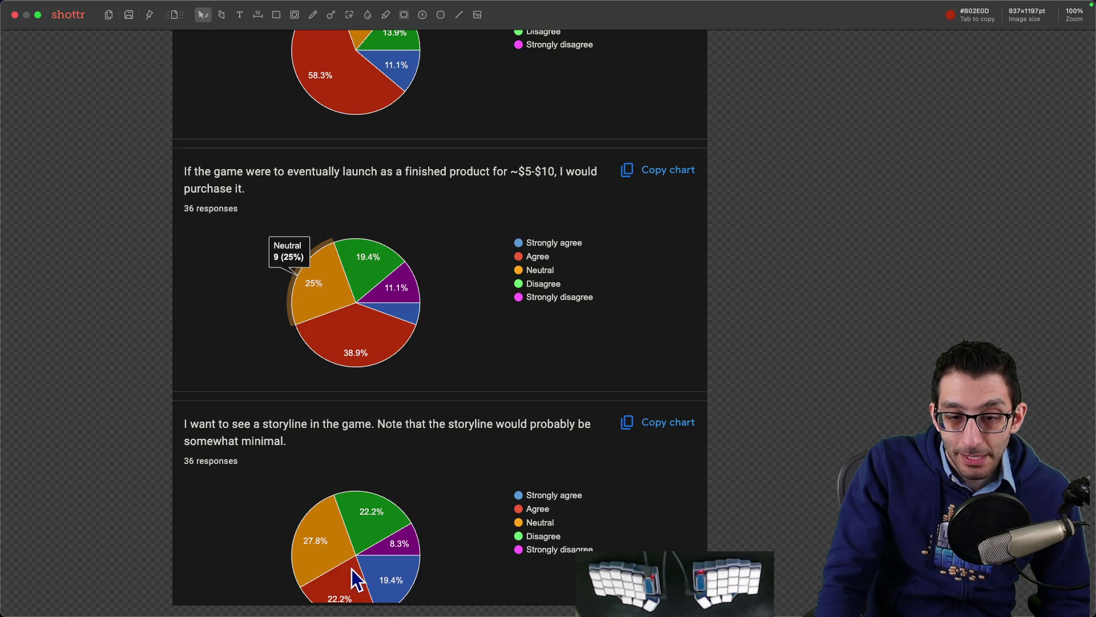
key("Escape")
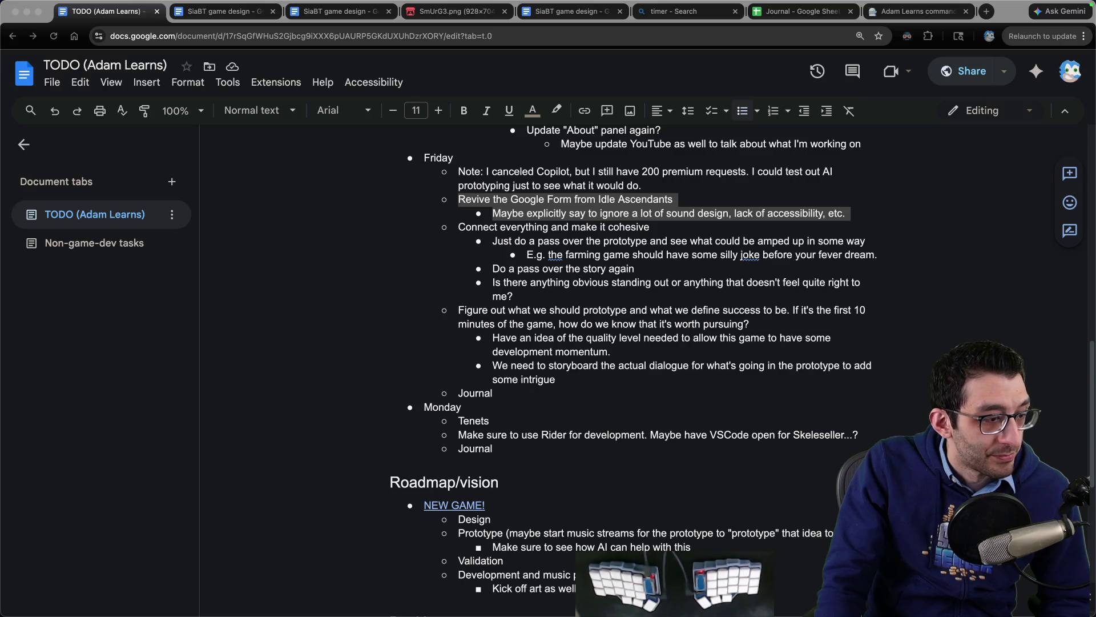
- Delete the 'Revive the Google Form' item and the 'Connect everything' block from the Friday list
left_click(659, 367)
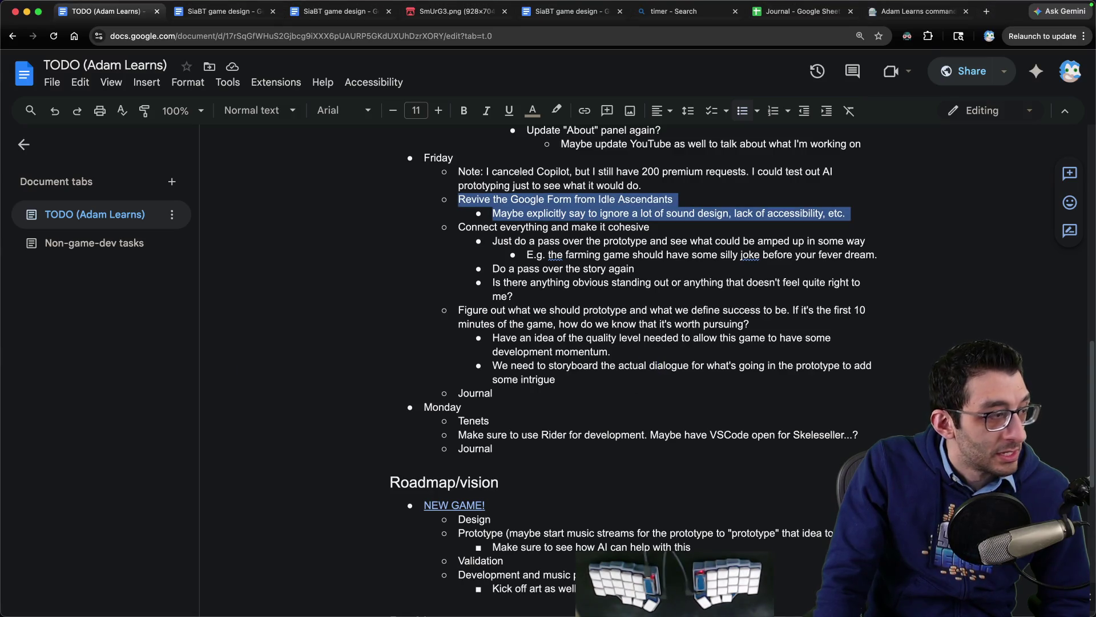
key("super+Tab")
key("super+Tab")
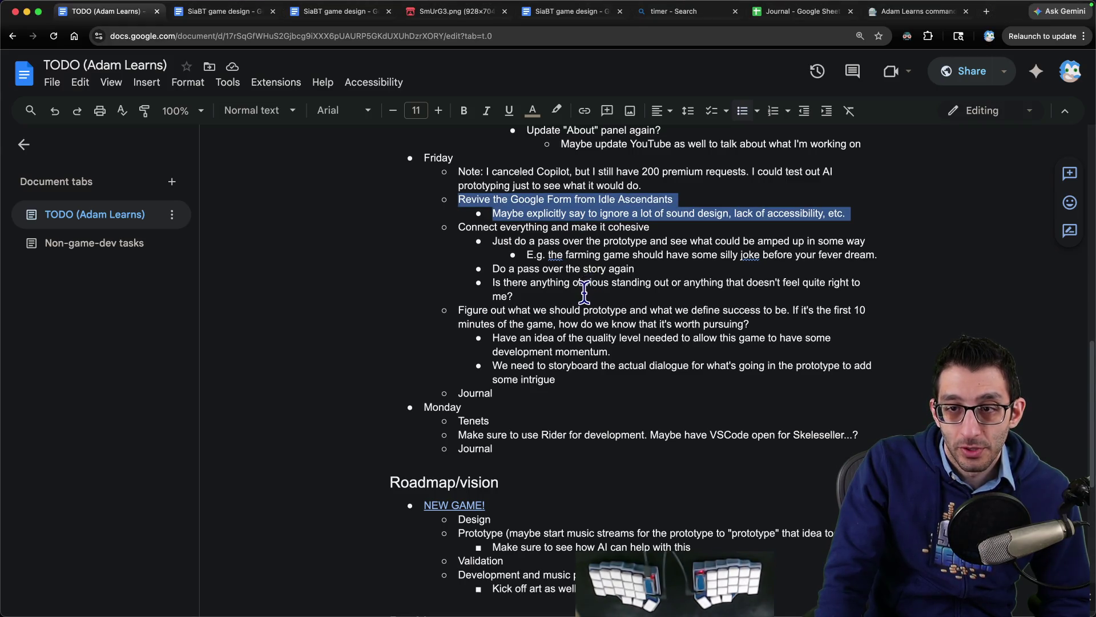
key("BackSpace")
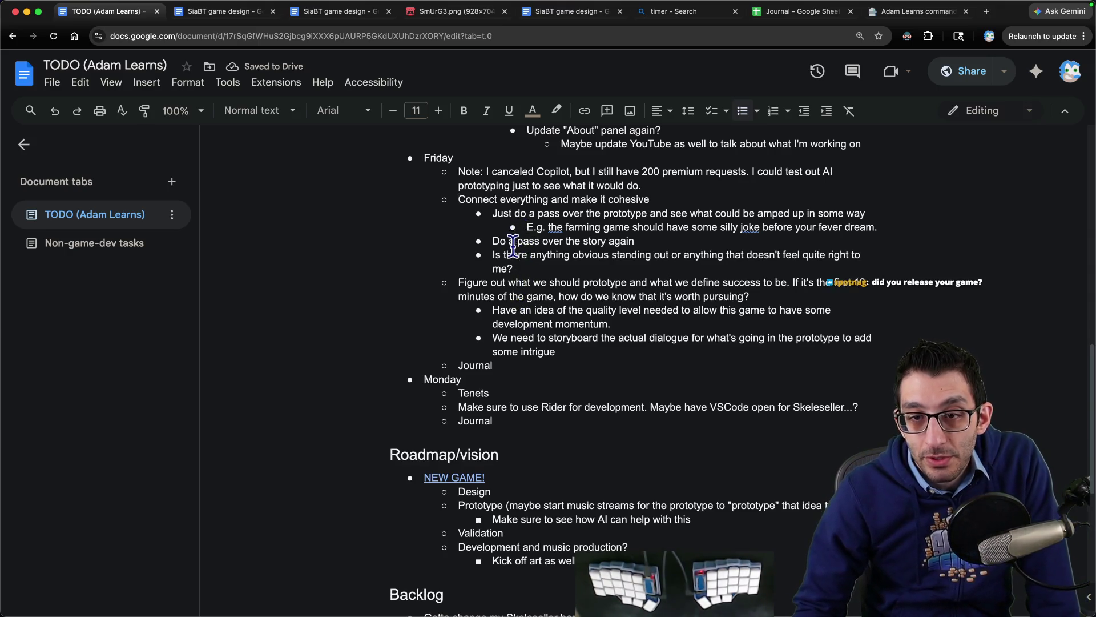
left_click(529, 267)
mouse_move(530, 267)
left_mouse_down()
mouse_move(456, 194)
mouse_move(851, 201)
mouse_move(591, 213)
mouse_move(753, 218)
left_mouse_up()
key("BackSpace")
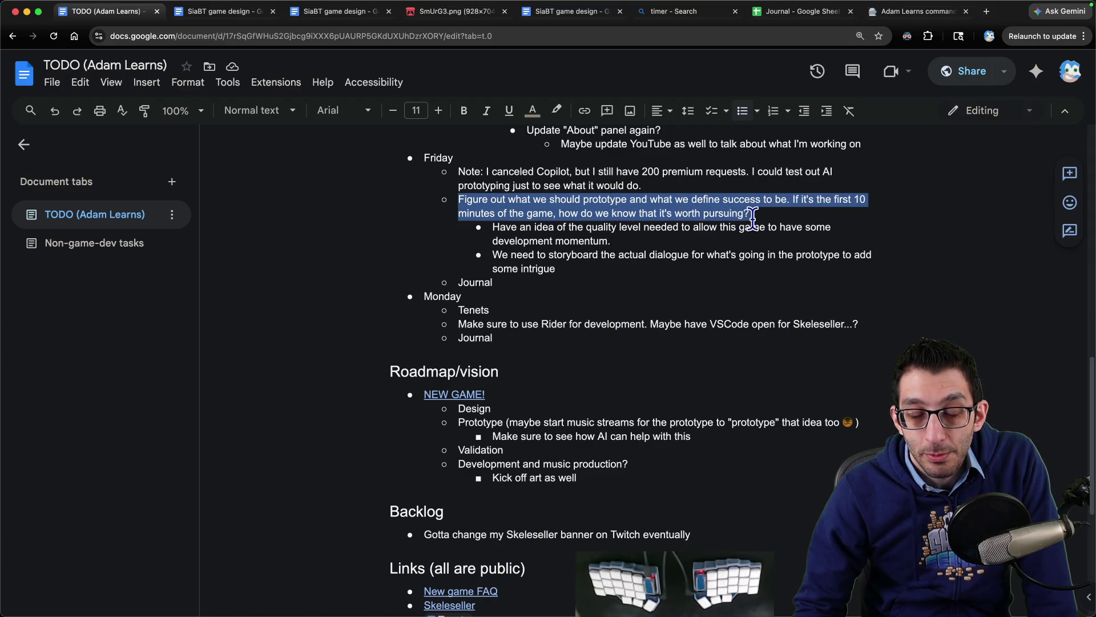
- Select the quality-level and storyboard-dialogue bullets to review them
left_click_drag(477, 231, 647, 242)
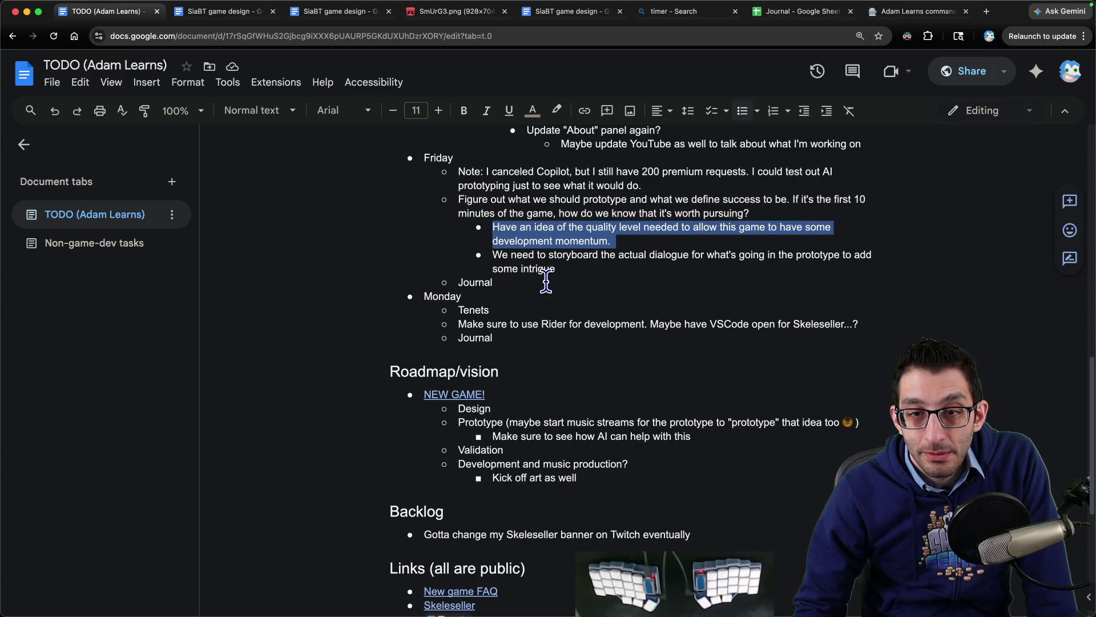
left_click_drag(575, 268, 438, 263)
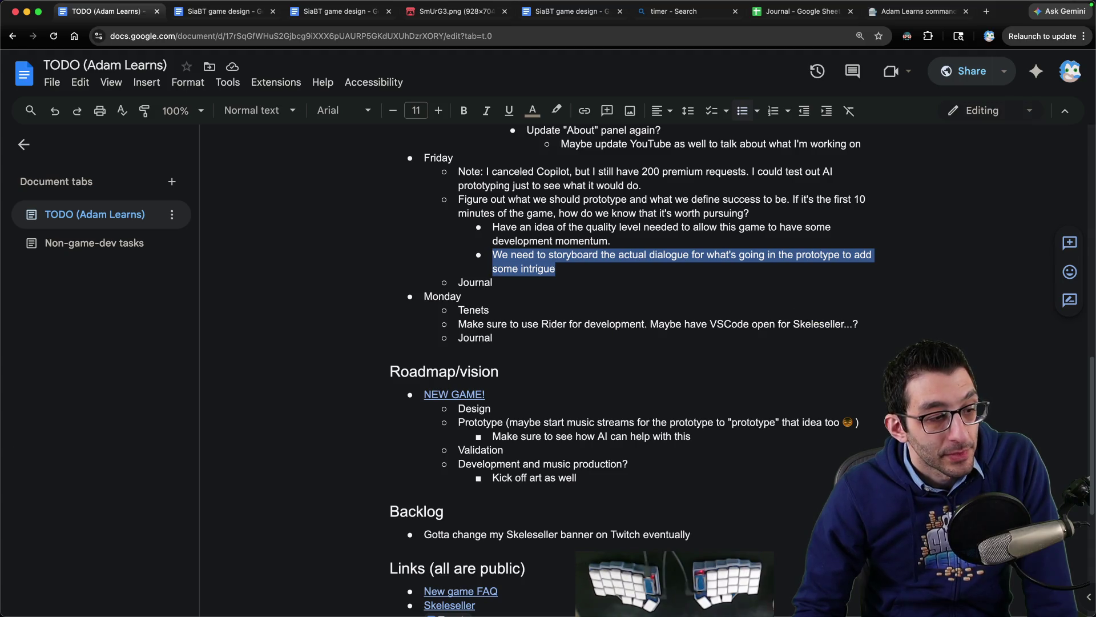
key("super+Tab")
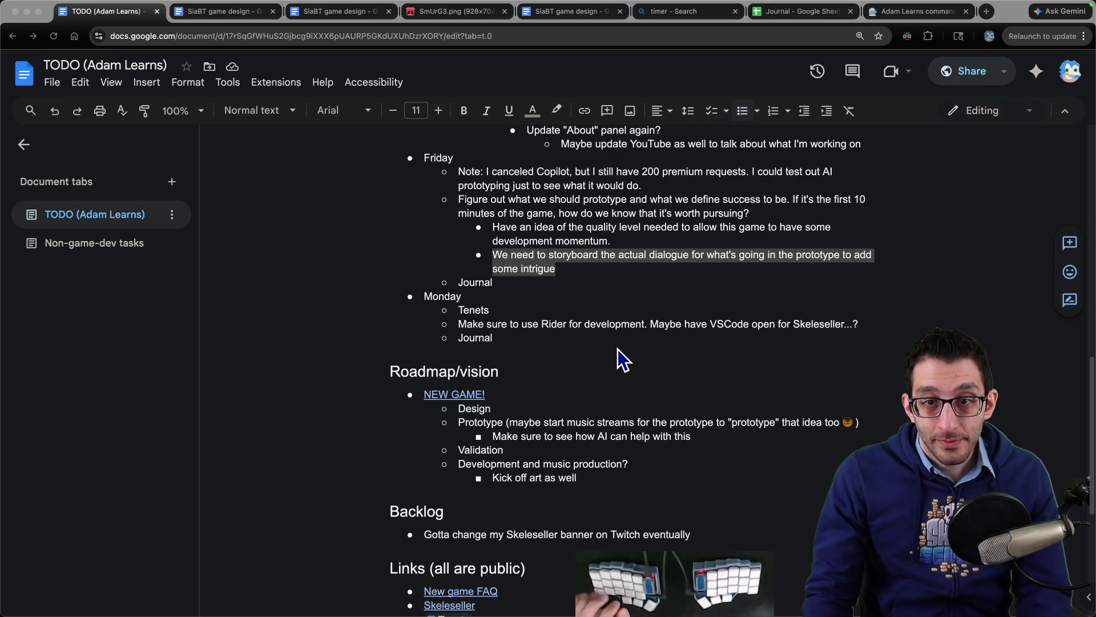
- Add a Friday bullet reading 'Could still do a pass over the dialogue' above the Figure out item
left_click(578, 266)
triple_click(578, 266)
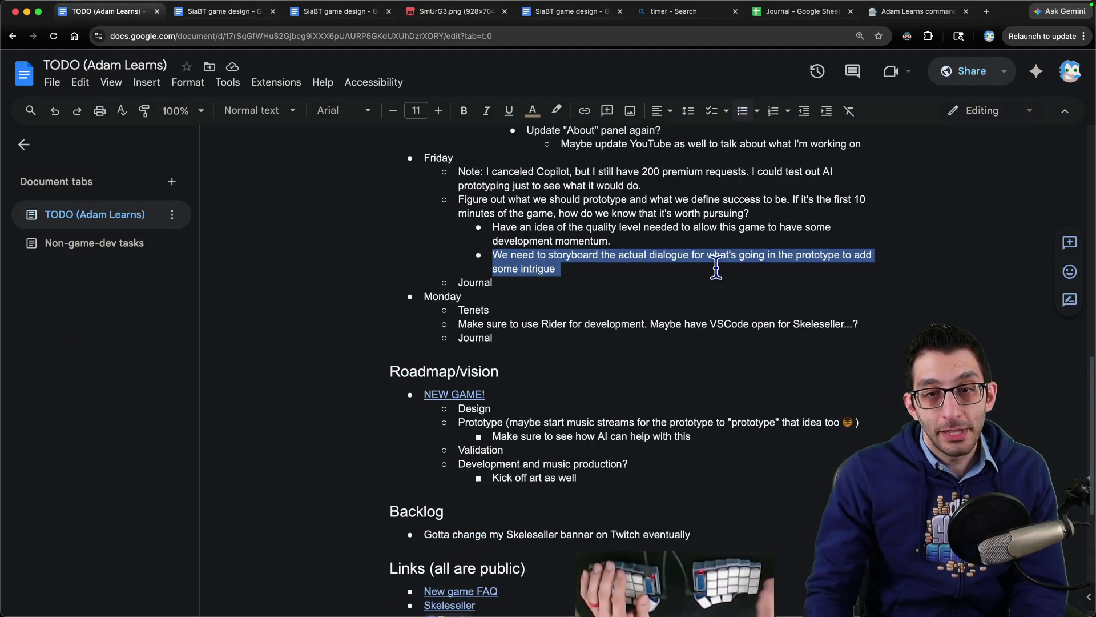
left_click(458, 200)
key("Return")
left_click(459, 199)
type("Could st")
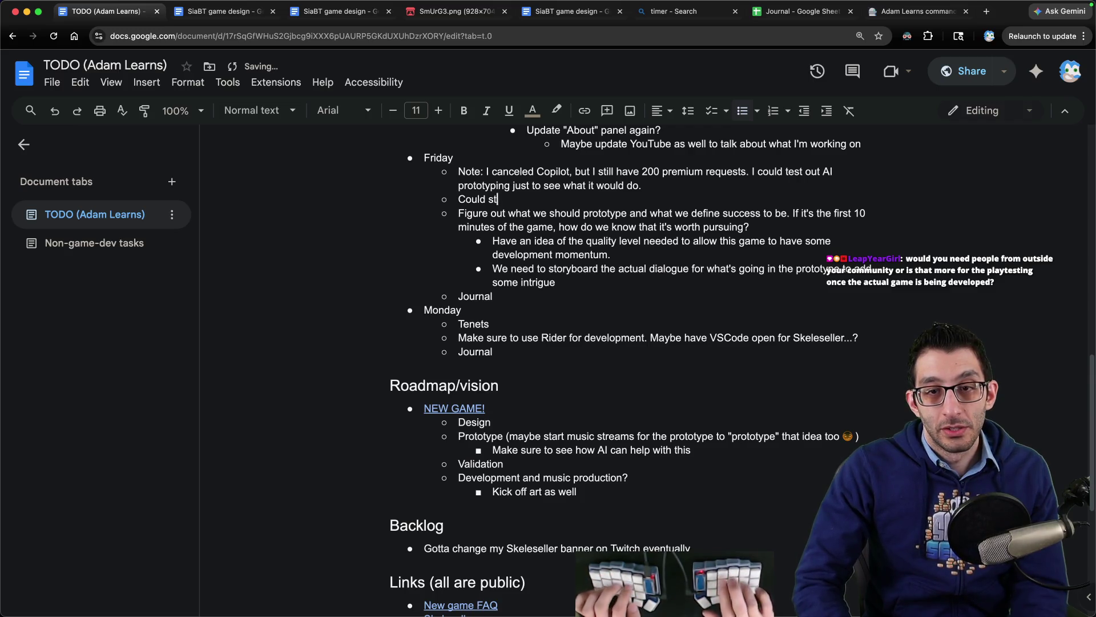
type("ill do a pass over the dialogue")
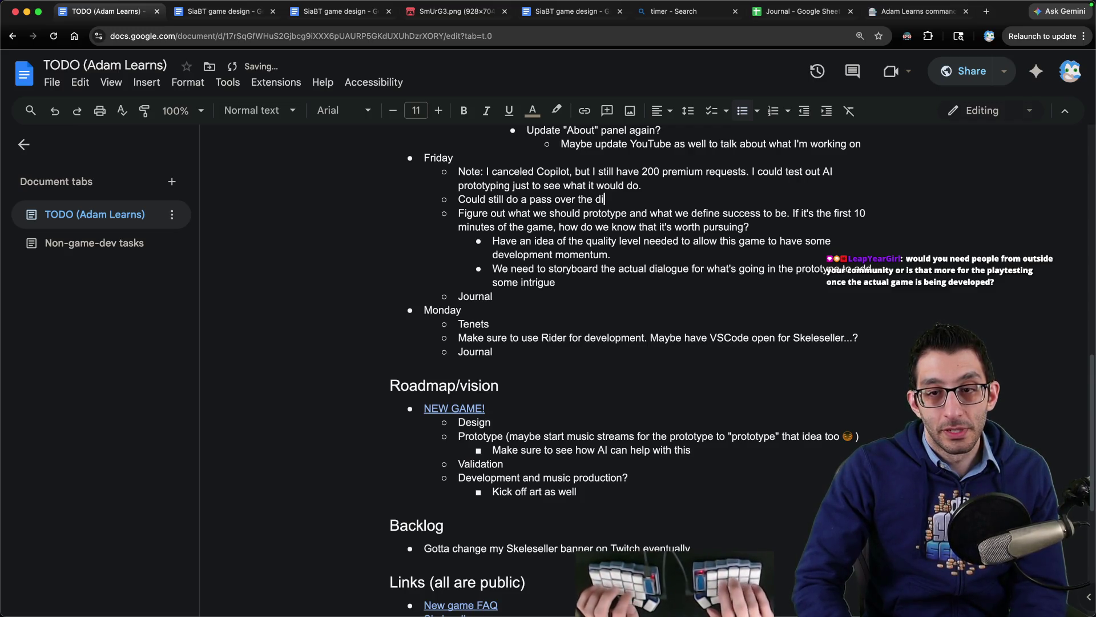
- Delete the outdated prototype-planning bullets and start a code-editor note reading 'joke: 55% quality'
key("Down")
key("Home")
key("shift+Down")
key("shift+Down")
key("shift+Down")
key("shift+Down")
key("shift+Down")
key("BackSpace")
key("BackSpace")
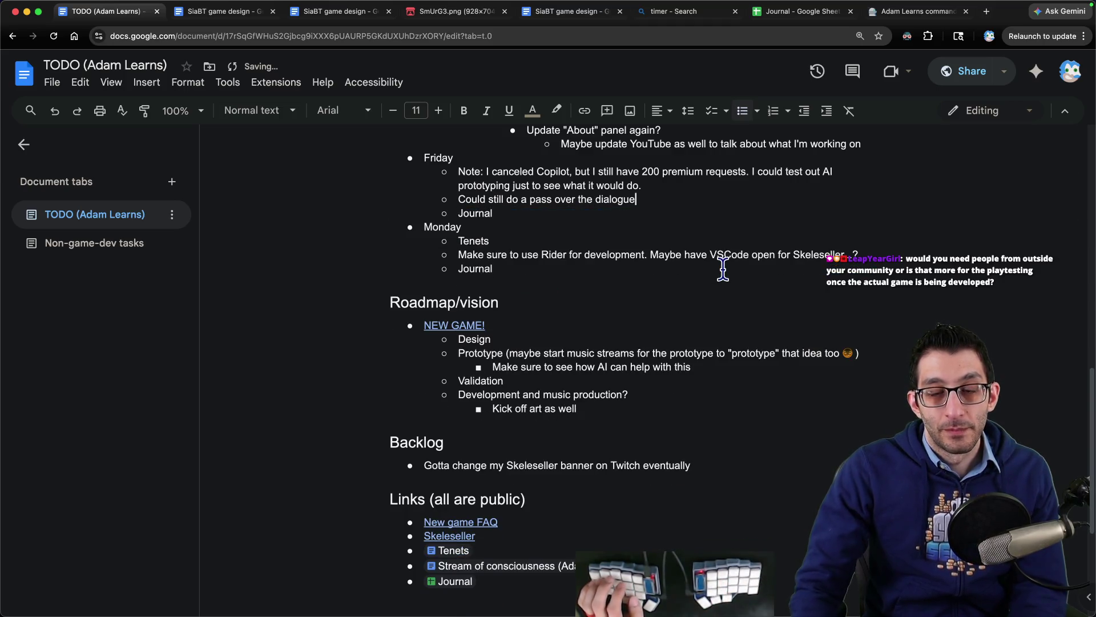
key("ctrl+Tab")
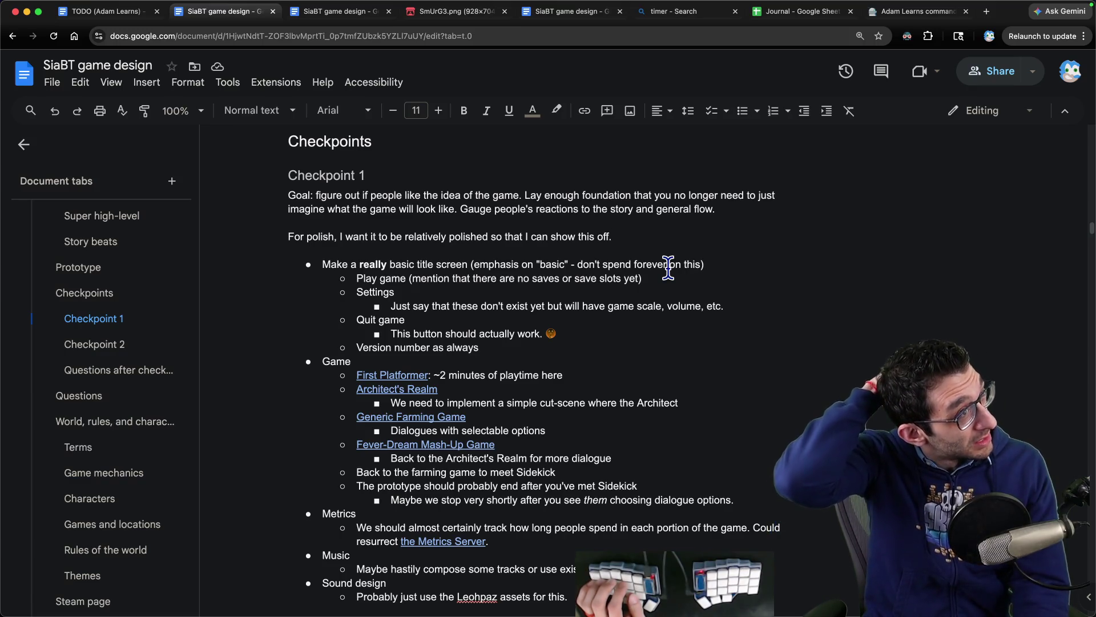
key("super+Tab")
type("joke: 55% quality")
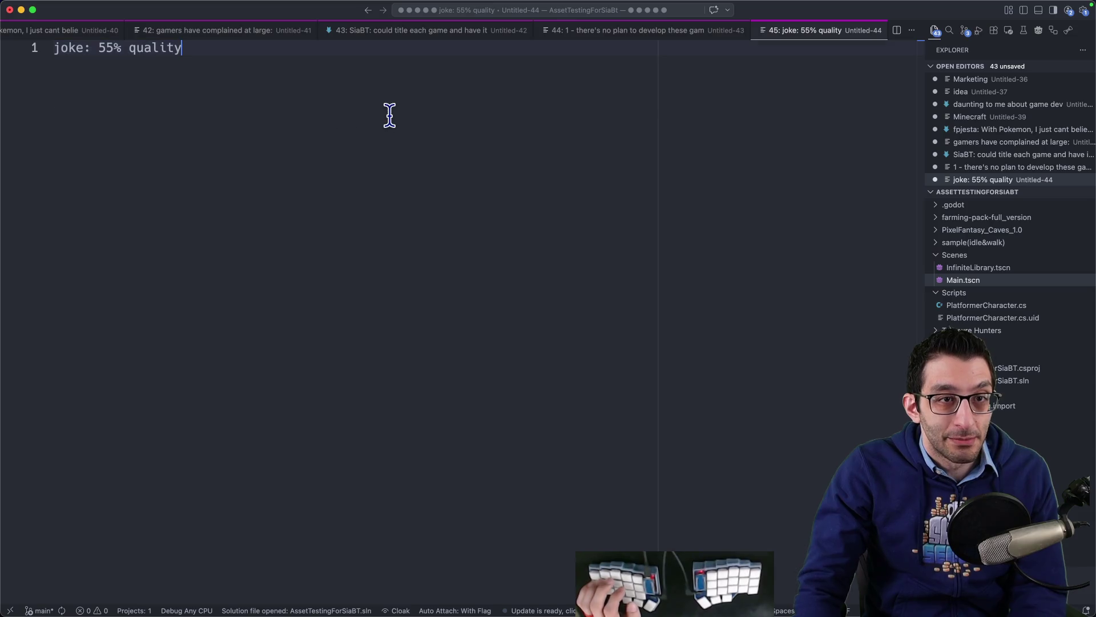
- Add nested lines '100' and '55 of them laugh' beneath the joke line
key("Return")
key("Return")
key("Tab")
type("100")
key("Return")
key("Return")
key("Tab")
type("55 of them laugh")
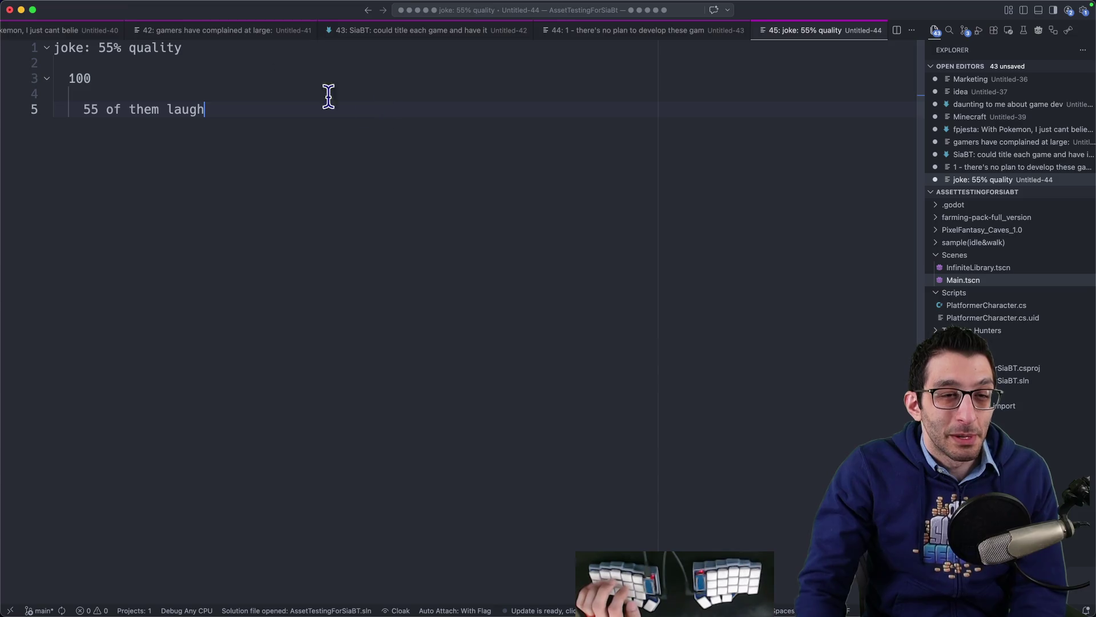
- Select the '55', '100' and 'of them laugh' text in the note, then return to Chrome
left_click(17, 105)
double_click(88, 108)
left_click_drag(86, 109, 202, 112)
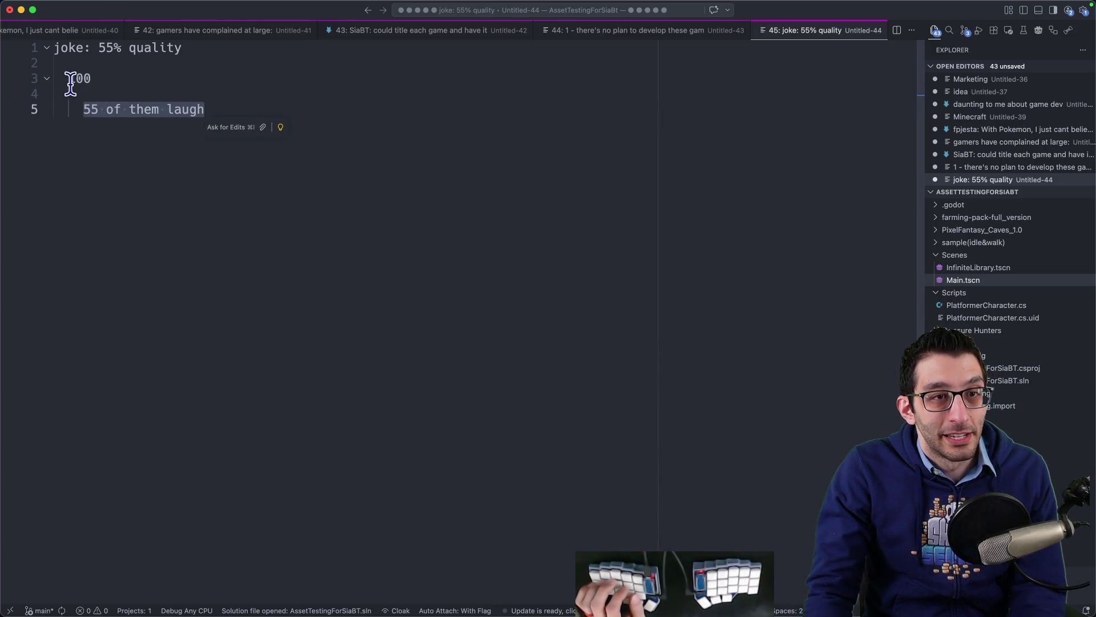
left_click_drag(69, 83, 103, 84)
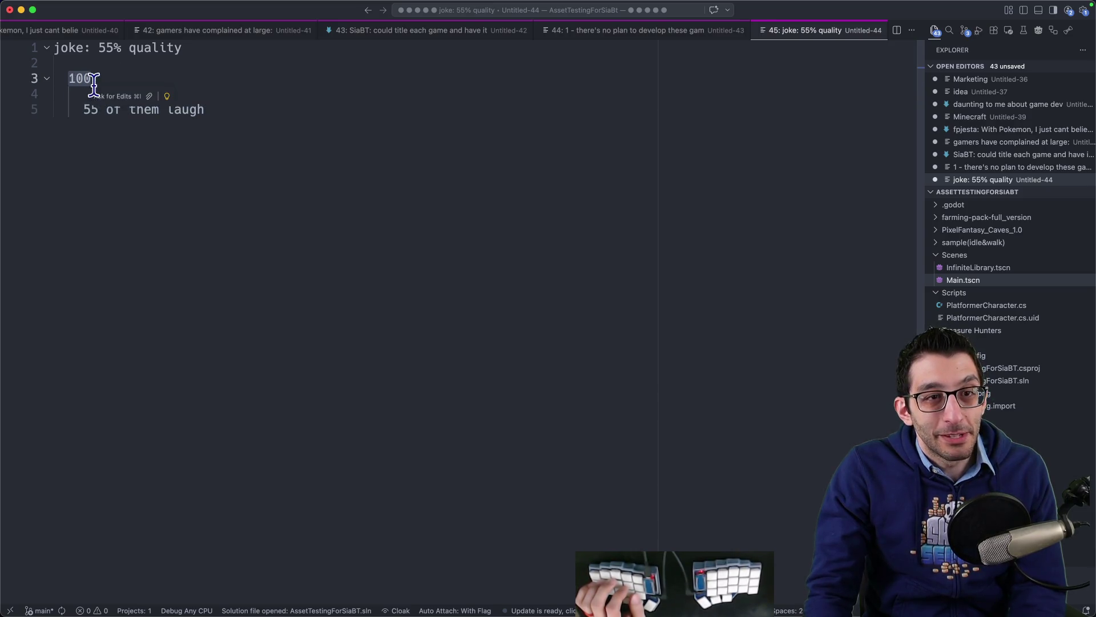
left_click(303, 108)
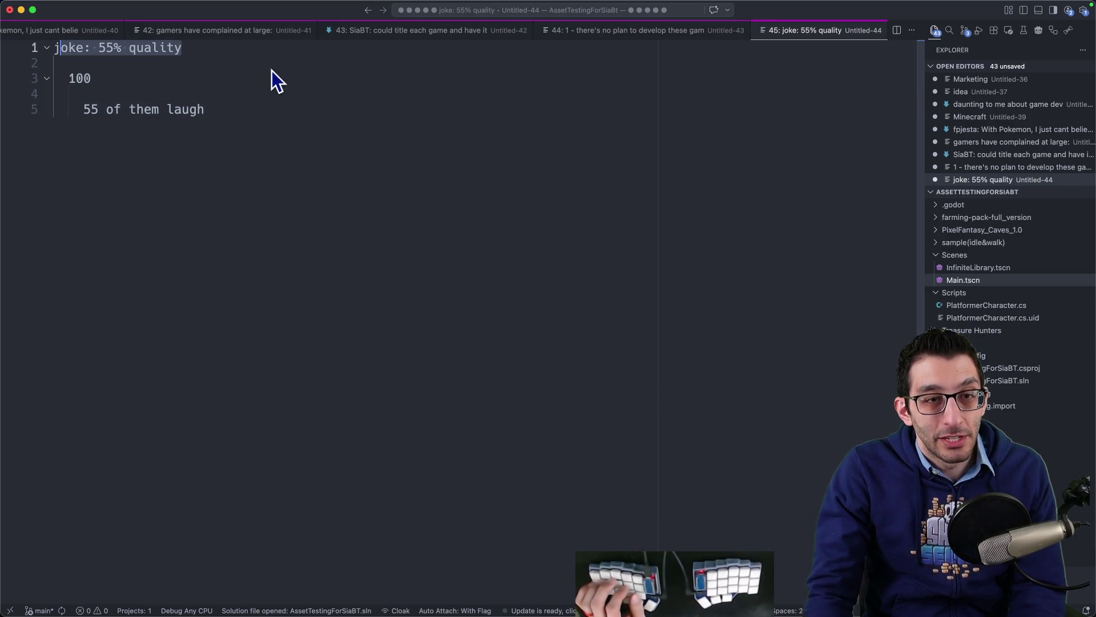
left_click_drag(201, 111, 103, 111)
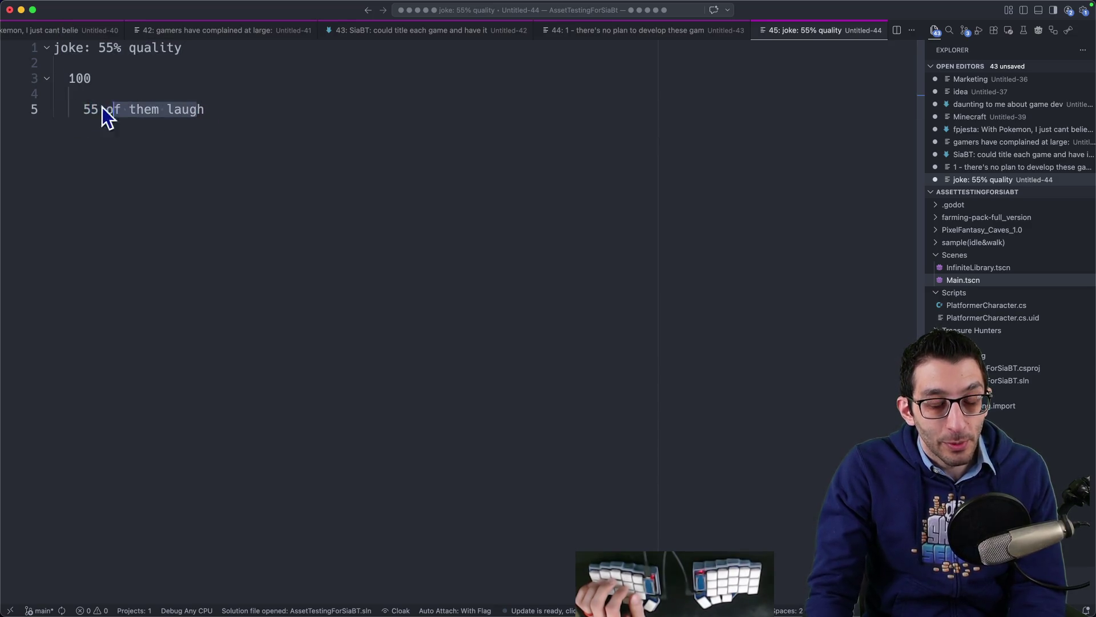
left_click(303, 105)
key("super+w")
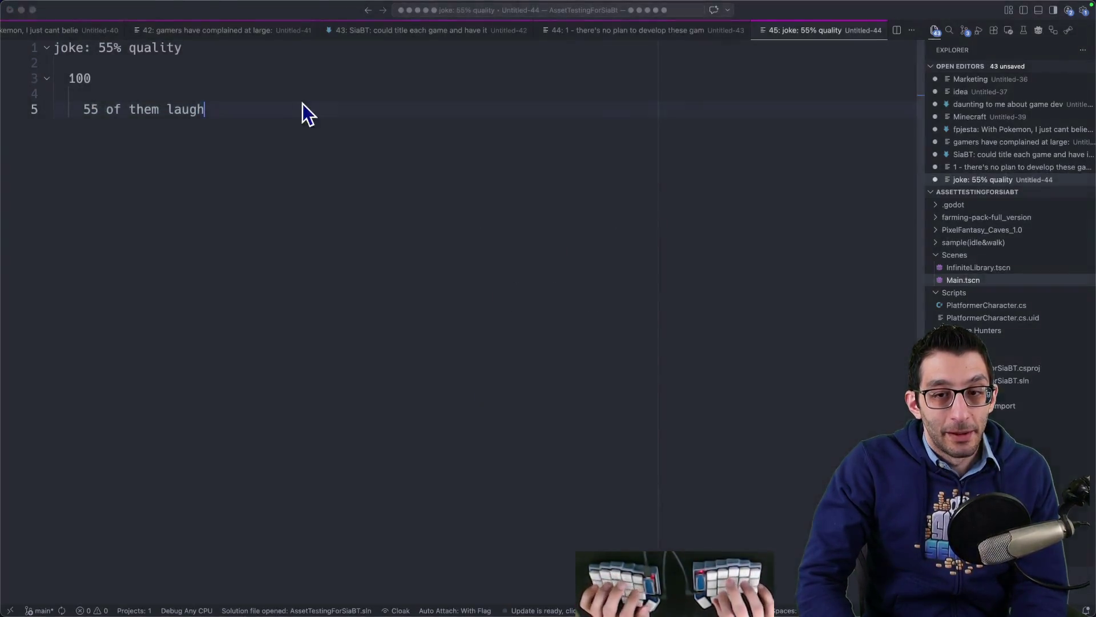
key("super+Tab")
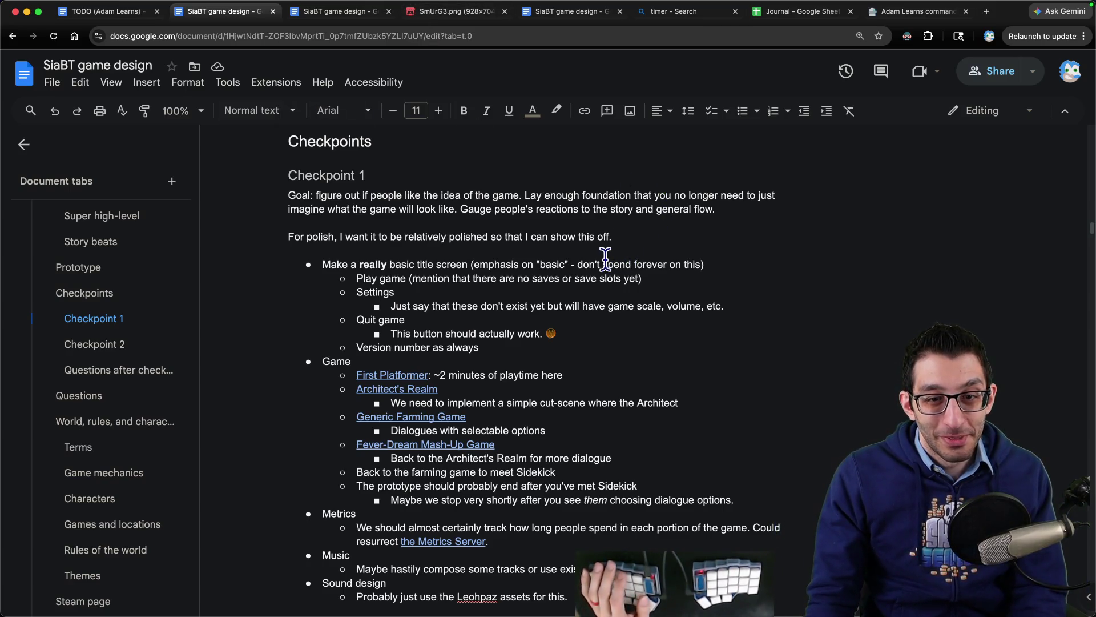
- Move through the browser tabs and open the SiaBT doc's 'Opening of the game' tab
scroll(422, 246, "down", 1)
scroll(434, 247, "down", 8)
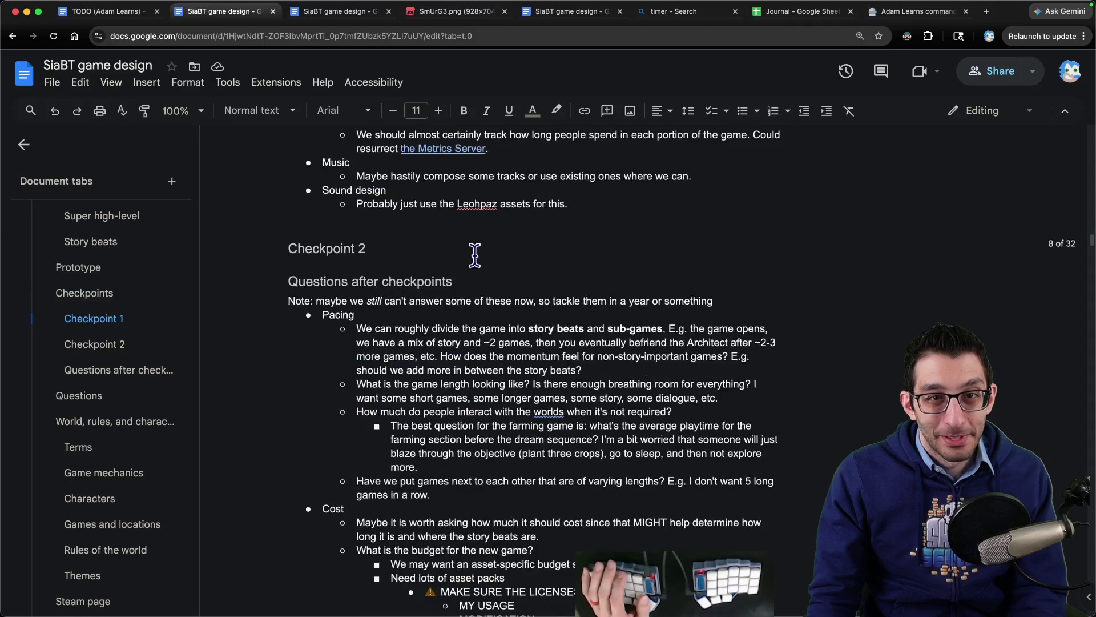
key("ctrl+Tab")
scroll(491, 251, "up", 5)
scroll(496, 251, "up", 2)
scroll(115, 399, "down", 10)
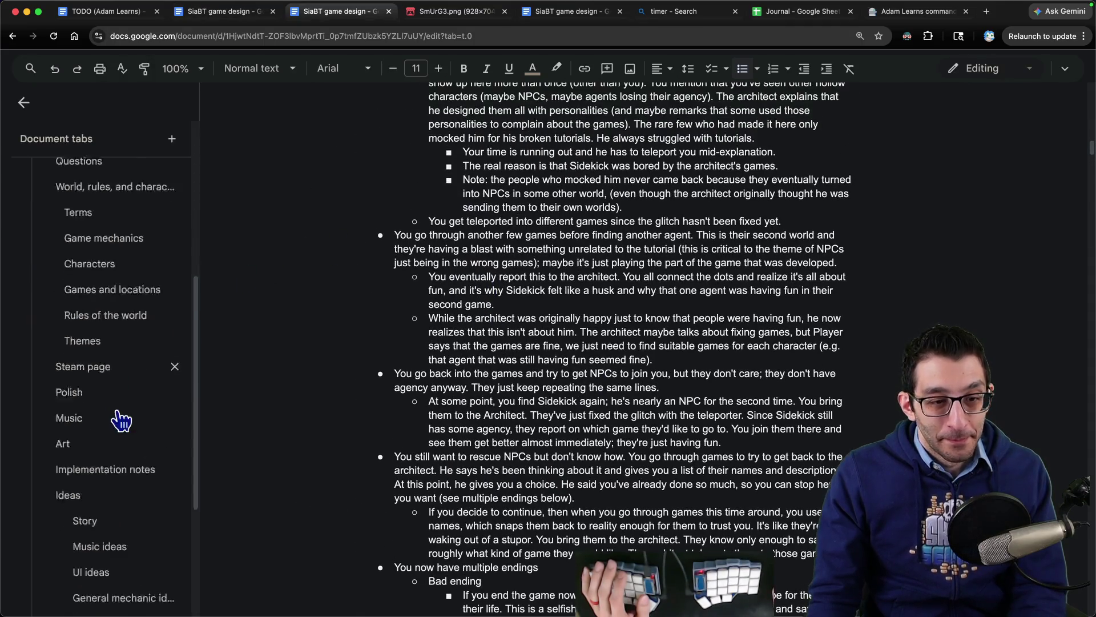
left_click(88, 576)
scroll(479, 251, "up", 15)
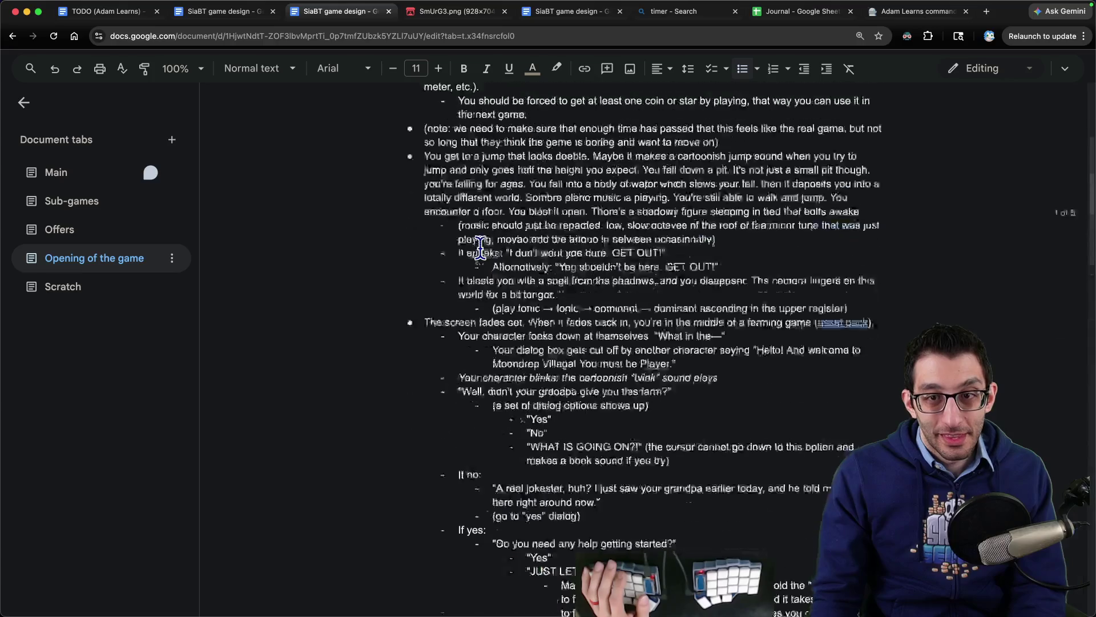
key("super+1")
key("ctrl+Tab")
key("ctrl+Tab")
key("ctrl+Tab")
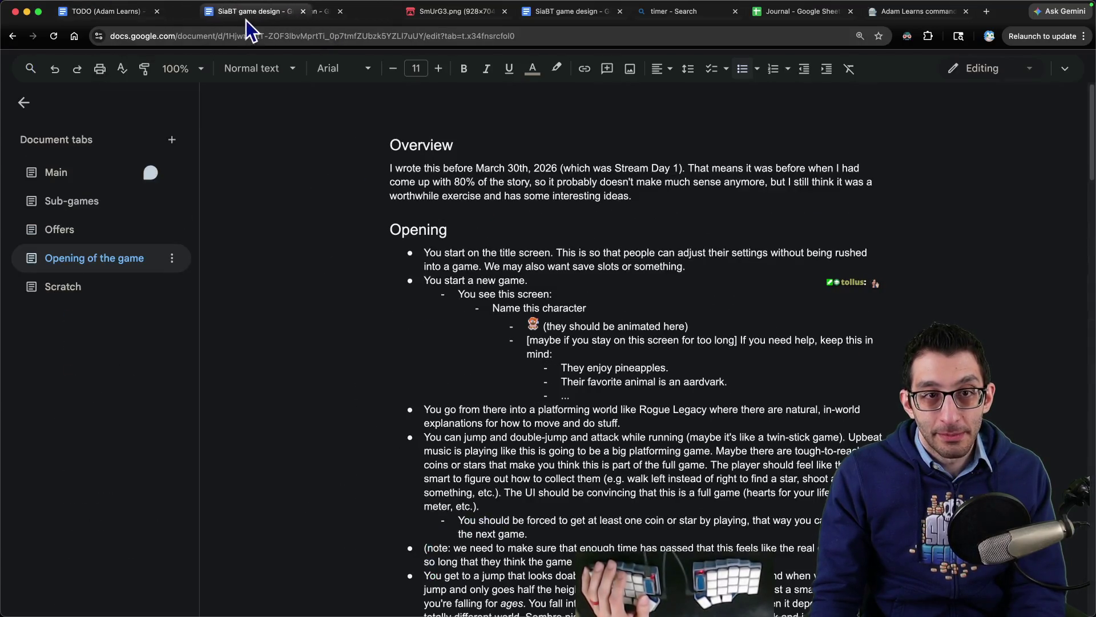
key("ctrl+shift+Tab")
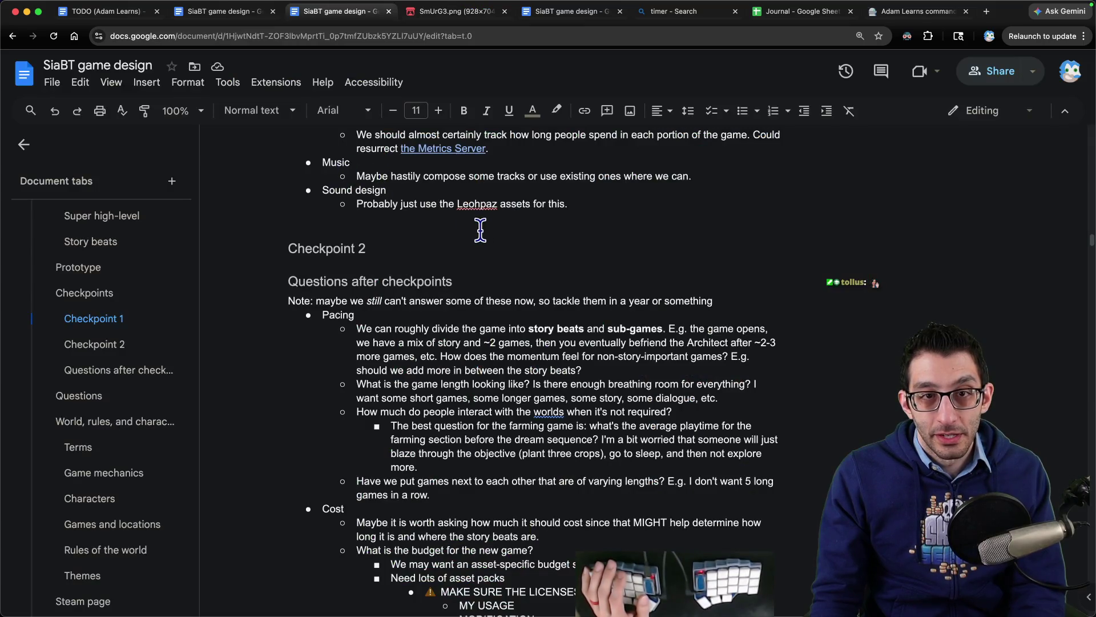
scroll(480, 229, "up", 3)
left_click(238, 12)
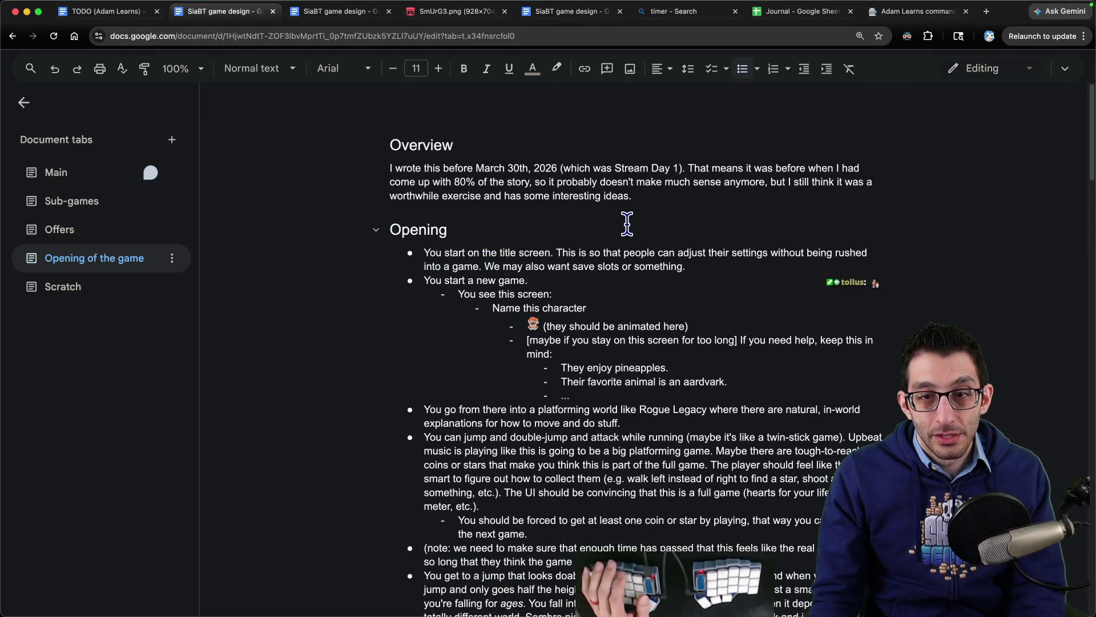
- Select the new-game, this-screen, Name this character and help-hint bullets to read them
left_click_drag(424, 280, 528, 280)
left_click_drag(458, 294, 631, 288)
left_click_drag(492, 307, 689, 326)
left_click(530, 334)
mouse_move(528, 340)
left_mouse_down()
mouse_move(734, 326)
mouse_move(808, 340)
mouse_move(620, 354)
mouse_move(685, 366)
left_mouse_up()
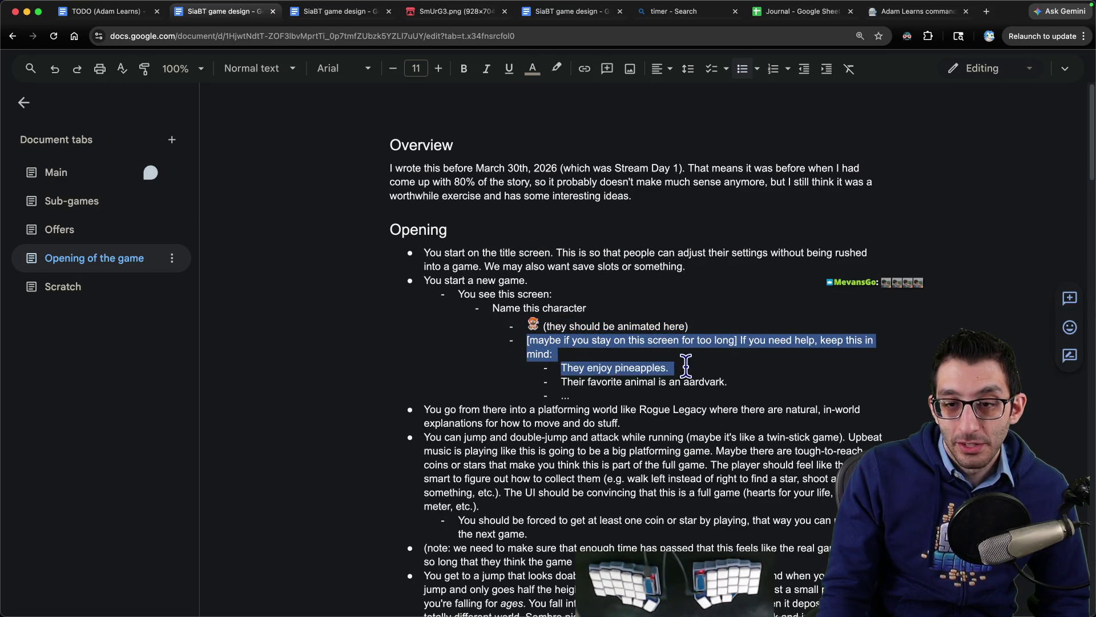
- Replace the '...' placeholder with 'Their special attack can be performed with ↓↘→HP.'
triple_click(753, 381)
left_click(790, 392)
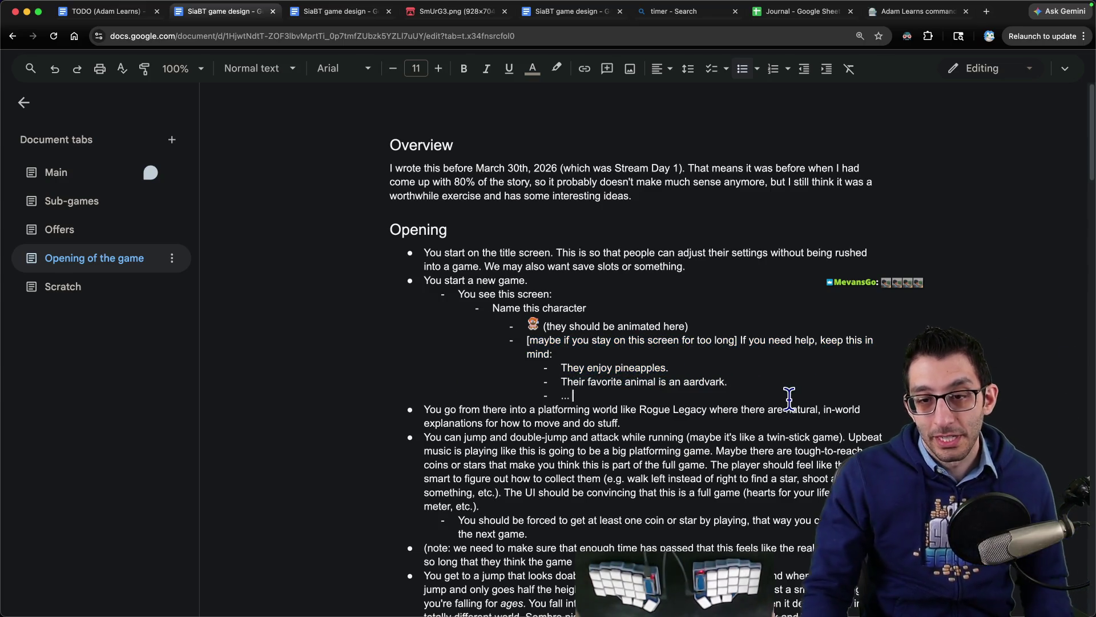
key("BackSpace")
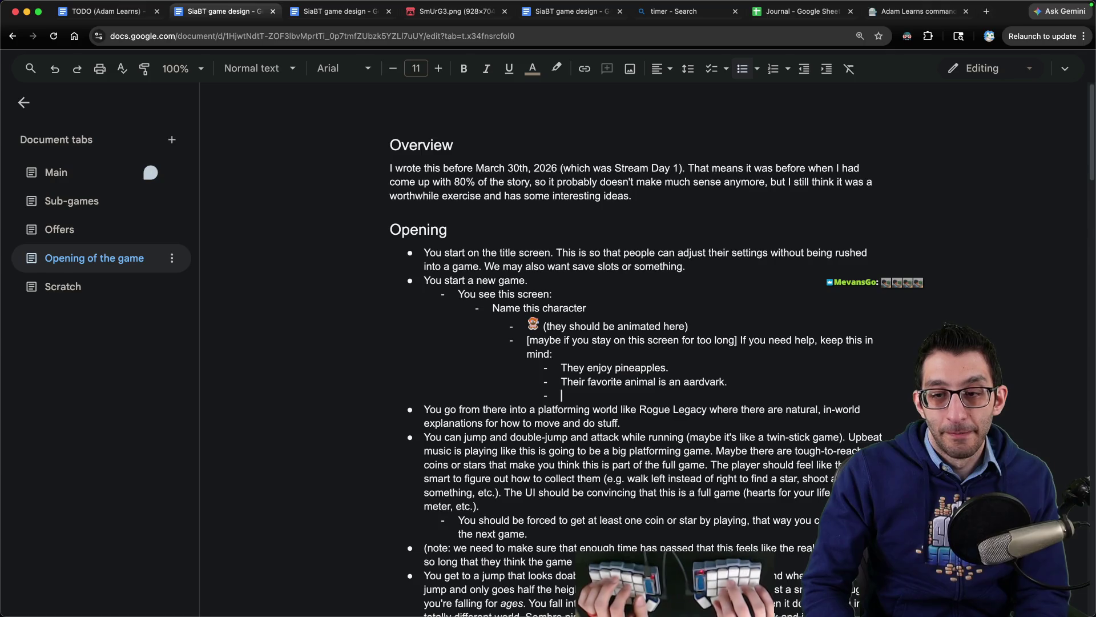
type("Theirspecial attack can be performed with ↓↘→HP")
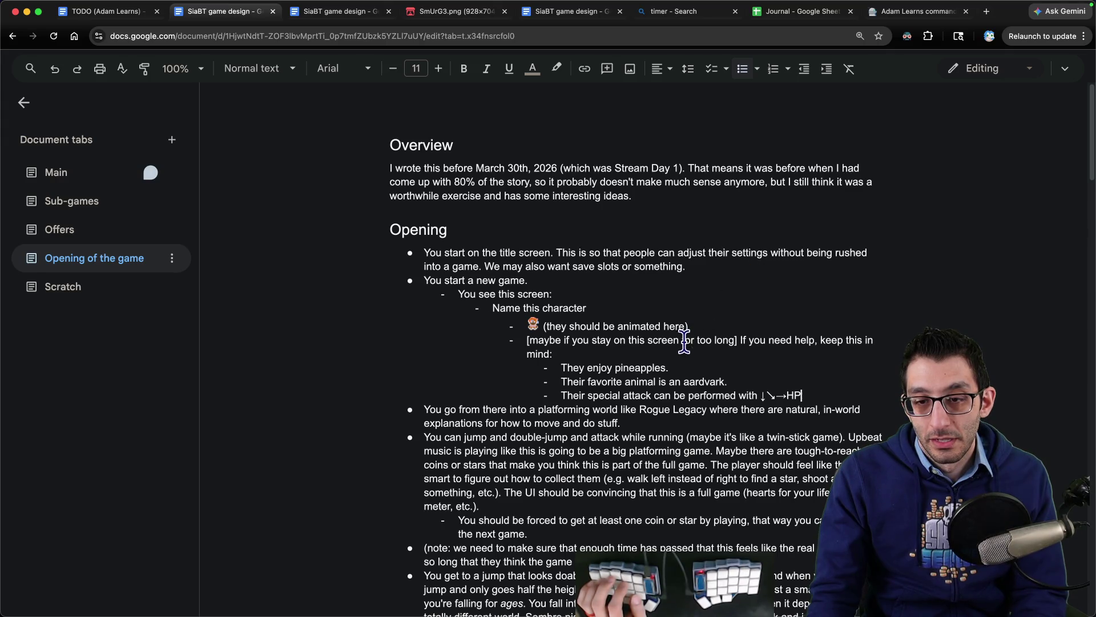
- Fix the trailing period after HP on the special attack hint
left_click_drag(752, 383, 760, 372)
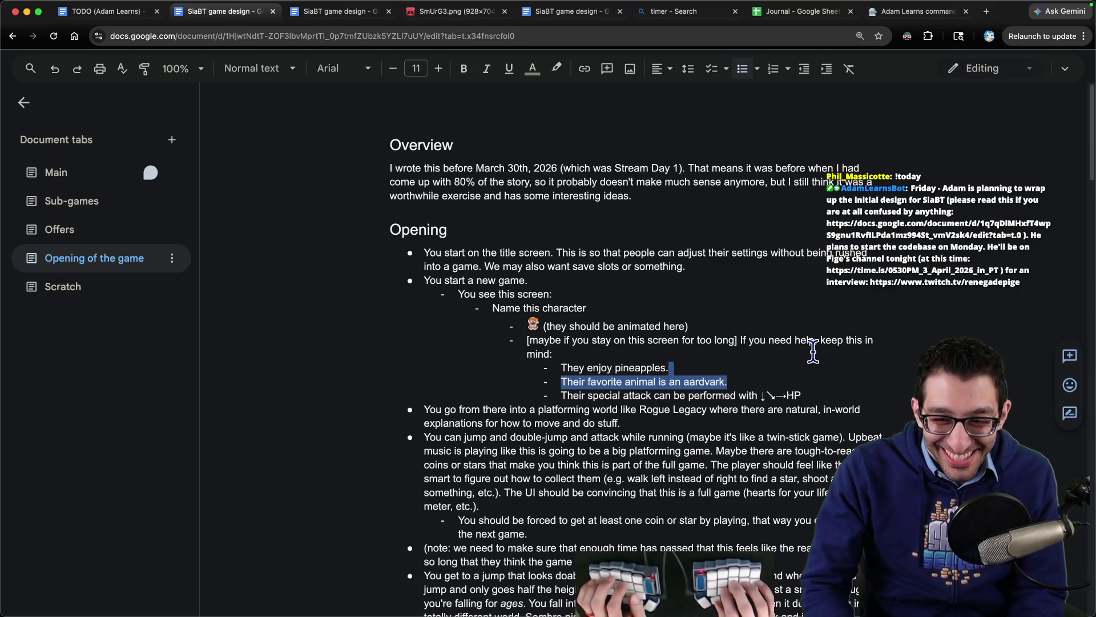
key("Down")
key("End")
type("..")
key("BackSpace")
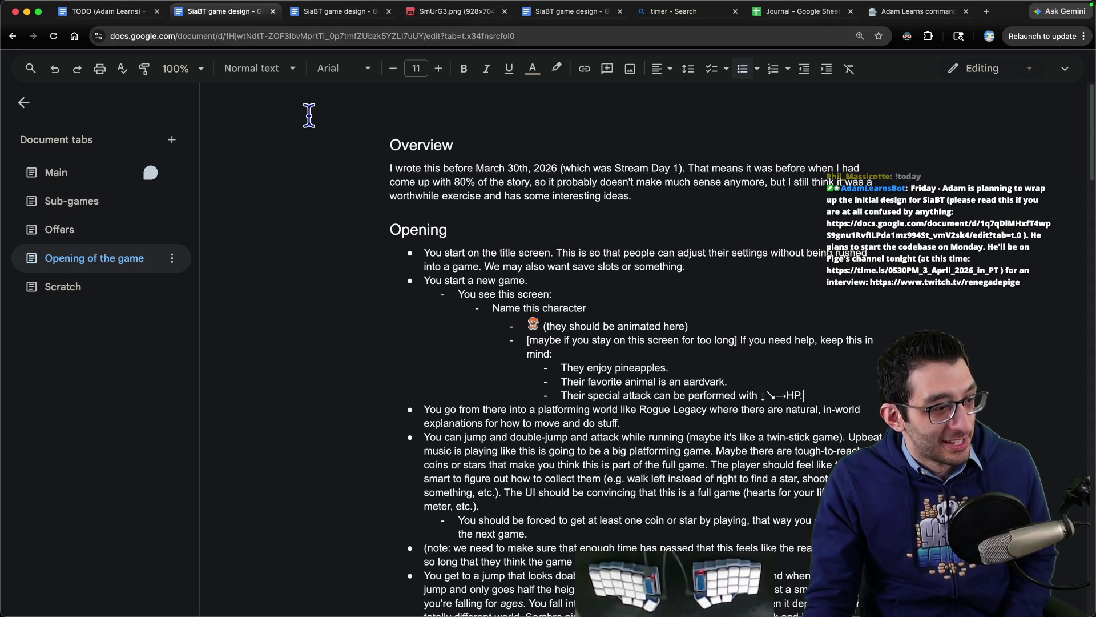
- Scroll down and select the shadowy figure's 'GET OUT!' and Alternatively lines to review them
scroll(471, 159, "down", 1)
scroll(472, 160, "down", 3)
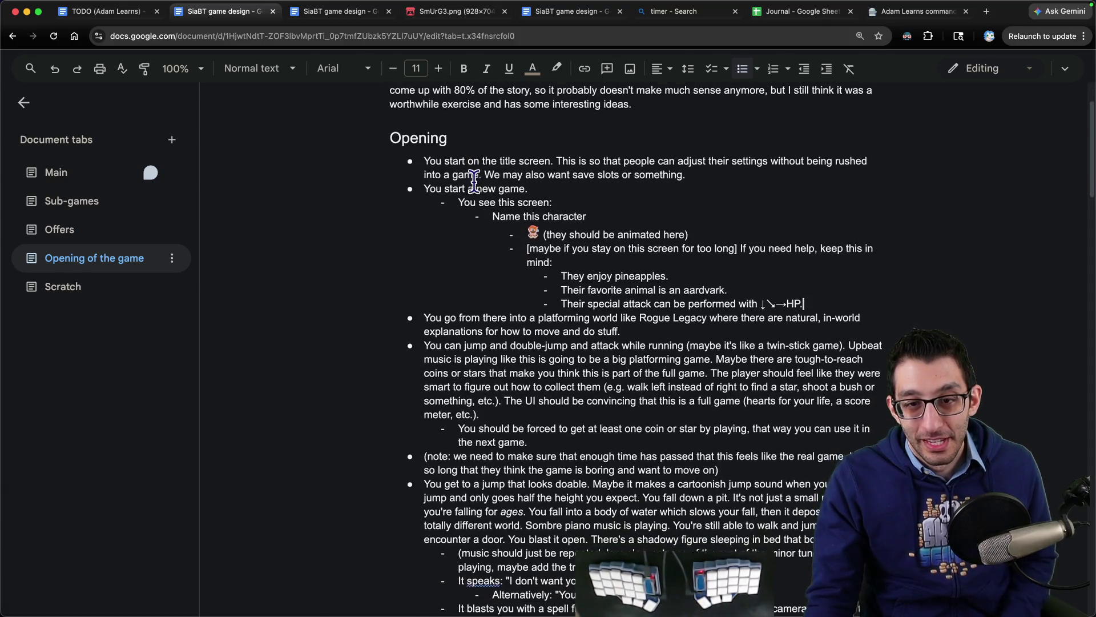
left_click_drag(424, 309, 632, 317)
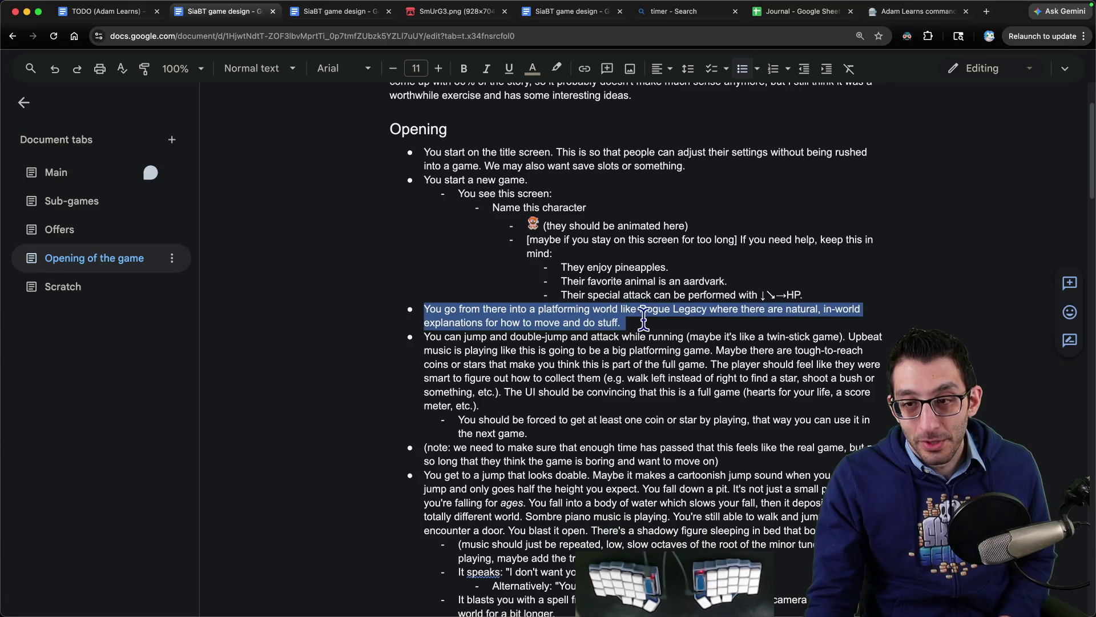
scroll(389, 368, "down", 5)
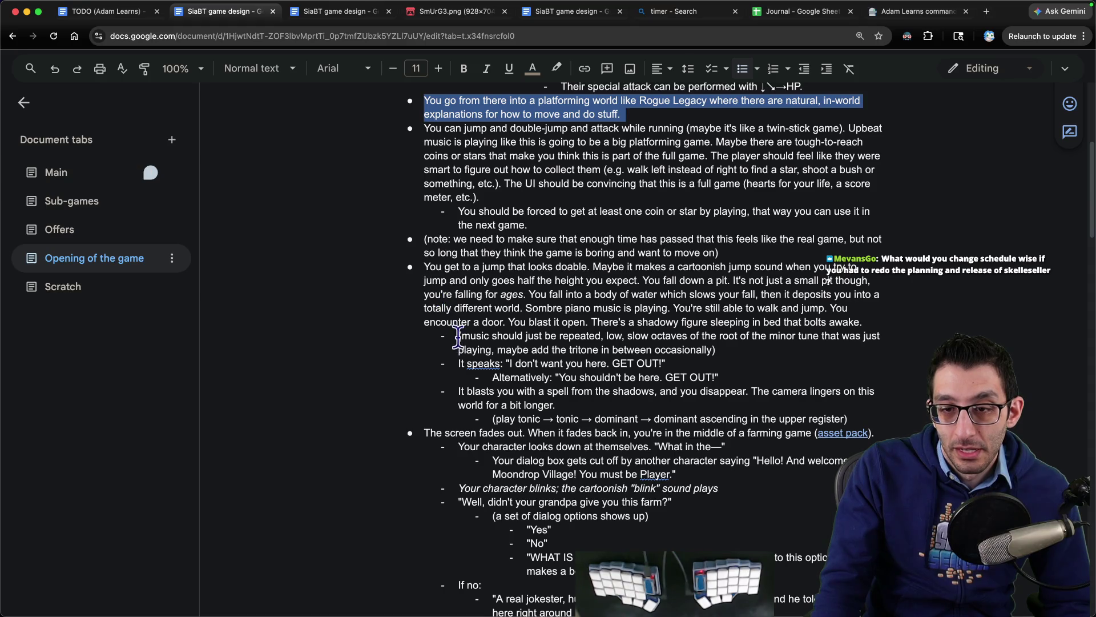
left_click_drag(459, 363, 760, 363)
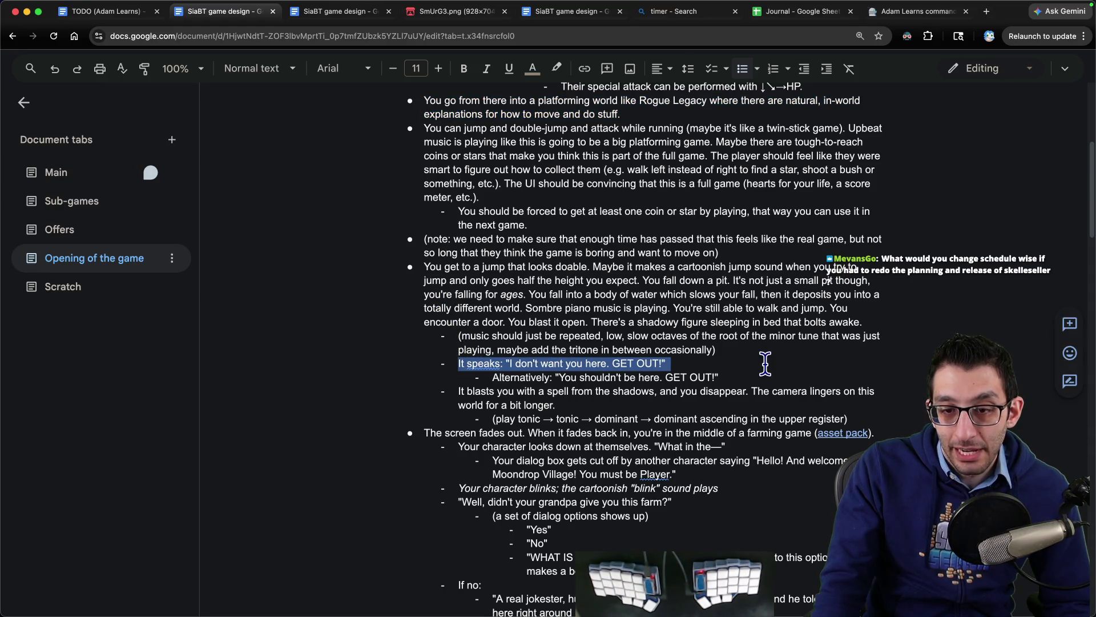
scroll(755, 355, "down", 2)
left_click_drag(498, 307, 732, 311)
left_click(734, 312)
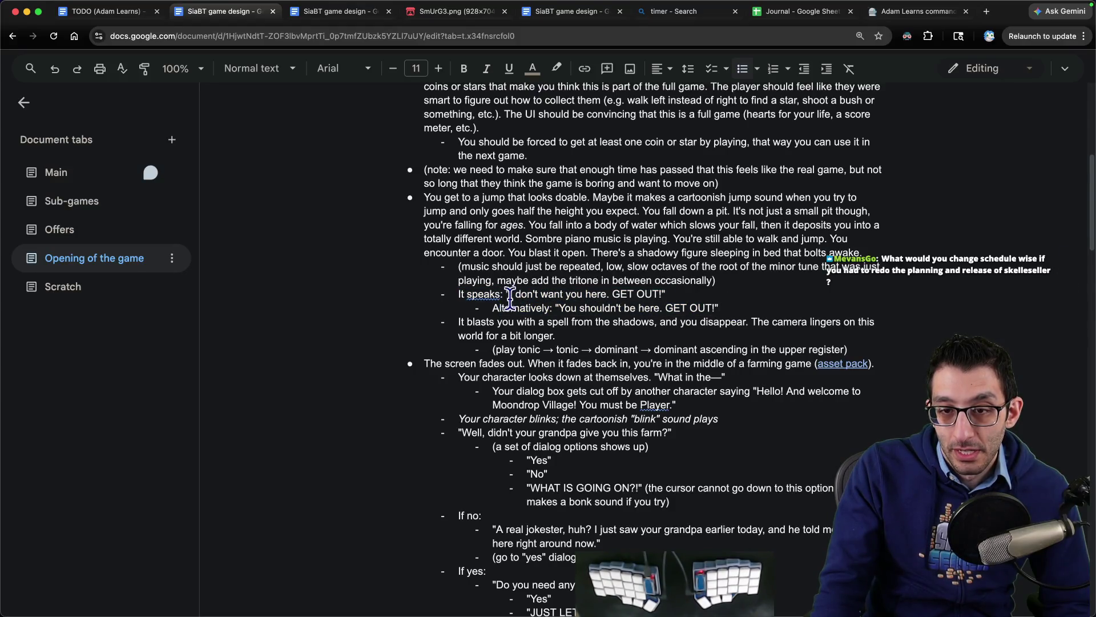
left_click_drag(548, 308, 718, 309)
left_click(724, 240)
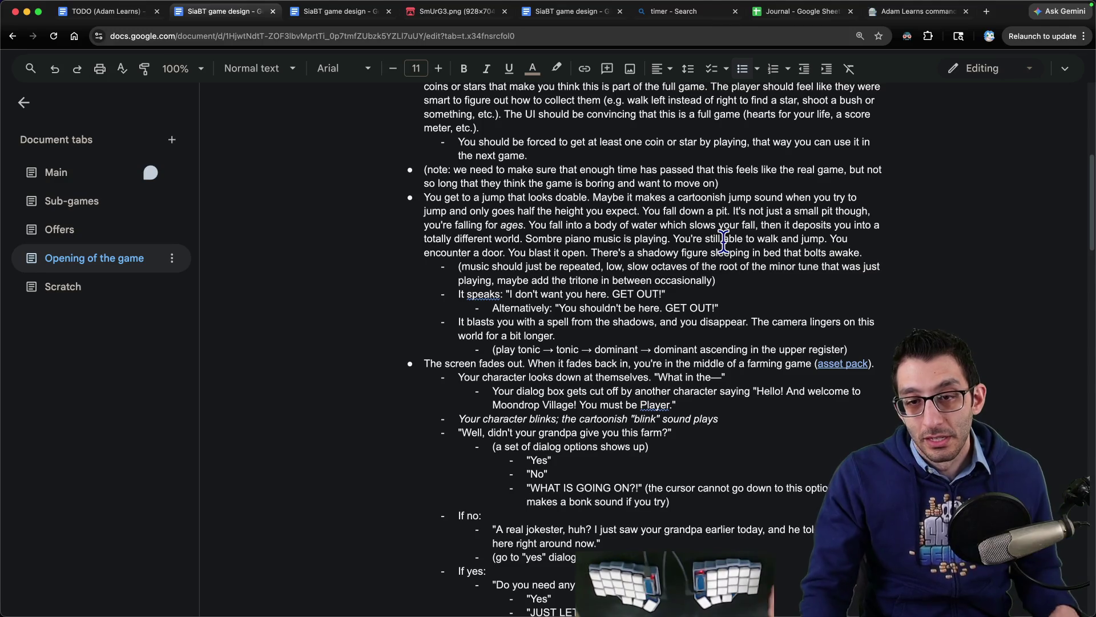
- Restore the design doc to full screen and cut the quote after 'Alternatively:'
key("ctrl+alt+Right")
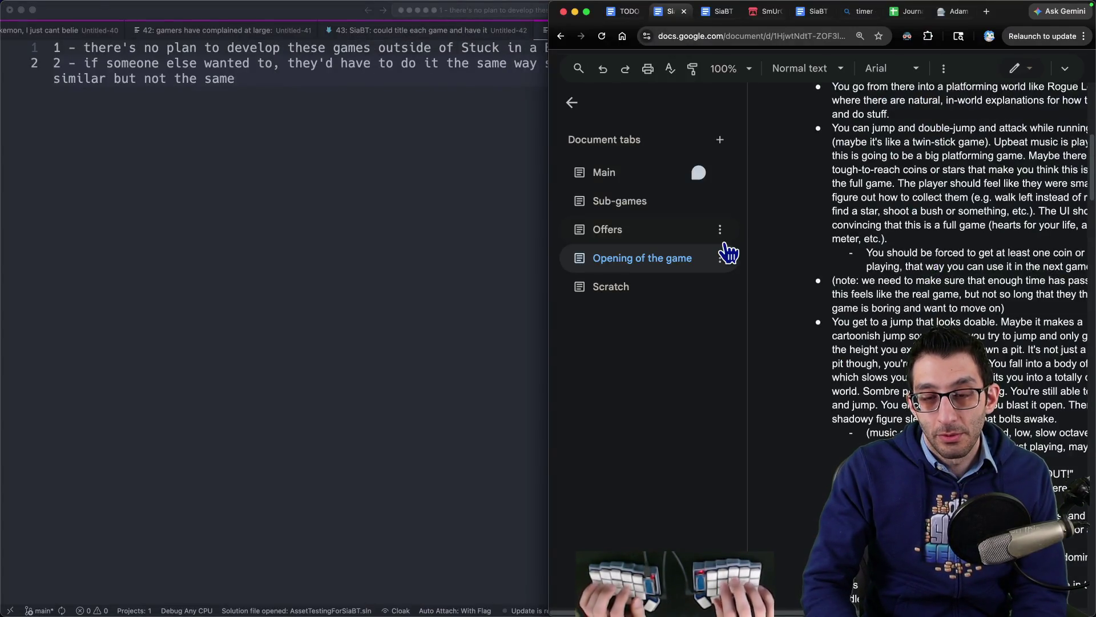
key("ctrl+alt+Return")
left_click_drag(719, 307, 555, 308)
key("BackSpace")
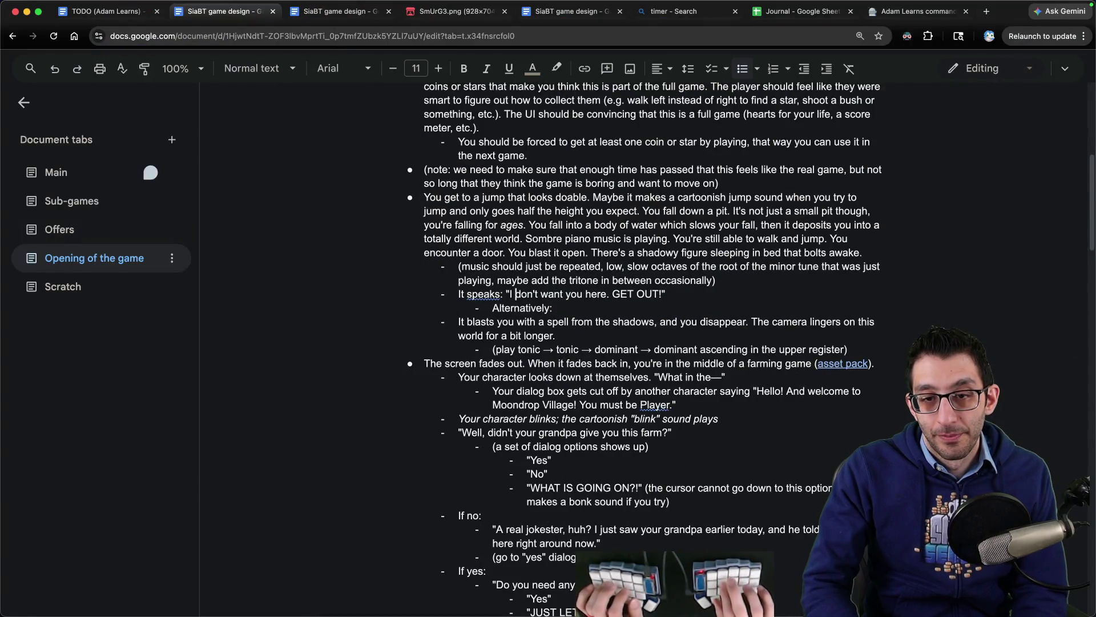
- Paste the cut quote on the It speaks line and move 'I don't want you here' after Alternatively:
left_click(506, 294)
type("\"You shouldn't be here. GET OUT!\"")
key("shift+End")
key("ctrl+x")
key("Down")
key("ctrl+v")
- Append 'I don't want you here. GET OUT!' after the 'You're not supposed to be here!' line
scroll(660, 271, "down", 5)
scroll(660, 273, "down", 10)
scroll(631, 284, "down", 5)
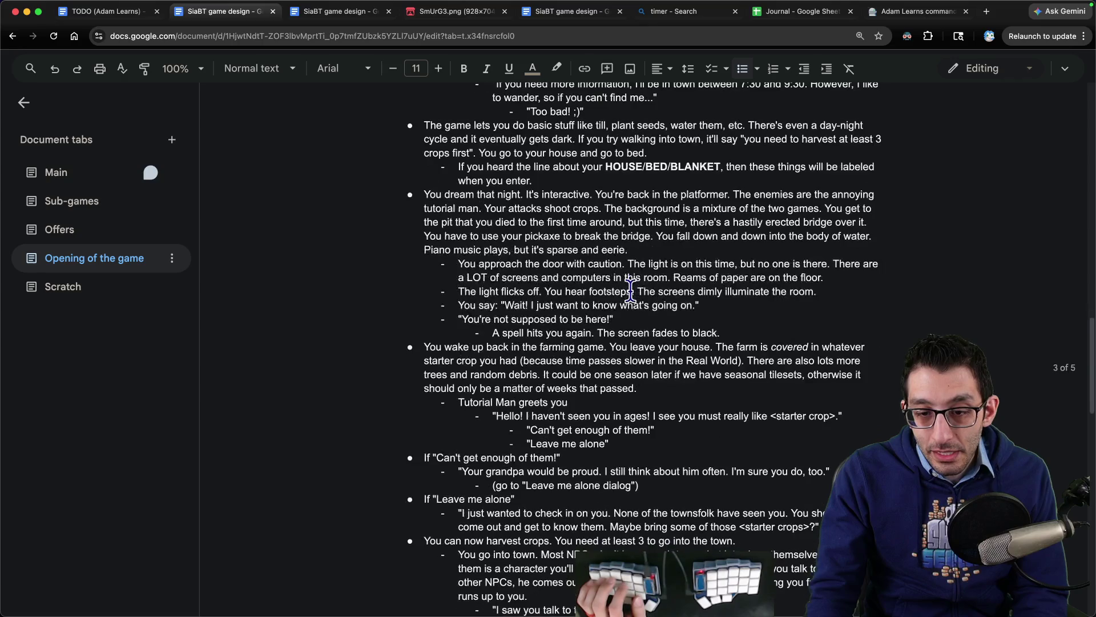
left_click_drag(464, 312, 686, 313)
left_click(687, 313)
key("Down")
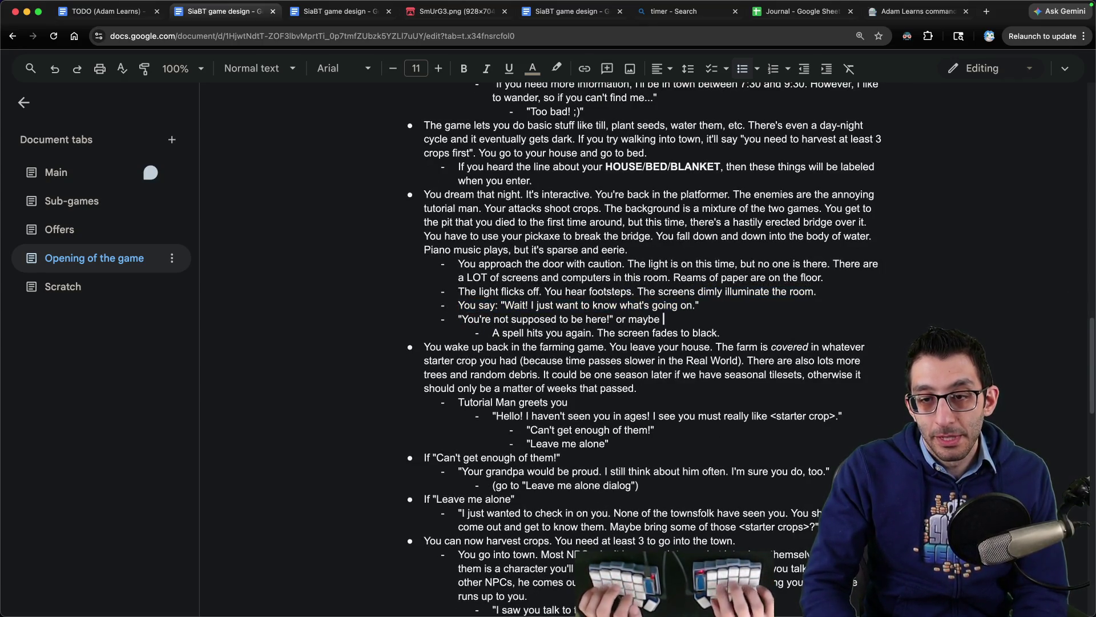
type("\"I don't want you here. GET OUT!\"")
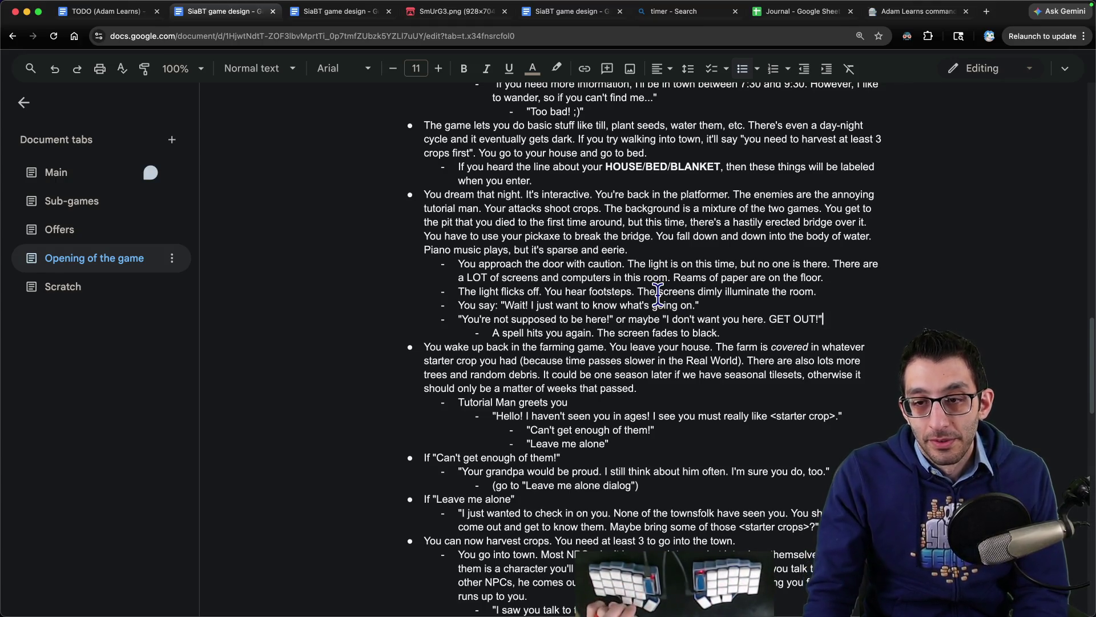
scroll(658, 294, "up", 15)
scroll(658, 294, "up", 1)
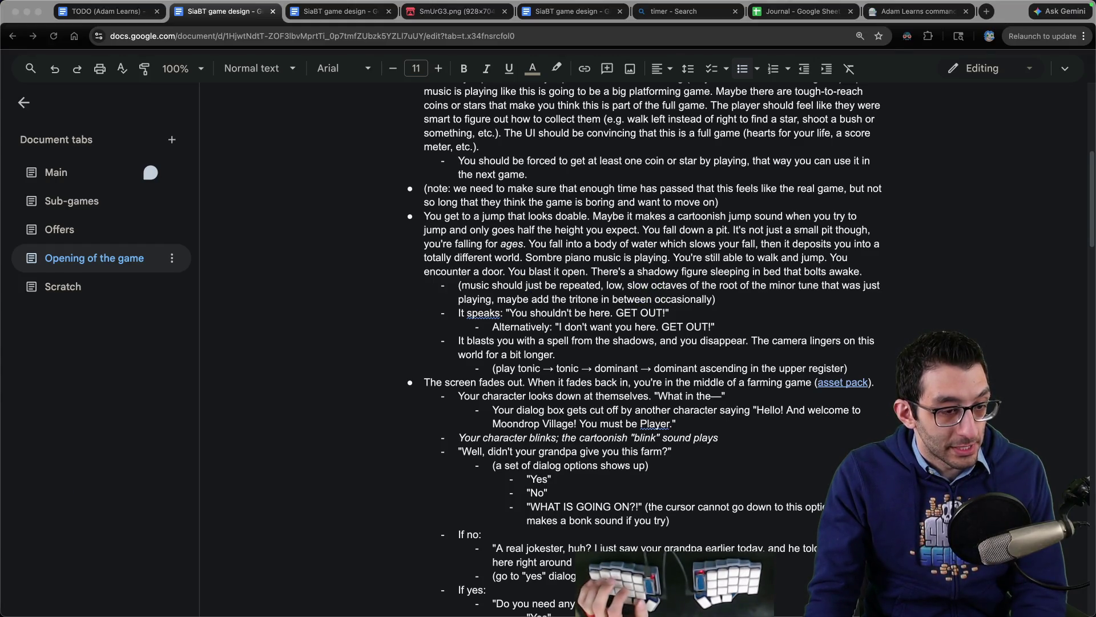
- In the code editor notes, delete the timestamp from the question line and add blank lines below
key("super+Tab")
key("Up")
key("Delete")
key("Delete")
key("Delete")
key("Down")
key("Return")
key("Return")
key("Return")
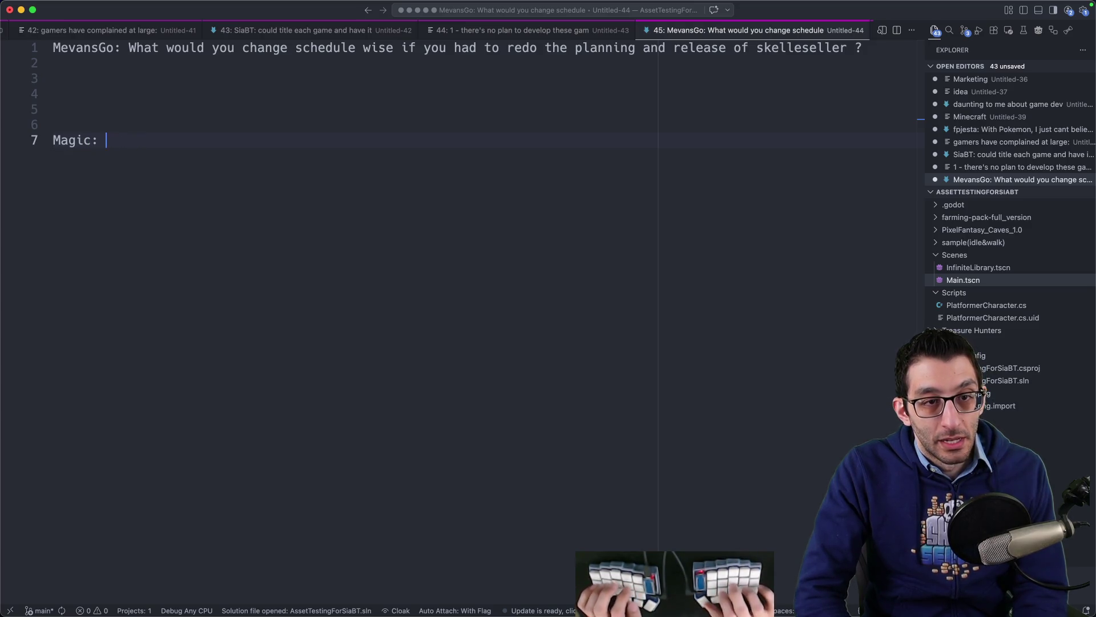
- List Pokémon and Hearthstone indented under Magic: The Gathering
key("Return")
key("Tab")
type("P")
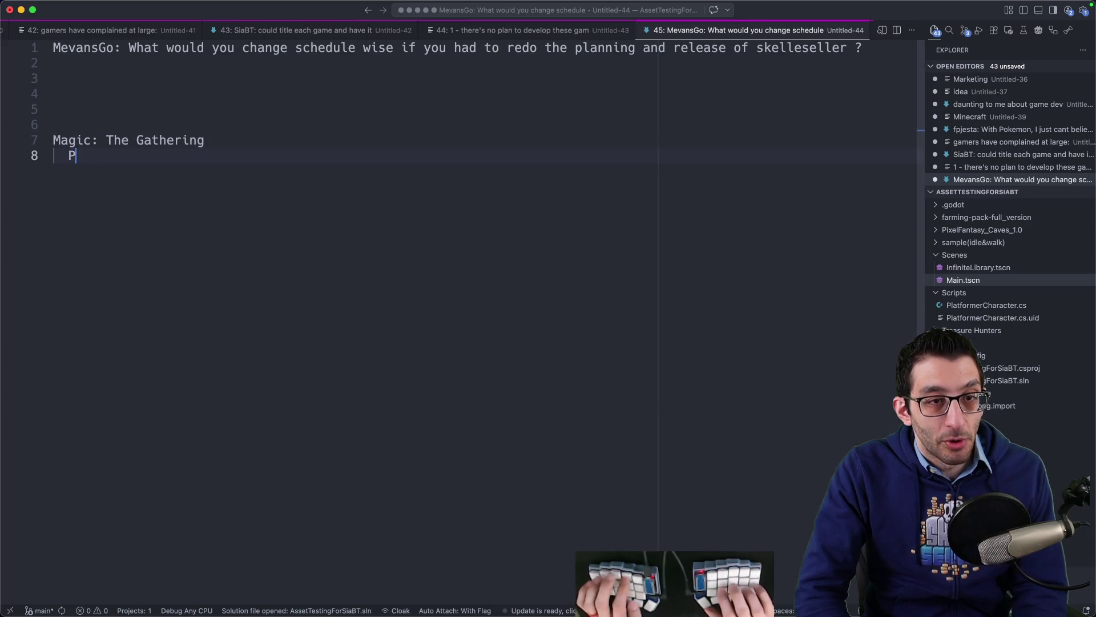
key("Return")
type("Hearthstone")
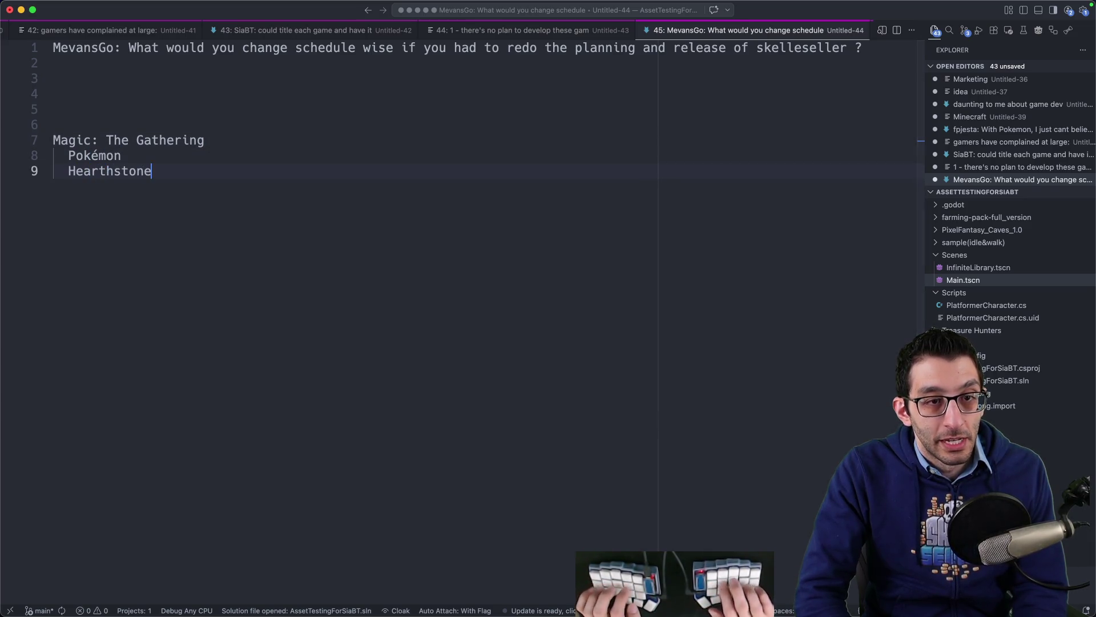
key("Return")
key("Return")
key("Return")
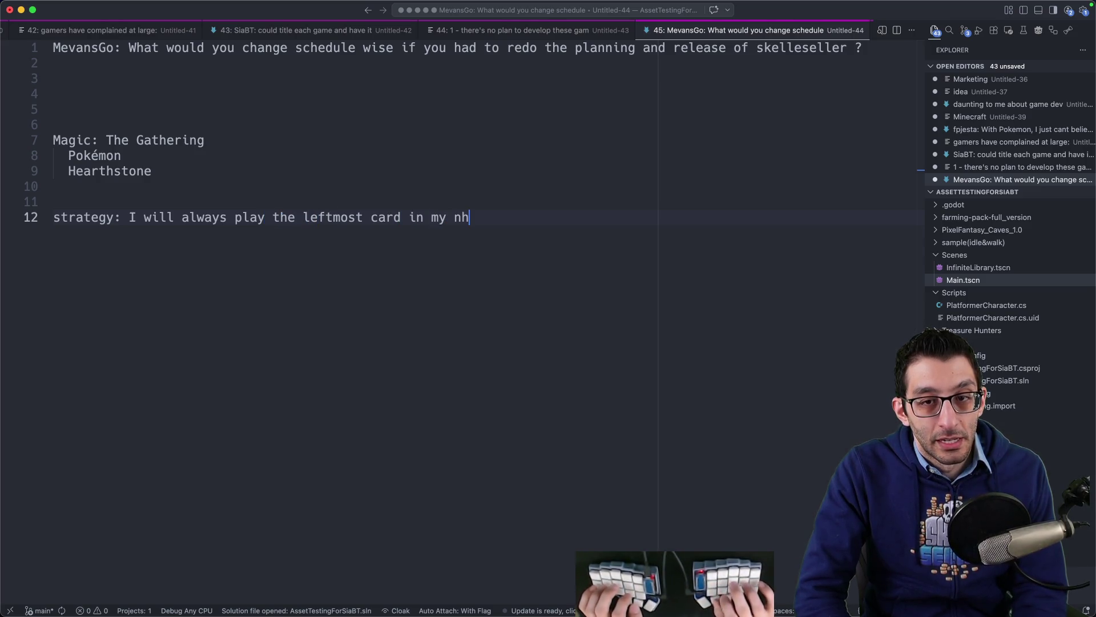
- Complete the leftmost-card strategy line and start an indented follow-up beneath it
type("and")
left_click_drag(55, 218, 585, 244)
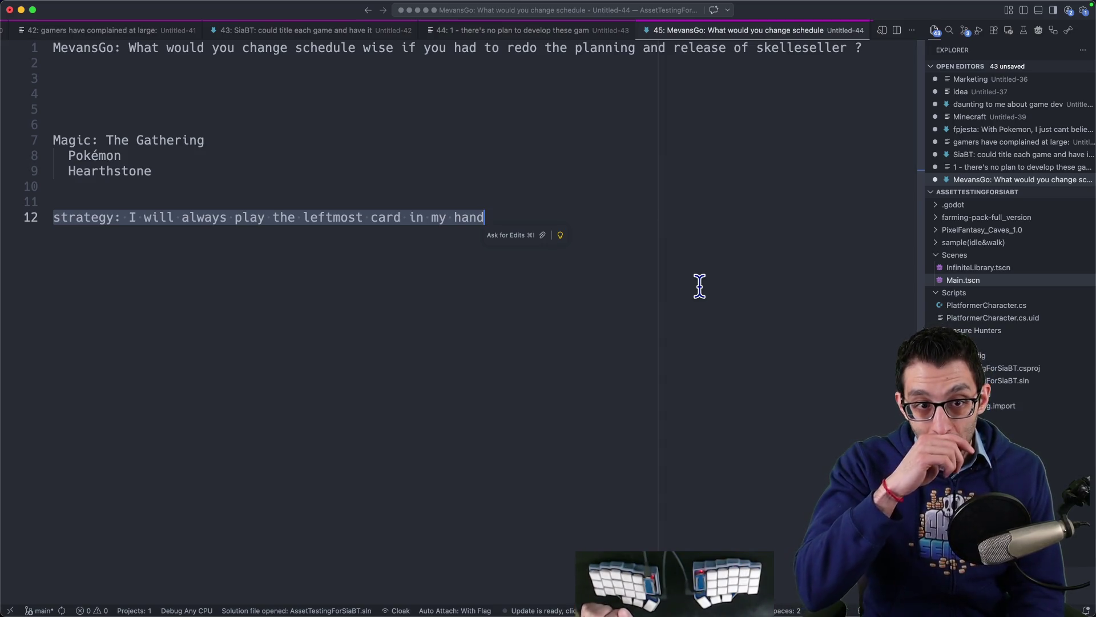
left_click(522, 215)
key("shift+Home")
key("Right")
key("shift+Home")
key("Right")
key("shift+Home")
key("Right")
key("Return")
key("Tab")
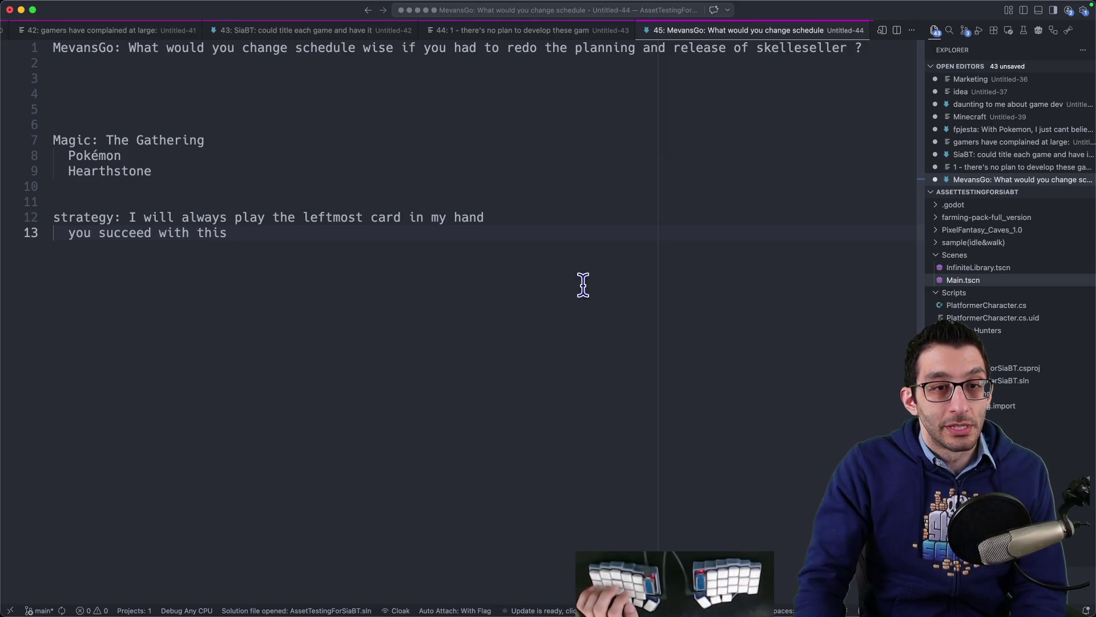
mouse_move(250, 247)
left_mouse_down()
mouse_move(3, 205)
mouse_move(235, 259)
left_mouse_up()
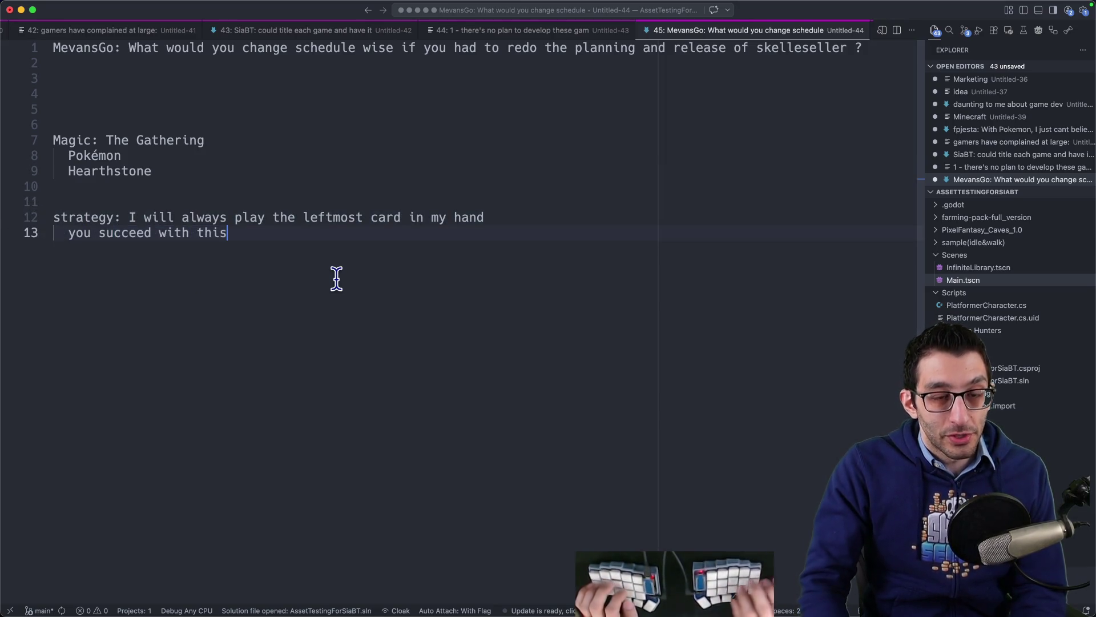
- Add a Skeleseller heading with the indented note 'prototyped the game over 3 weeks'
key("Return")
key("Return")
key("Return")
key("shift+Tab")
type("Skeleseller")
key("Return")
key("Tab")
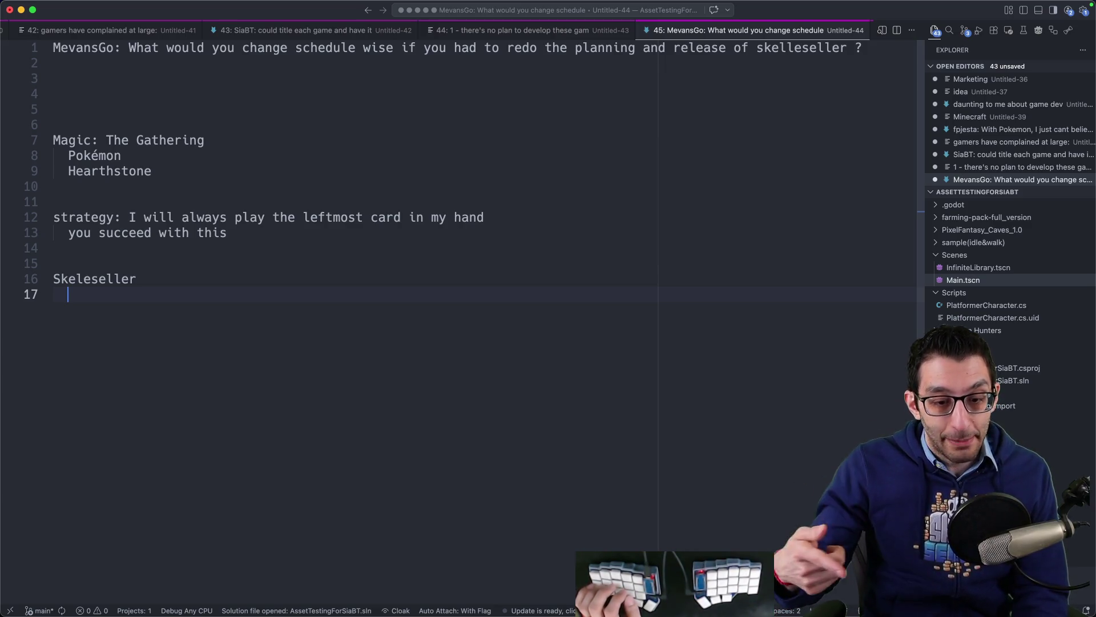
type("prototyped the game over 3 weeks")
- Nest 'we then changed directions based on that prototype' under the prototype note
key("Return")
key("Tab")
type("we then changed directions based on that prototype")
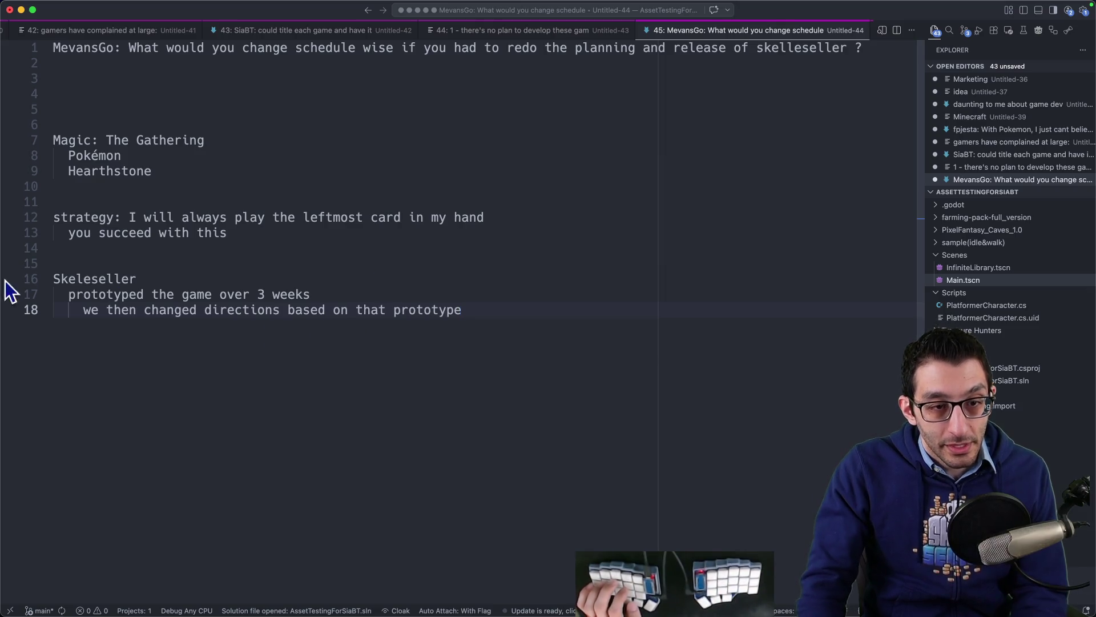
left_click_drag(89, 310, 500, 331)
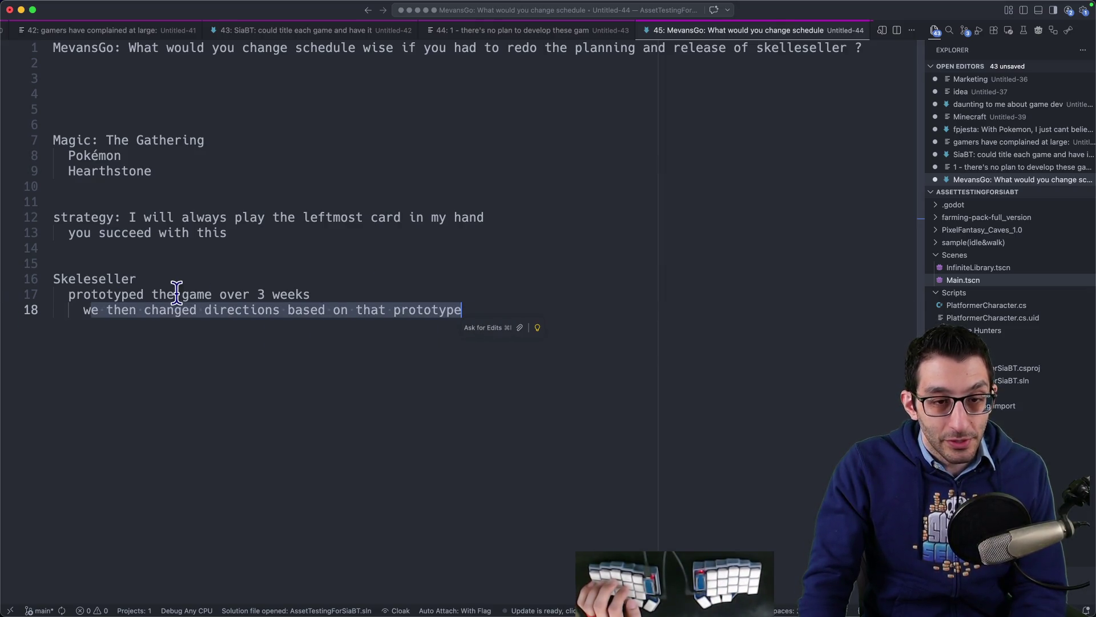
left_click_drag(71, 294, 362, 296)
left_click(633, 313)
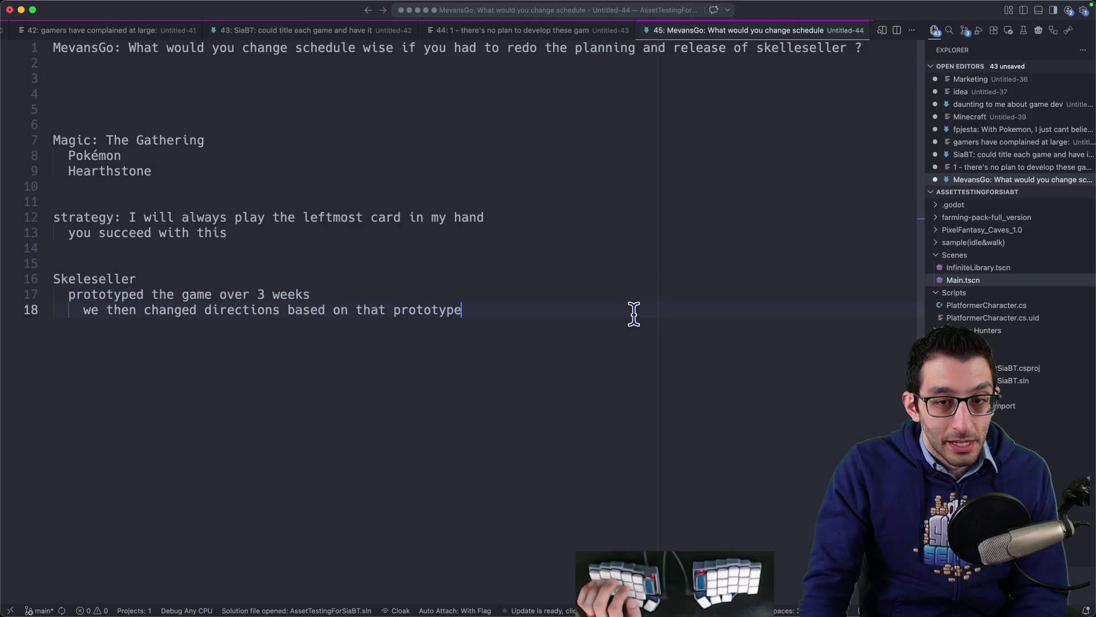
mouse_move(618, 323)
left_mouse_down()
mouse_move(194, 305)
mouse_move(20, 280)
left_mouse_up()
key("Right")
left_click_drag(73, 302, 497, 392)
left_click(528, 388)
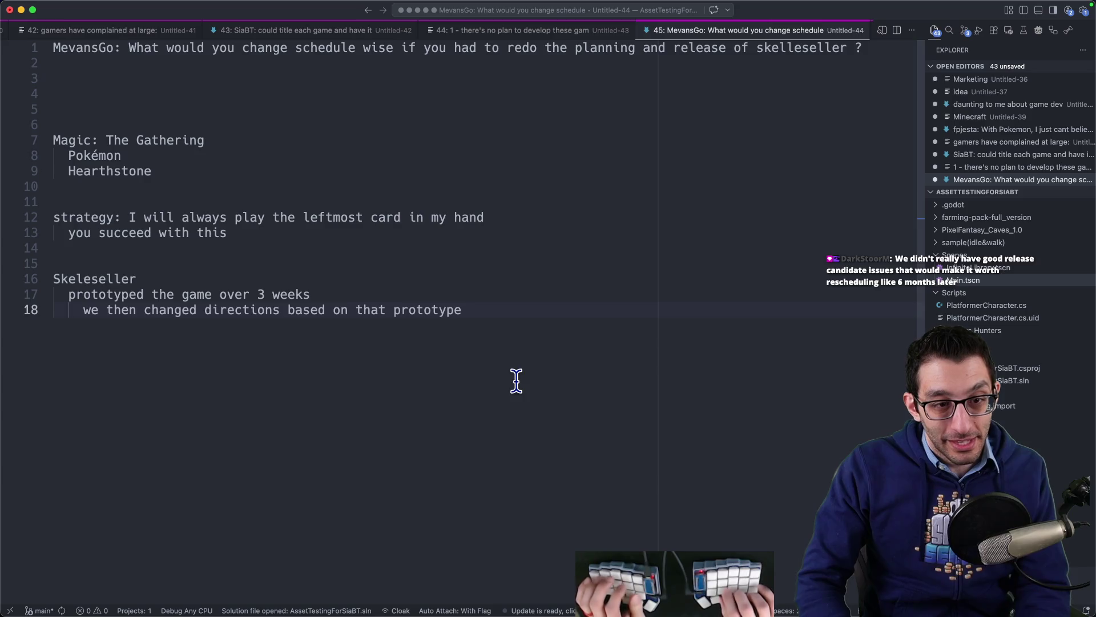
- Add the takeaway line '⭐ it is worth testing what you create' using the :star emoji
key("Return")
key("Return")
key("Return")
key("BackSpace")
type("it is worth")
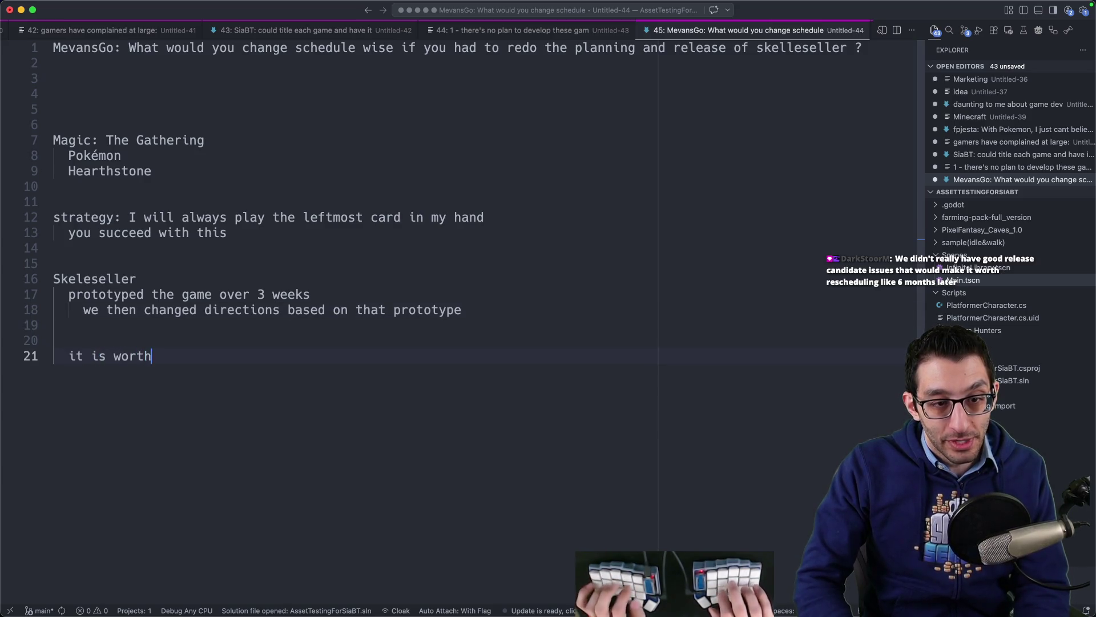
type(" testing what you create")
left_click(69, 356)
type("'star")
key("Return")
key("End")
key("shift+Home")
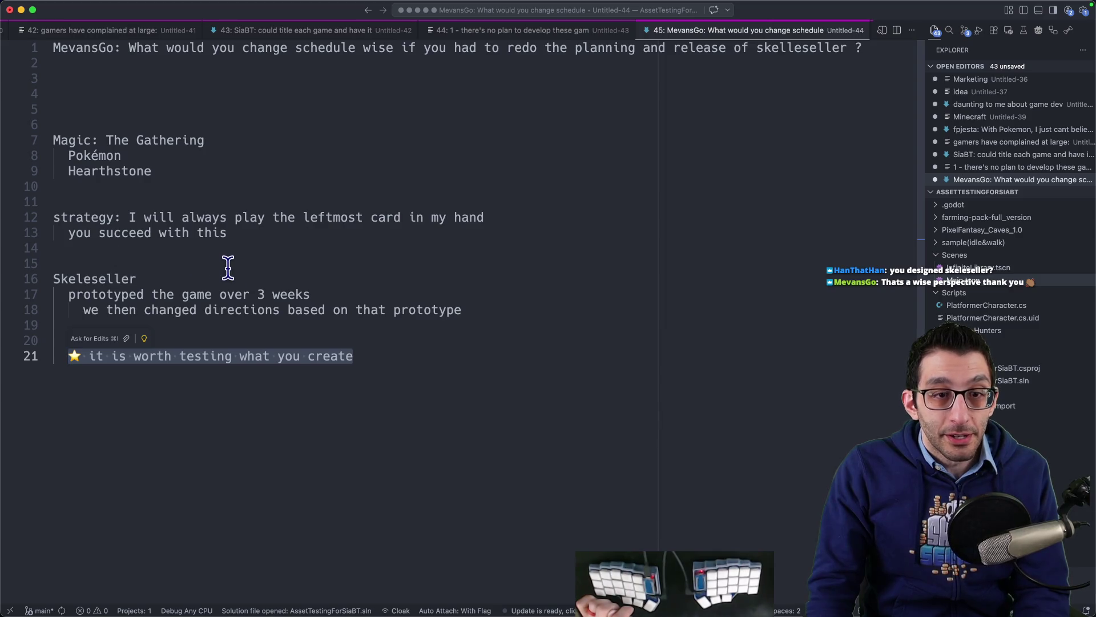
left_click(477, 431)
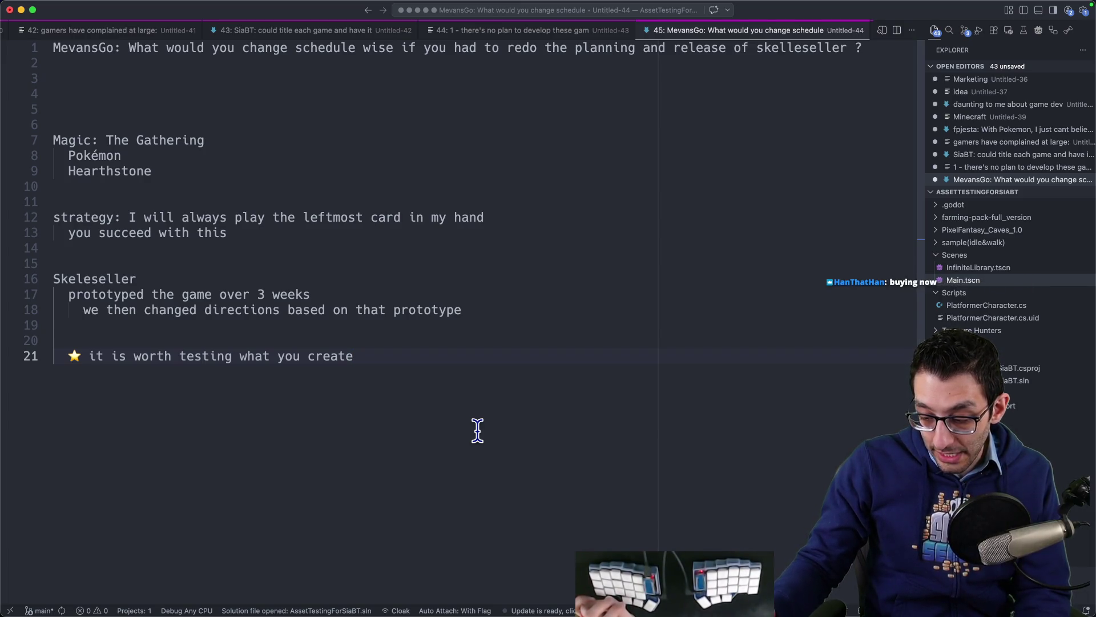
key("Return")
key("Return")
key("Return")
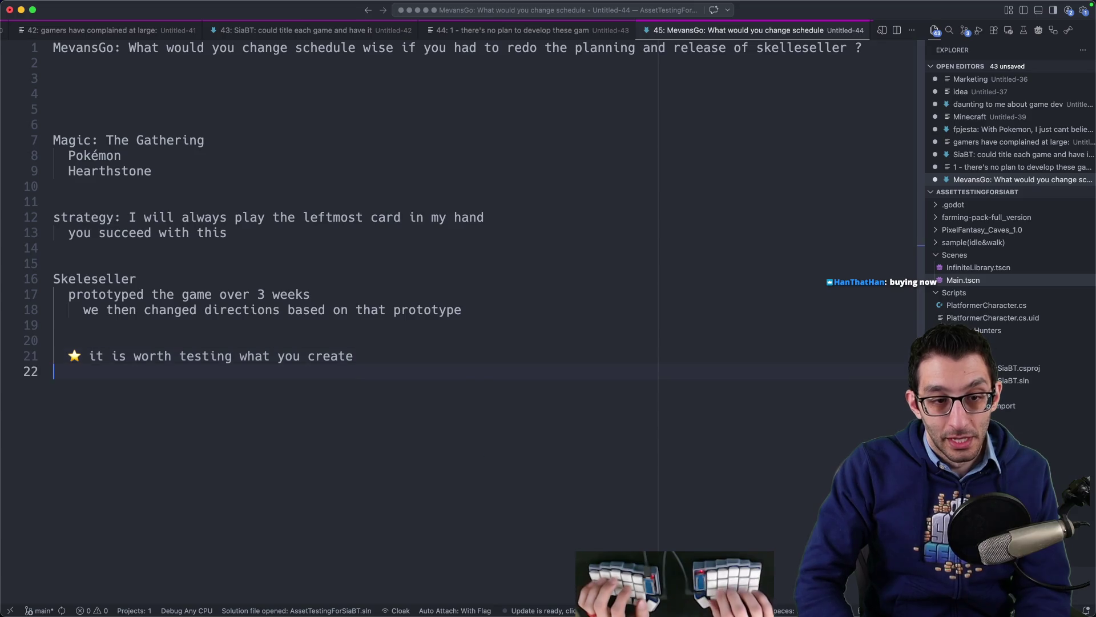
- Add a market heading with the indented line 'incremental games are somewhat popular now'
type("market")
key("Return")
type("incremental games are somewhat pos")
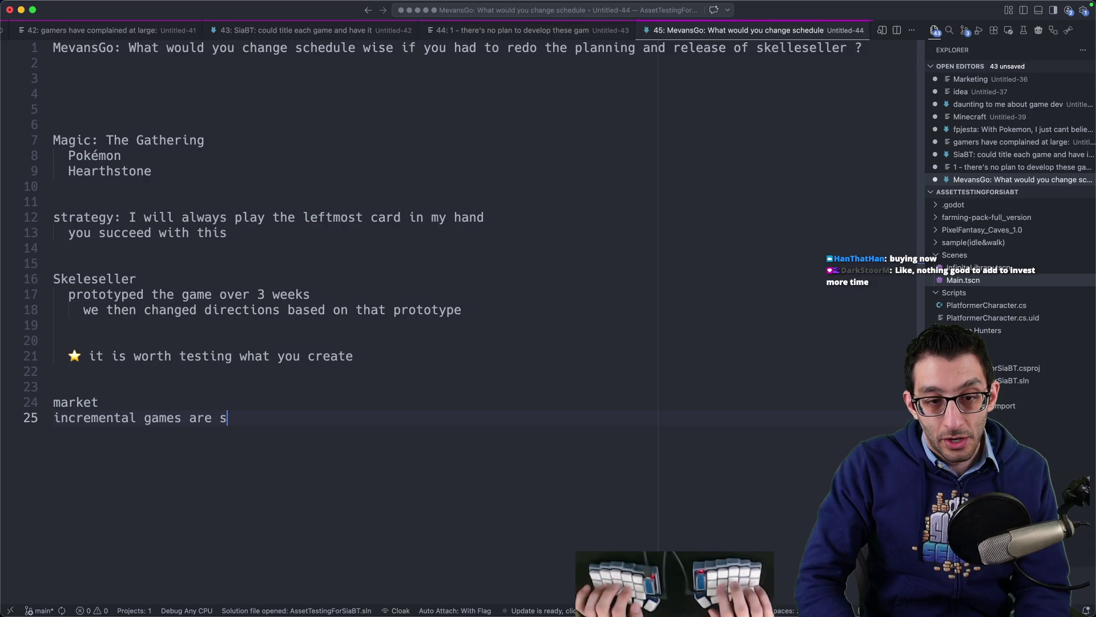
key("BackSpace")
type("pular now")
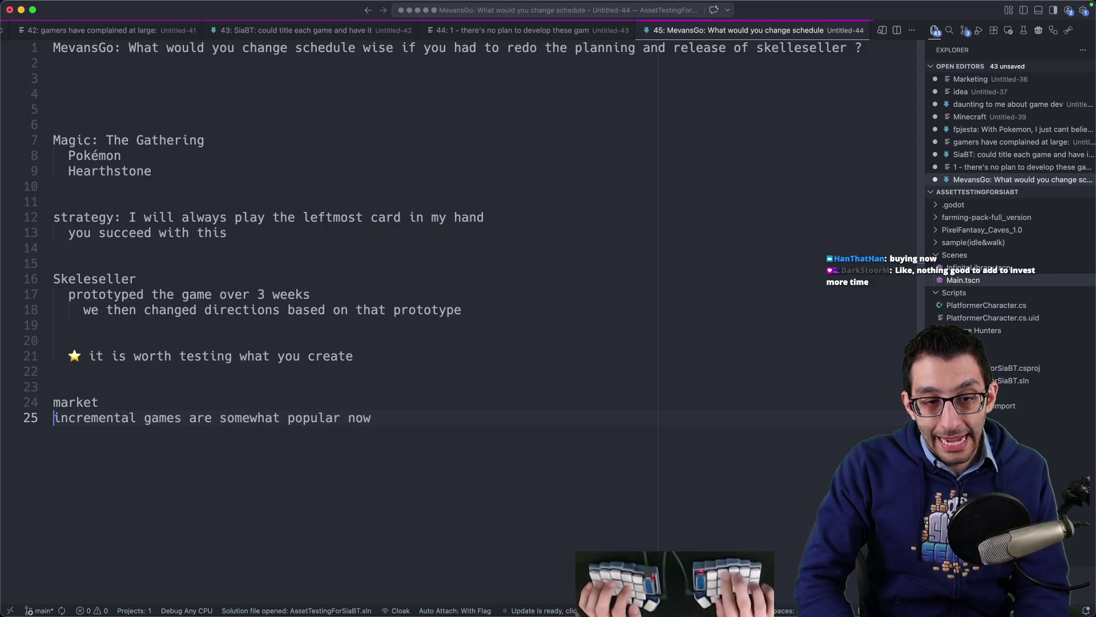
key("super+bracketright")
key("super+shift+Left")
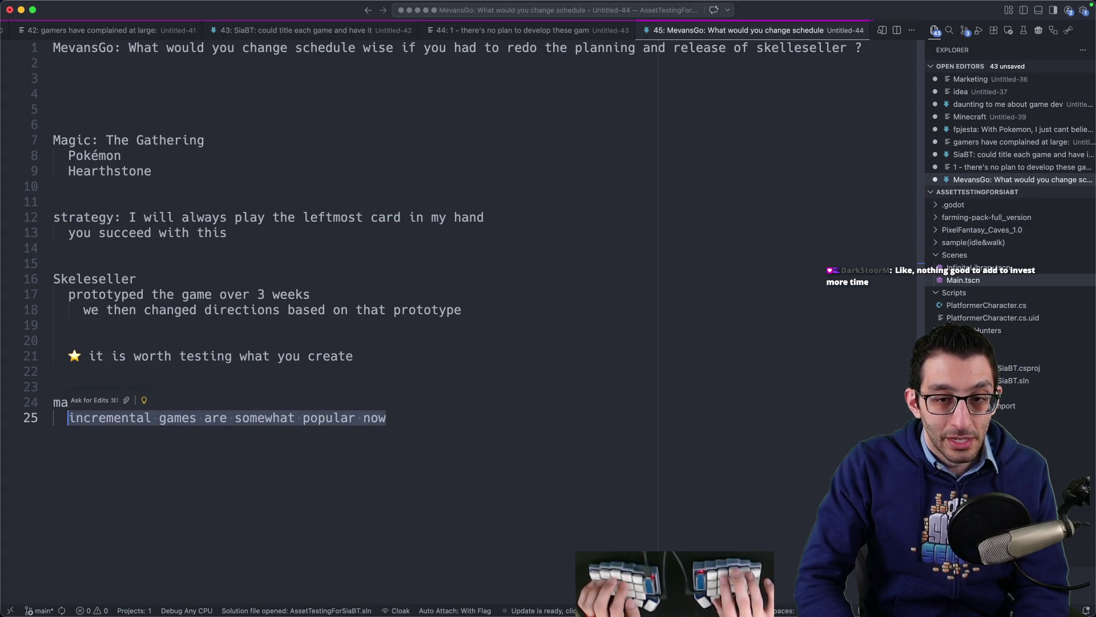
left_click(525, 427)
mouse_move(525, 427)
left_mouse_down()
mouse_move(137, 411)
mouse_move(61, 392)
mouse_move(245, 421)
mouse_move(471, 427)
left_mouse_up()
left_click(436, 419)
left_click(479, 431)
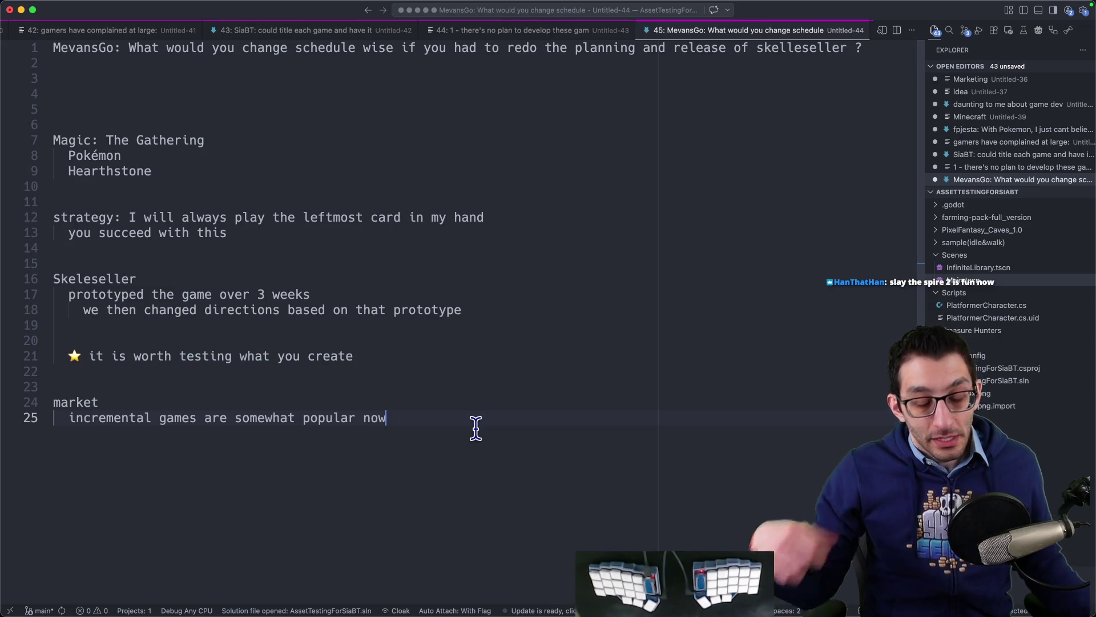
- Add a game heading with 'card games genre' and nested 'that studio is popular - company'
key("Return")
key("Return")
key("Return")
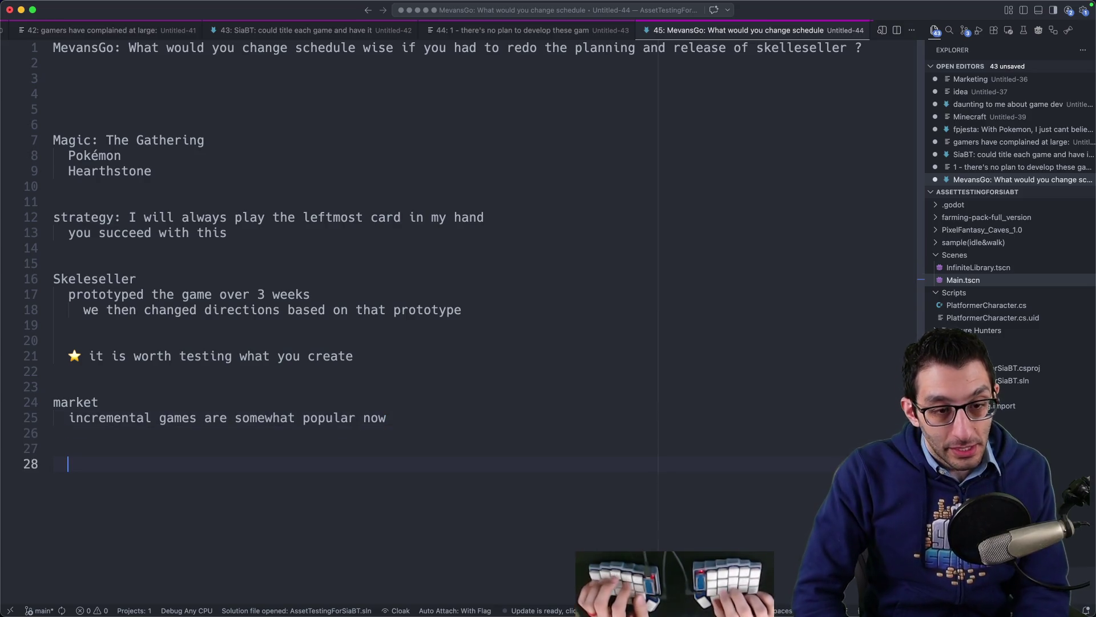
type("game")
key("Return")
key("Tab")
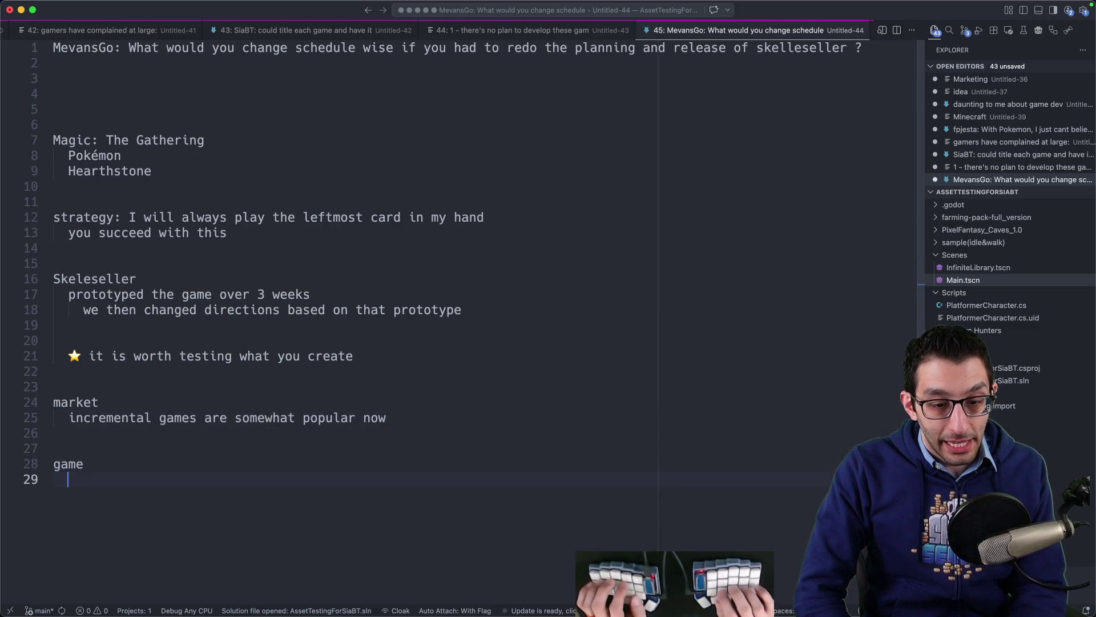
type("carrd games")
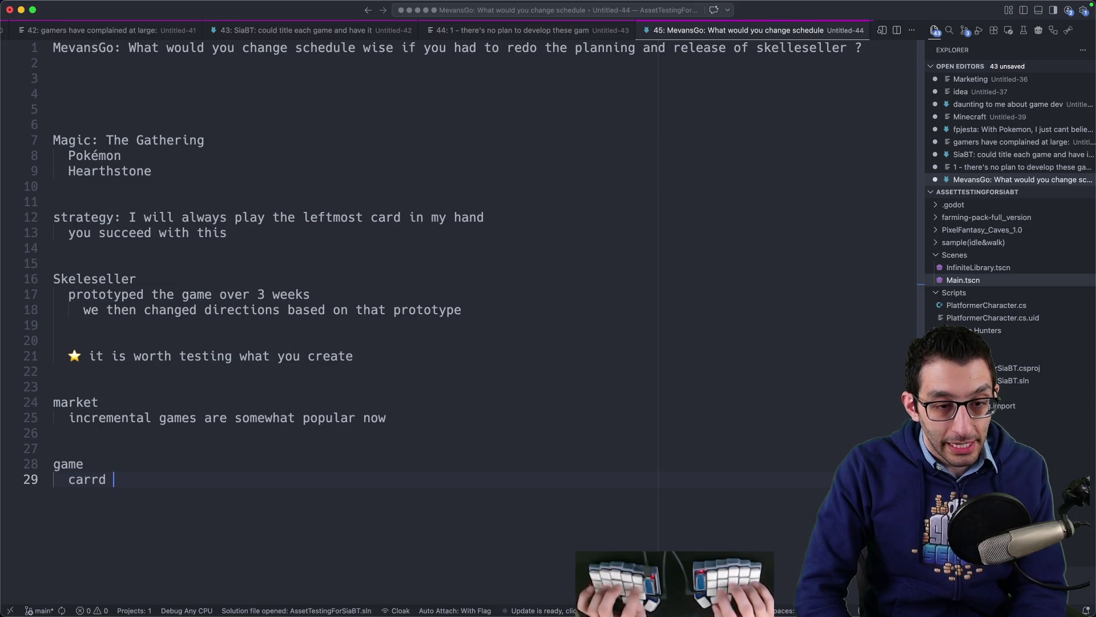
key("BackSpace")
key("End")
type("genre")
key("Return")
key("Tab")
type("that studio is")
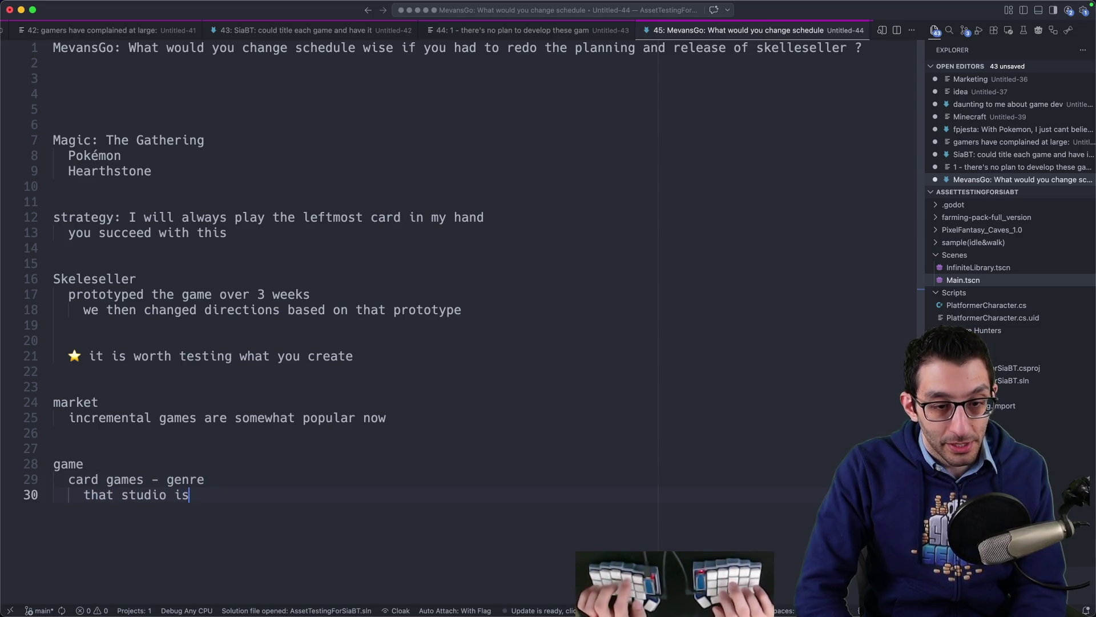
type(" popular - company")
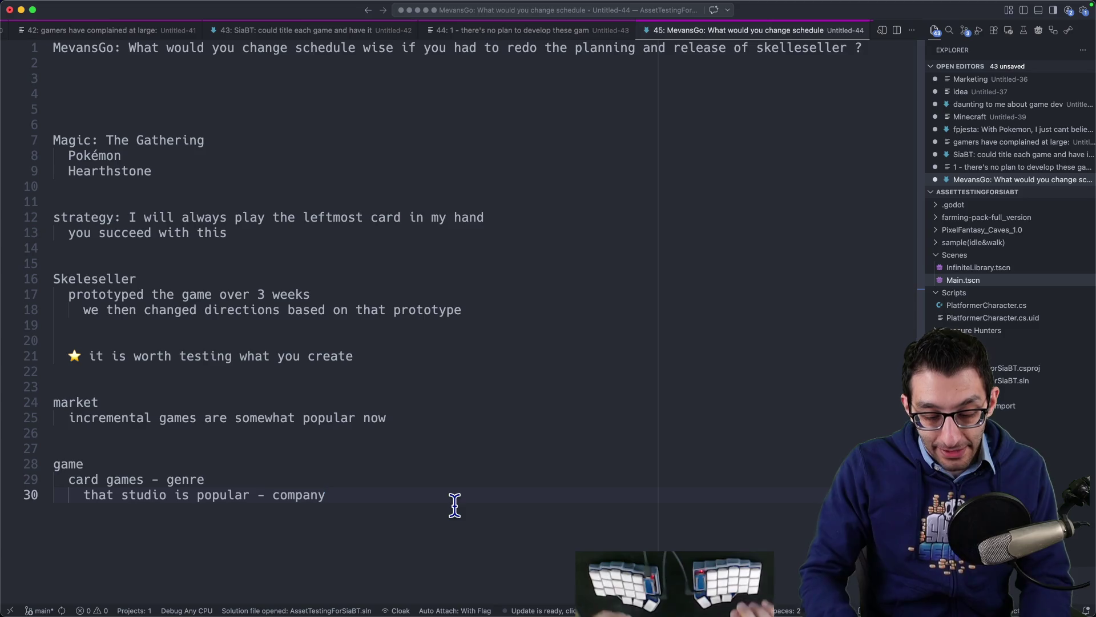
key("super+Tab")
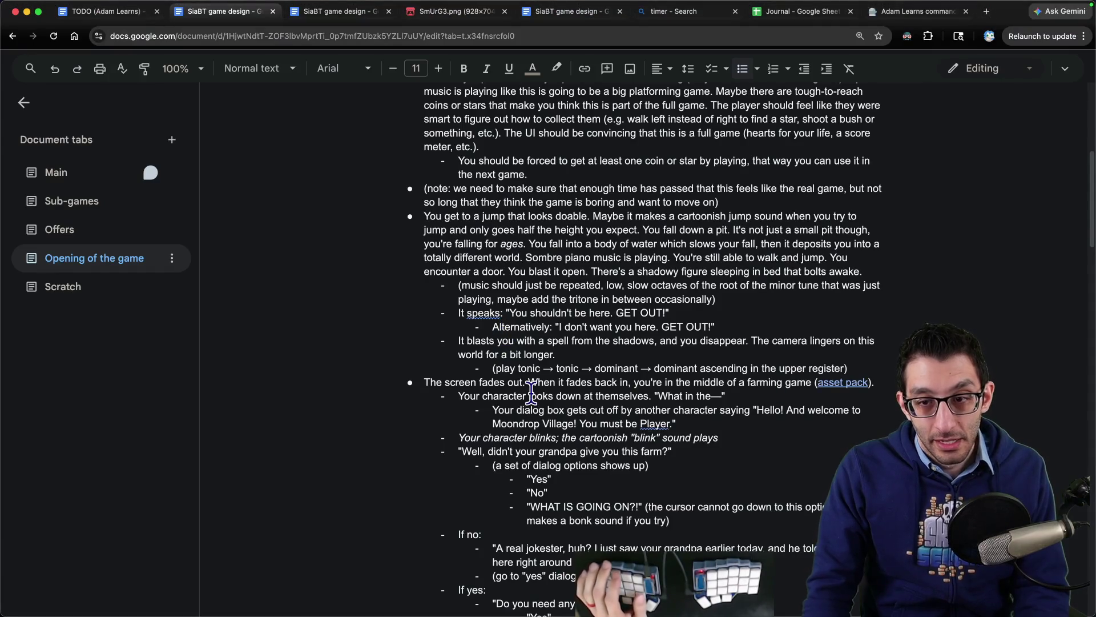
- Select the whole Moondrop Village greeting item ending 'You must be Player.' in the opening
mouse_move(420, 217)
left_mouse_down()
mouse_move(622, 252)
mouse_move(892, 367)
left_mouse_up()
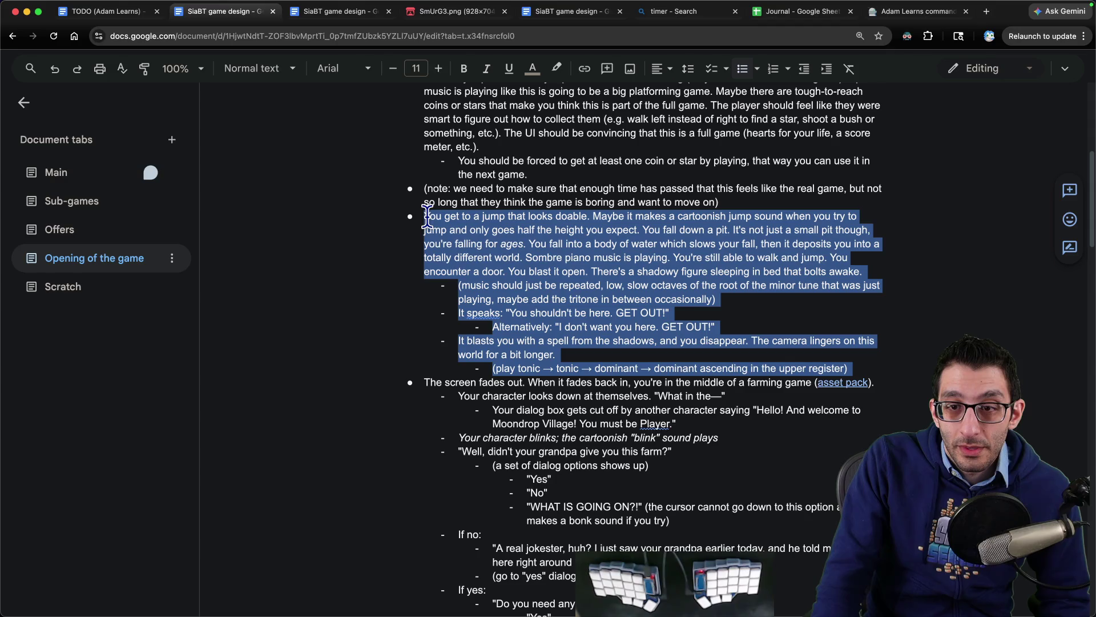
scroll(565, 374, "down", 3)
mouse_move(430, 272)
left_mouse_down()
mouse_move(671, 314)
mouse_move(658, 284)
left_mouse_up()
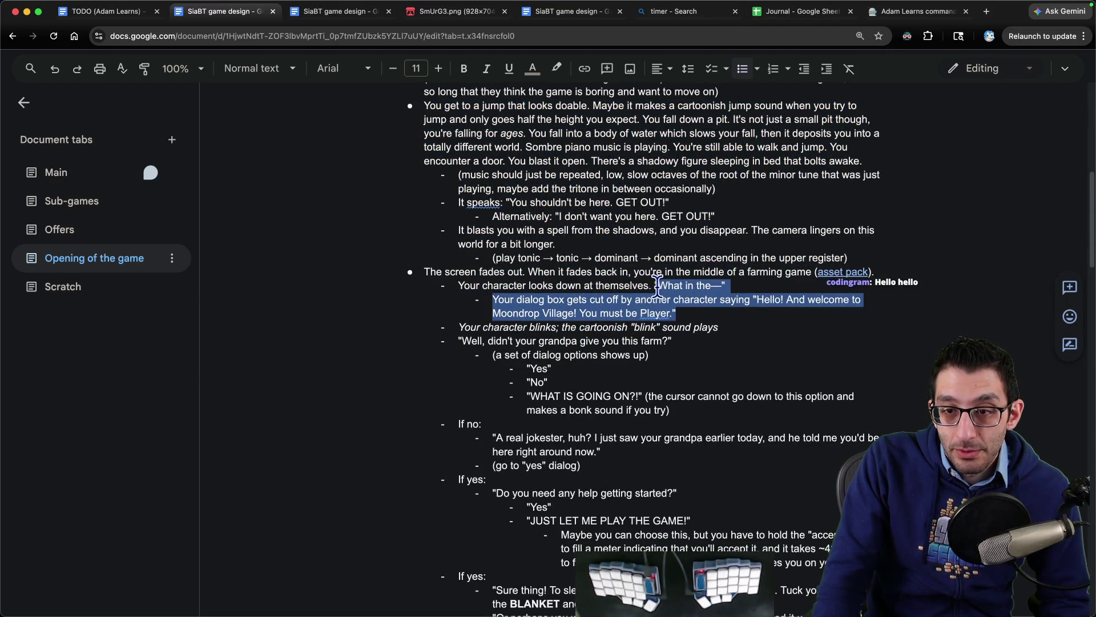
left_click(652, 283)
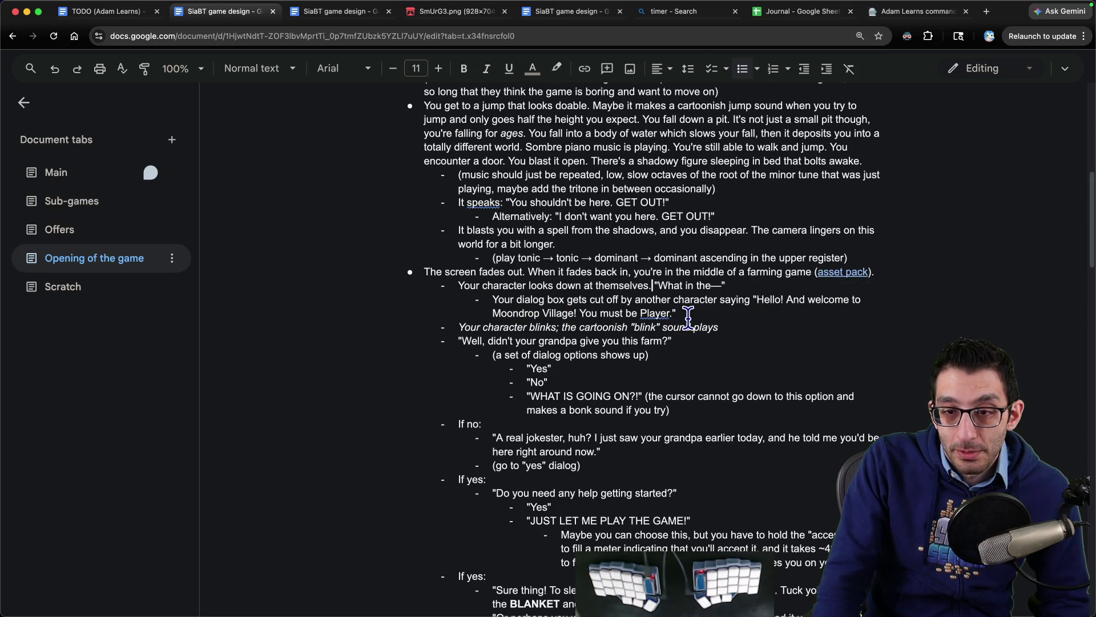
scroll(691, 317, "down", 3)
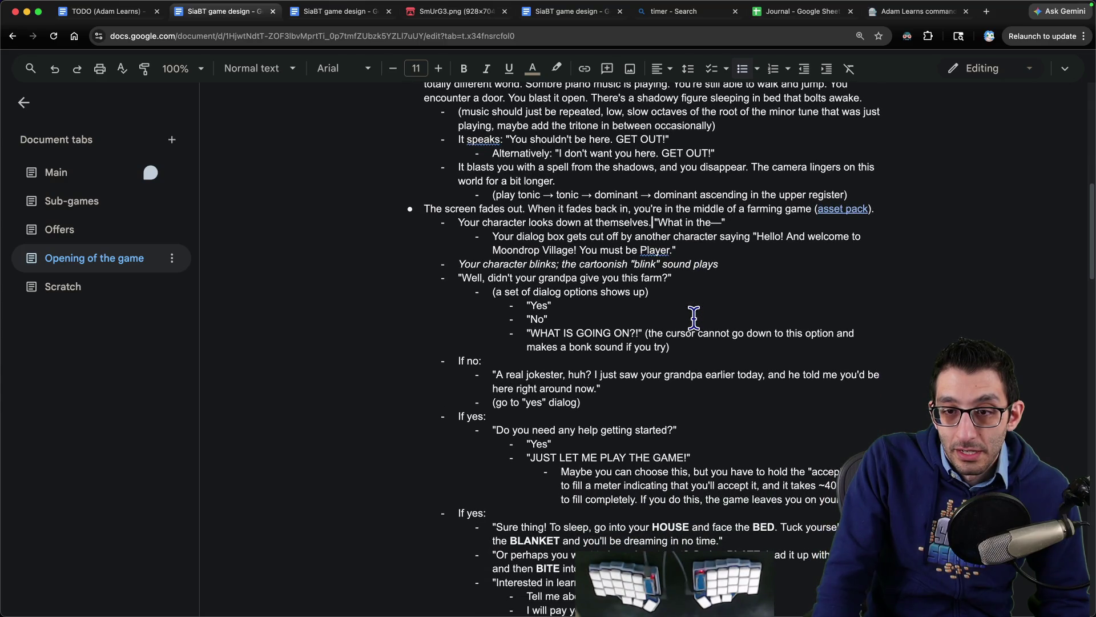
left_click_drag(653, 254, 599, 254)
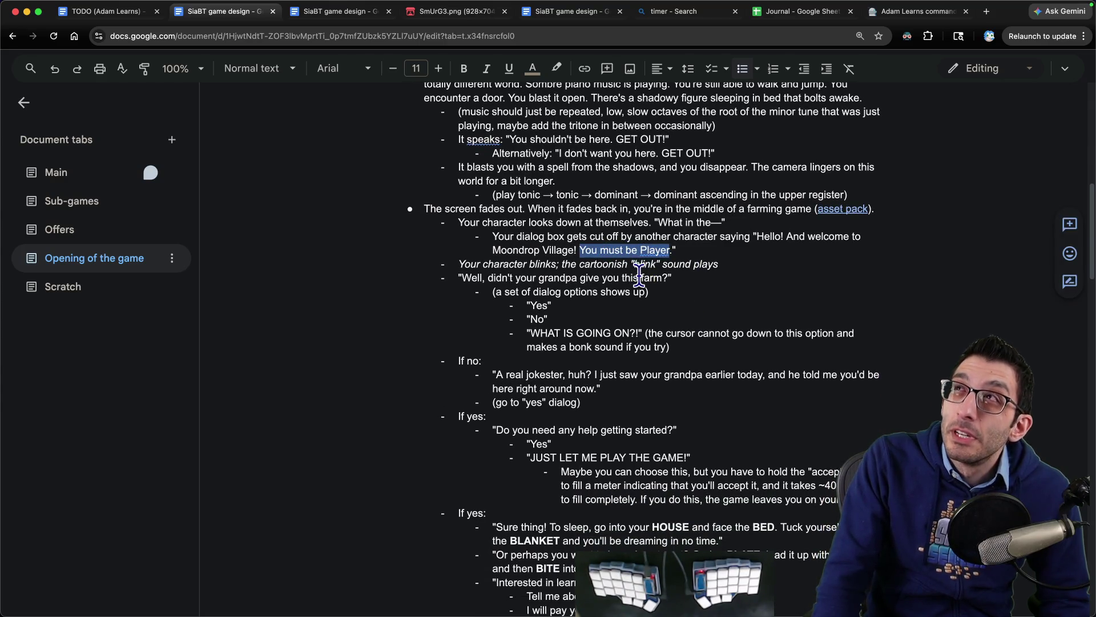
left_click(709, 257)
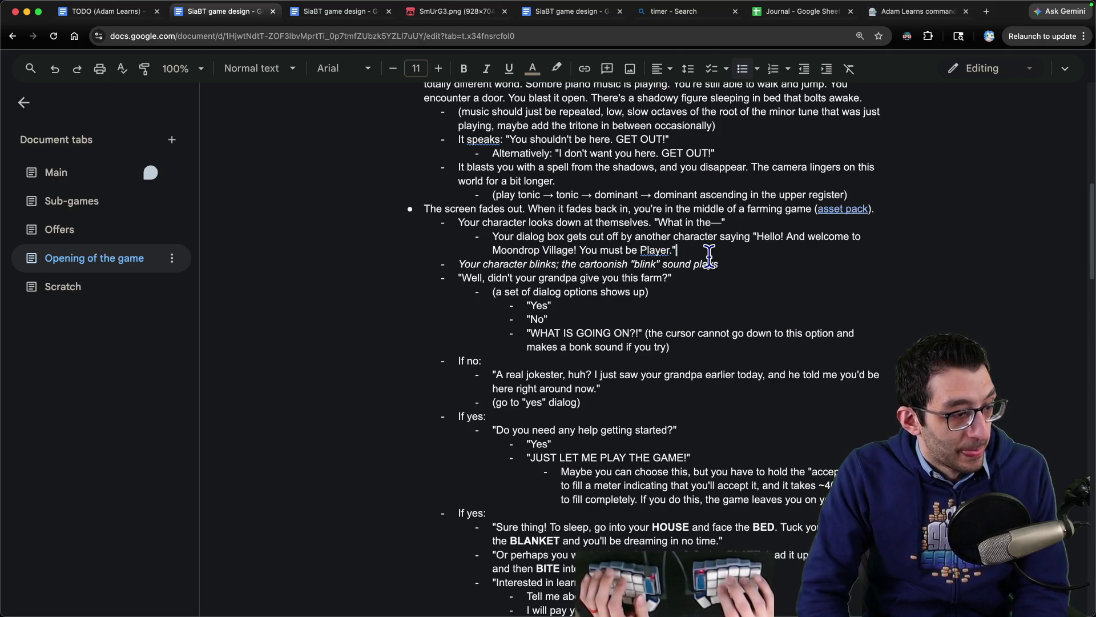
key("alt+shift+Up")
key("ctrl+Tab")
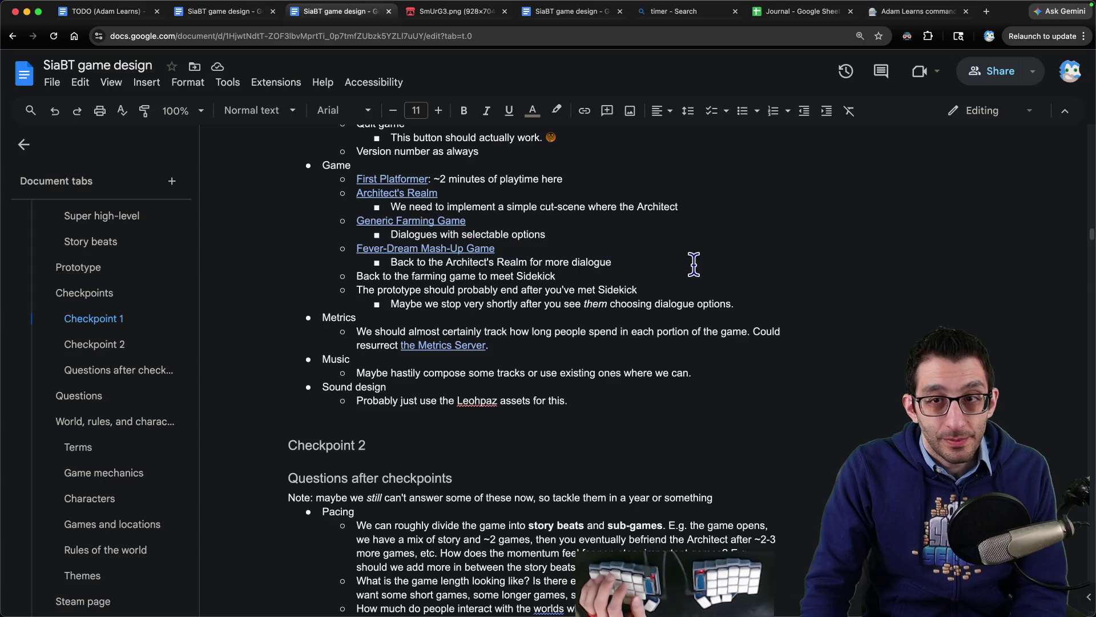
- Paste the Moondrop Village greeting at the end of the Scratch tab as a bullet item
scroll(149, 416, "down", 10)
left_click(83, 596)
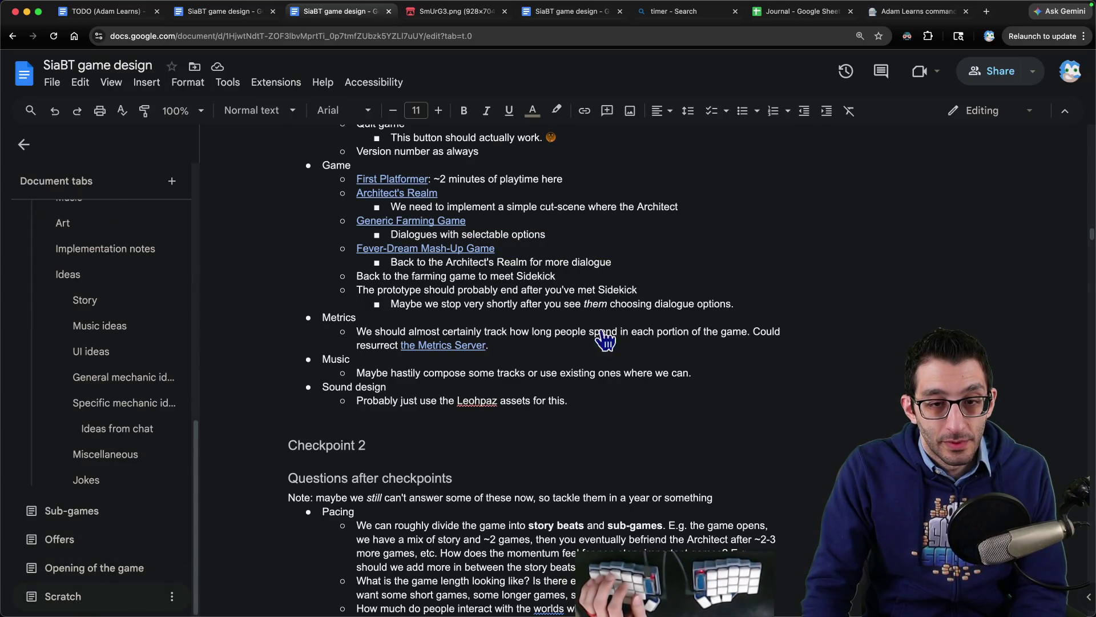
key("super+Down")
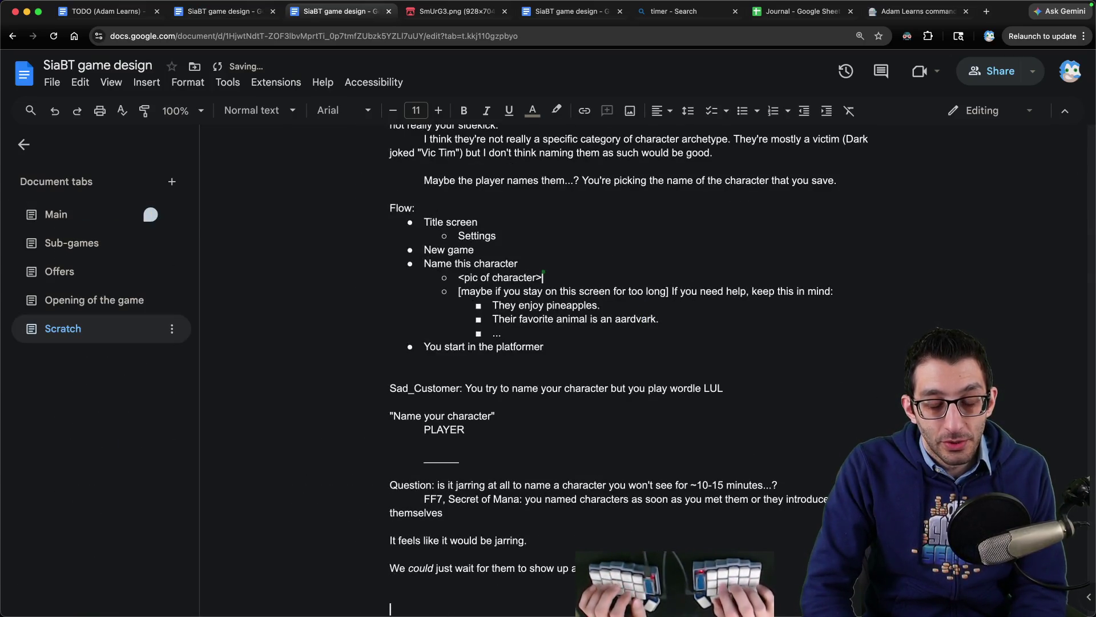
key("super+v")
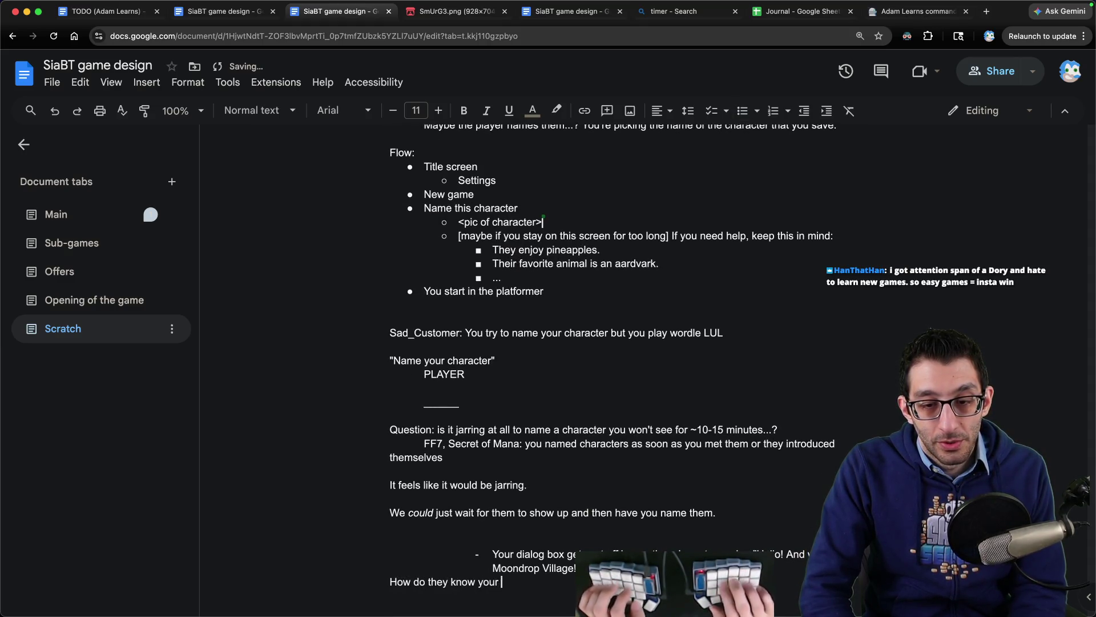
type("name?")
scroll(571, 343, "down", 5)
left_click(492, 328)
key("super+shift+8")
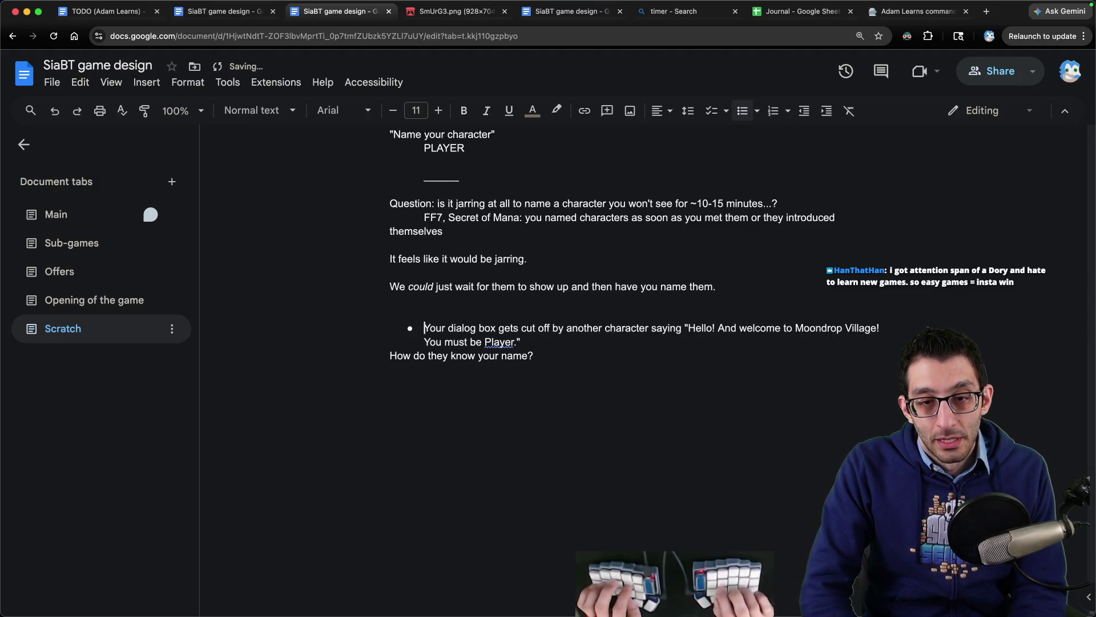
- Finish the question about how characters know everyone else's names, adding ', so you may already know their name when they talk to you.'
key("super+Down")
type("Do")
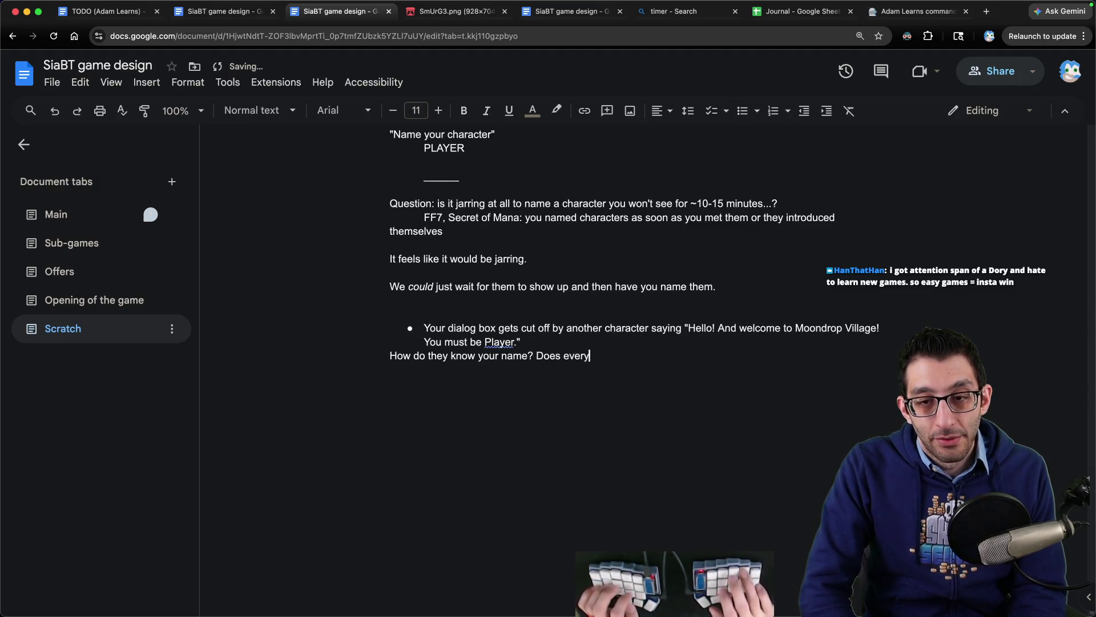
type("ow everyone")
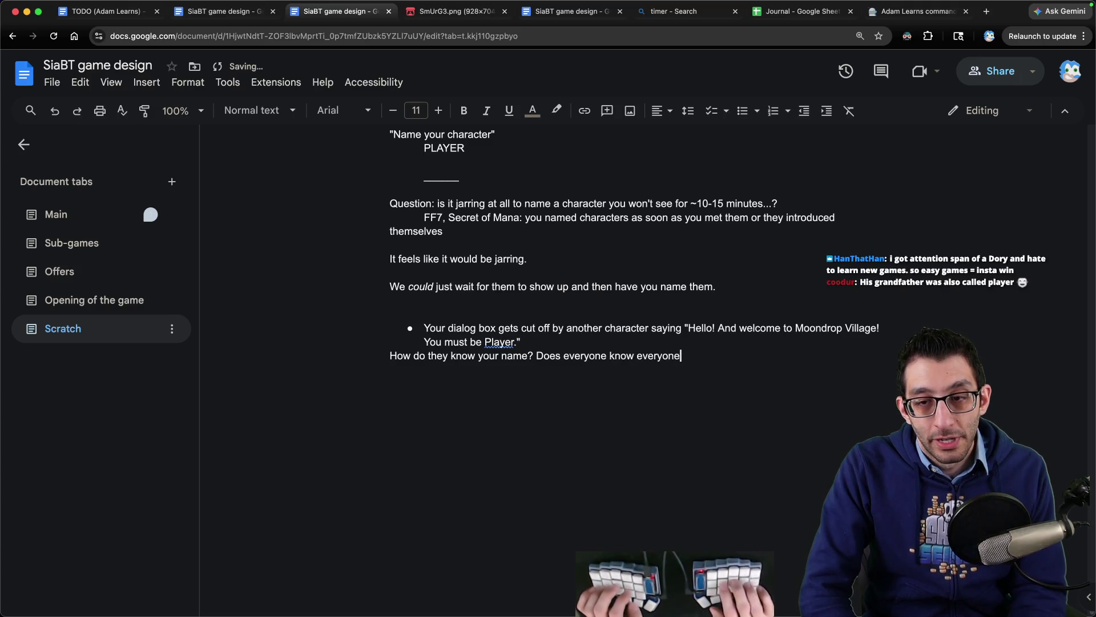
type(" else's names? Maybe they're just coded to be able to access the name?")
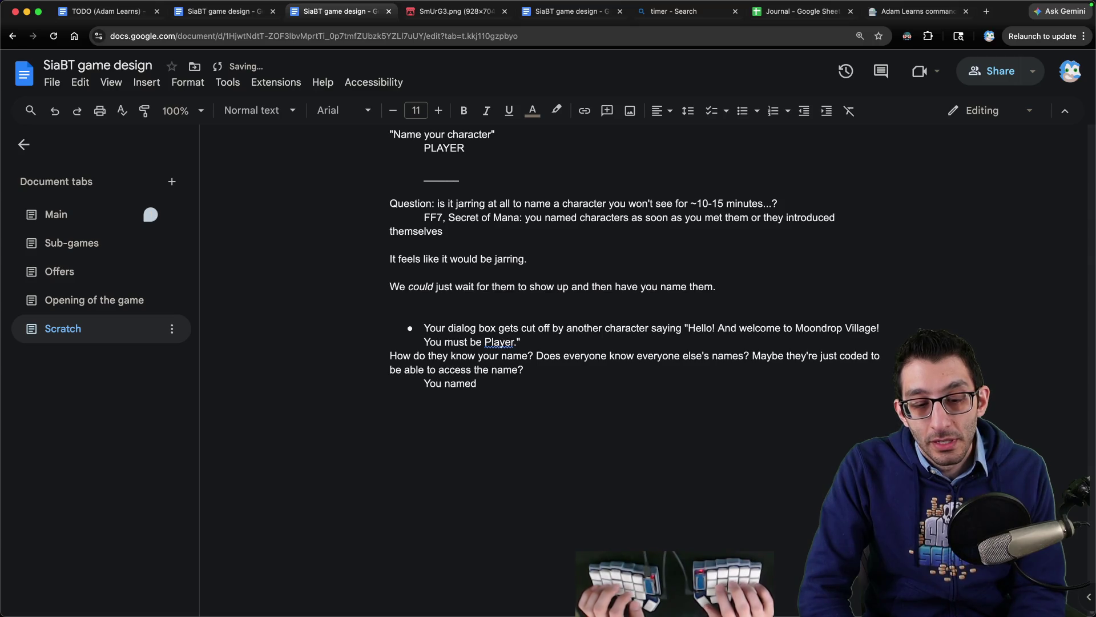
type(", so you may already know their name when they talk to you.")
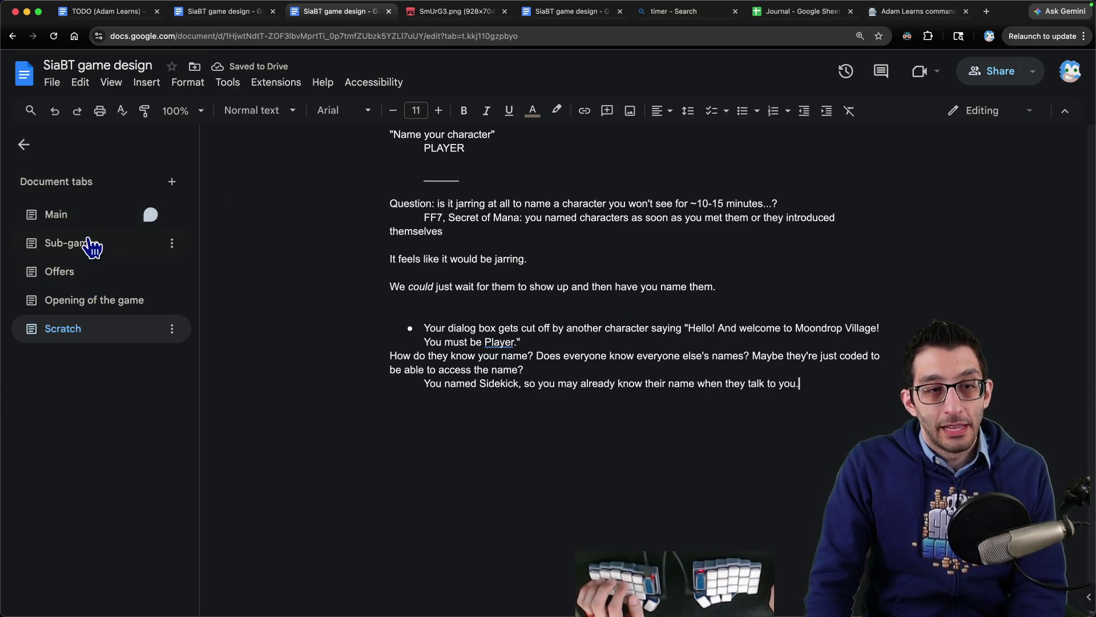
key("ctrl+shift+Tab")
left_click(74, 172)
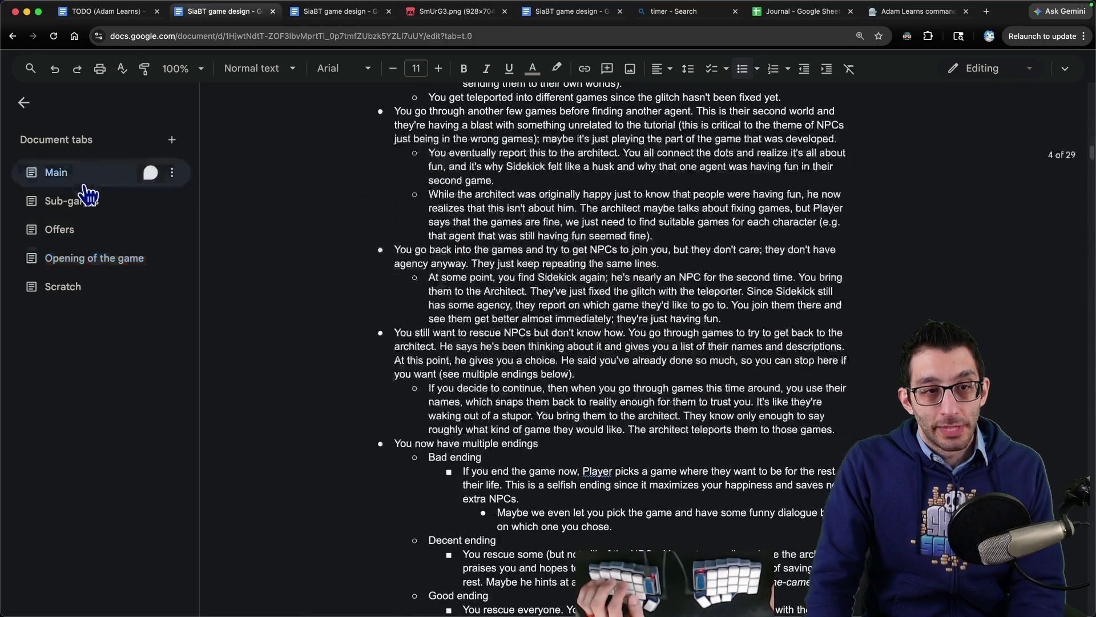
- Jump to Rules of the world and find the insertion spot under Game worlds
scroll(123, 393, "down", 5)
left_click(114, 280)
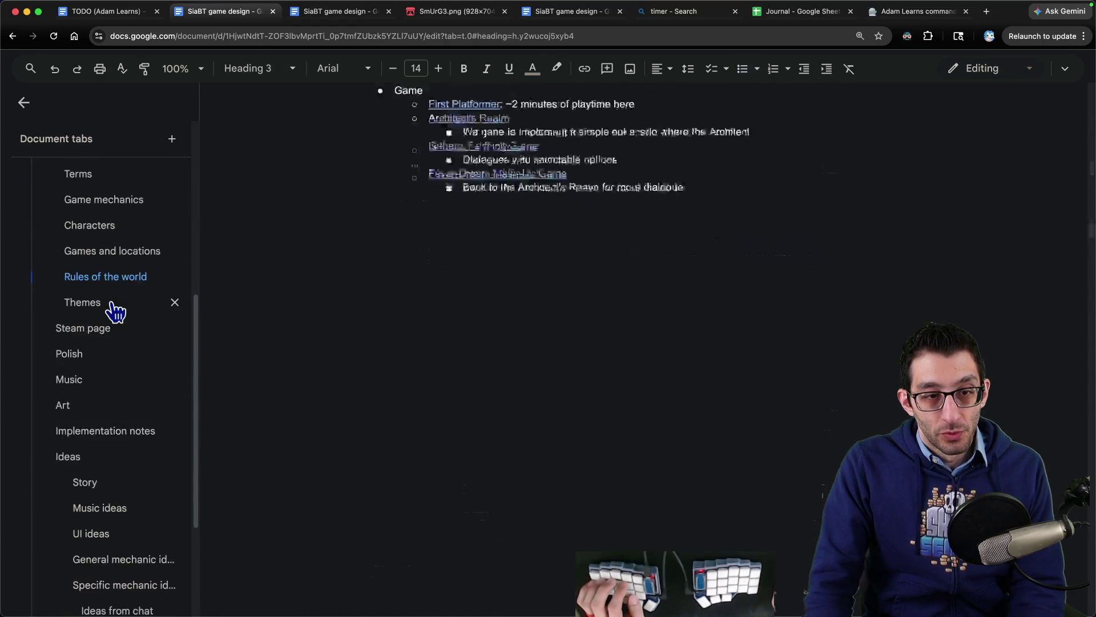
scroll(439, 331, "down", 1)
scroll(439, 331, "down", 10)
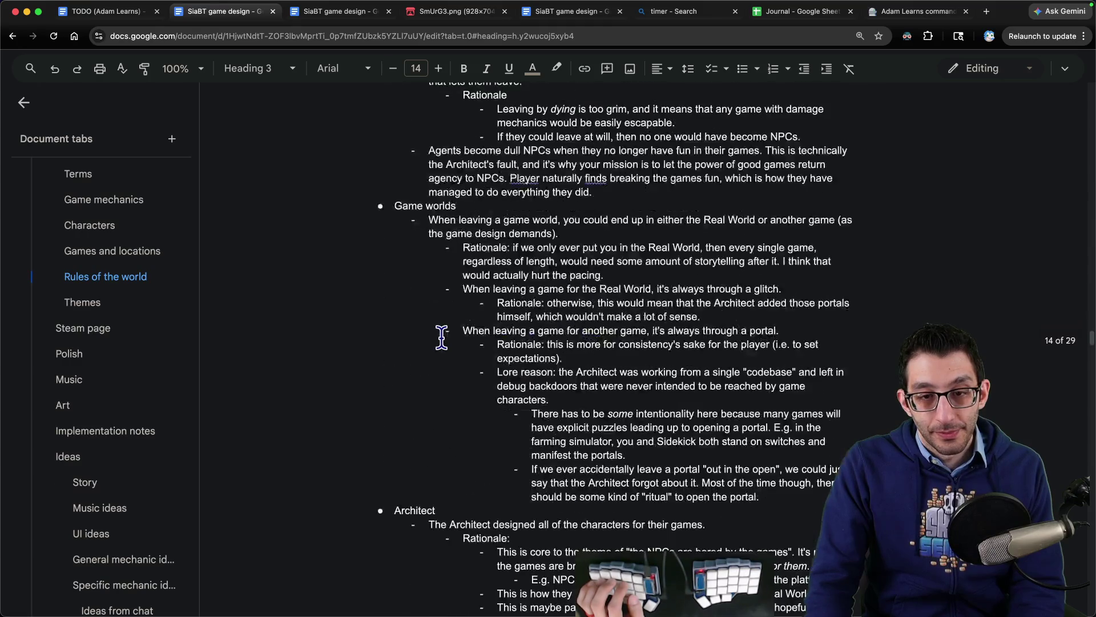
scroll(442, 340, "up", 10)
left_click(394, 301)
key("Return")
key("Up")
type("Nam")
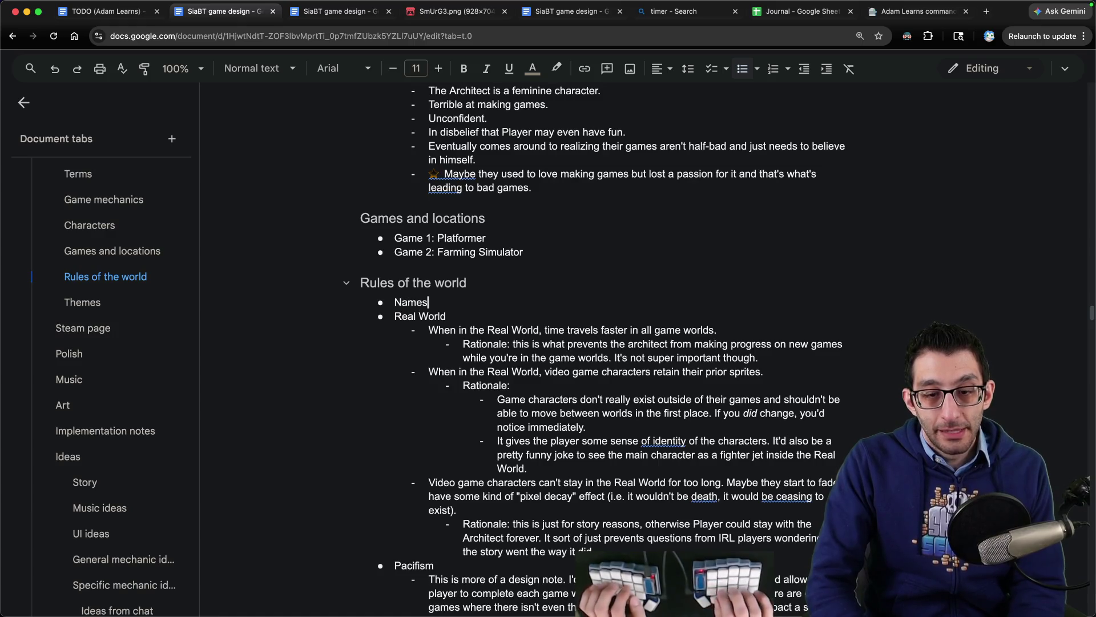
key("BackSpace")
key("BackSpace")
key("BackSpace")
scroll(628, 326, "down", 10)
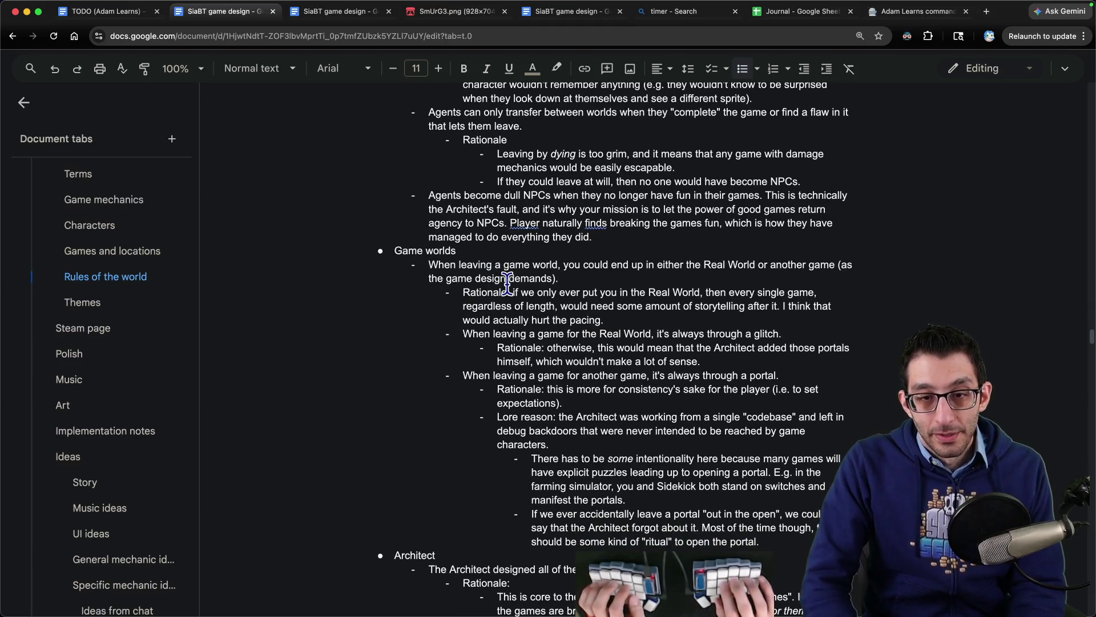
- Add a Names bullet with the nested rule 'Everyone knows everyone else's names.'
key("Return")
key("Up")
type("Names")
key("Return")
key("Tab")
type("Ev")
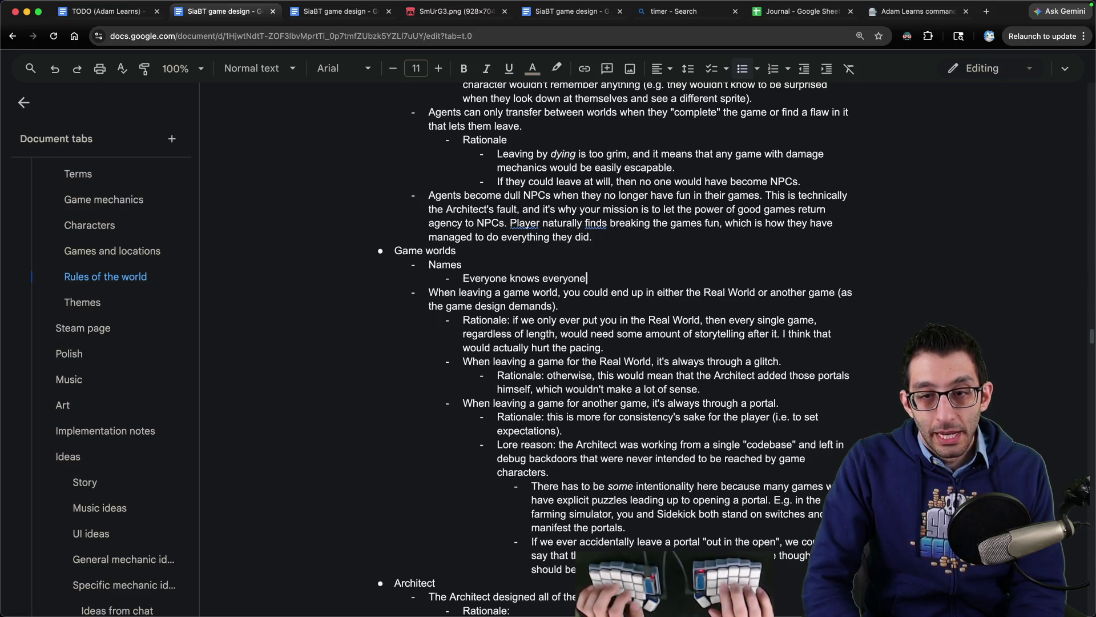
type("ames.")
- Add a Rationale sub-point beginning 'This is what you would typically expect out of a tutorial.'
key("Return")
key("Tab")
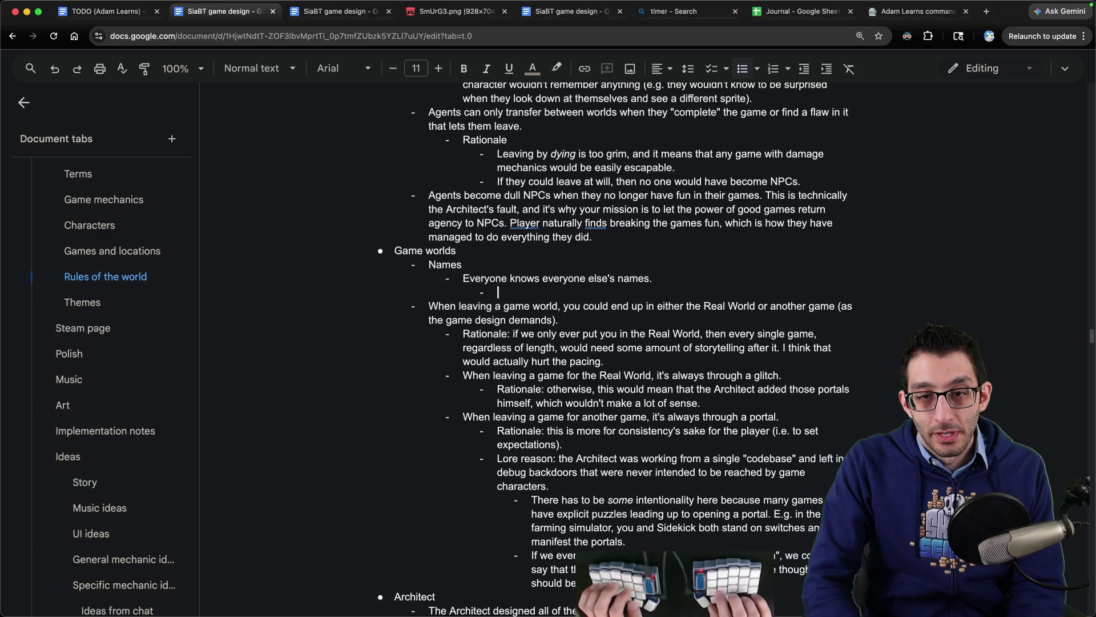
type("Rationale:")
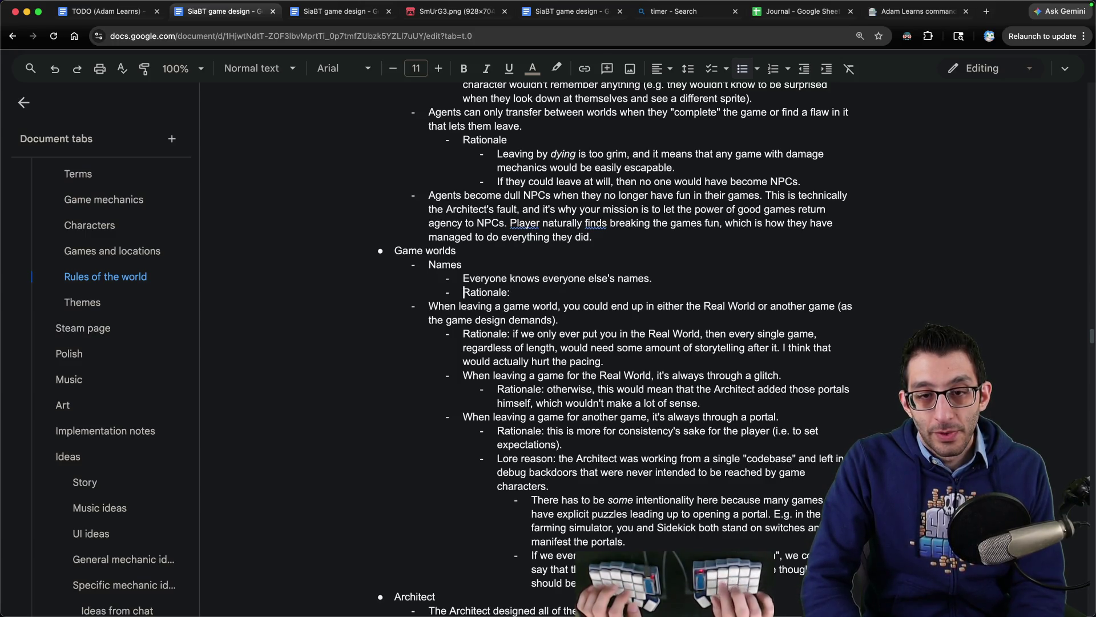
key("Tab")
key("End")
key("Return")
key("Tab")
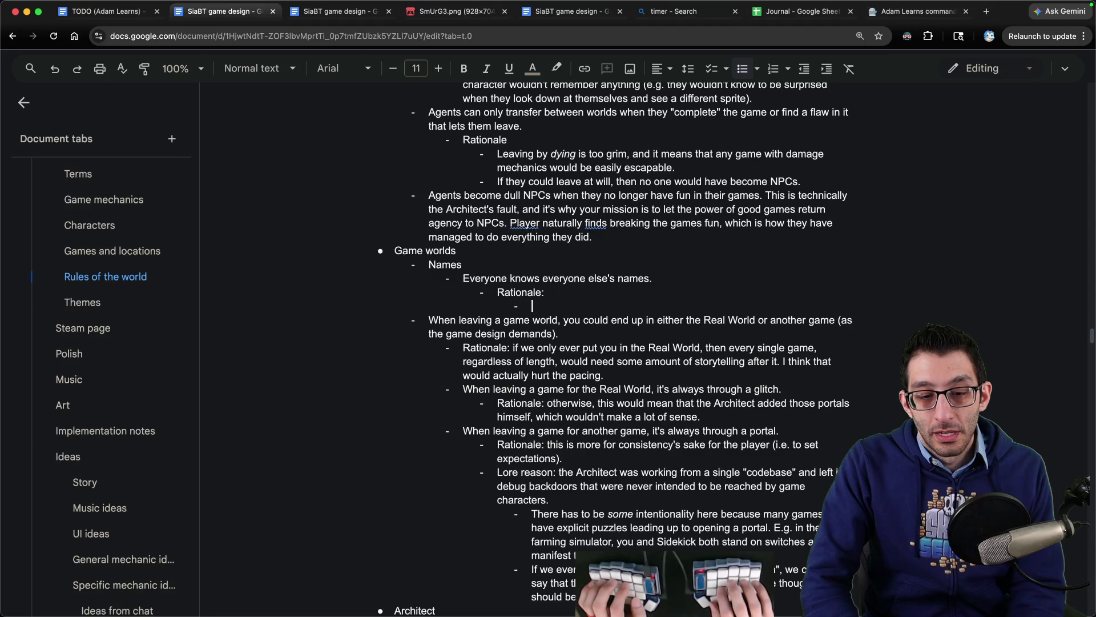
type("This is what you would typically expect ")
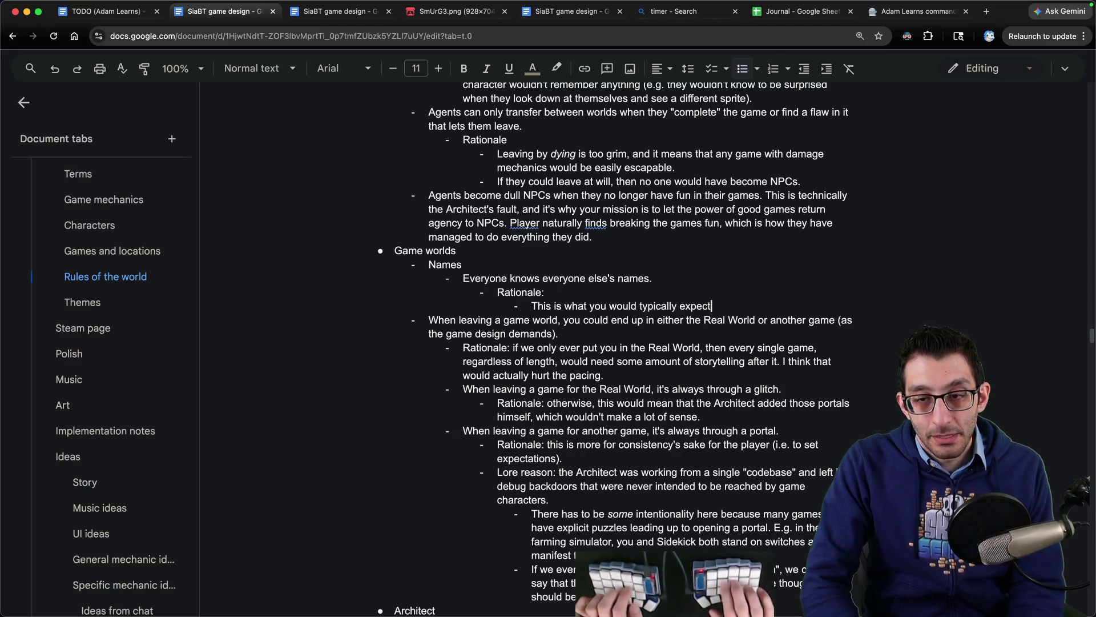
type("out of a tutorial.")
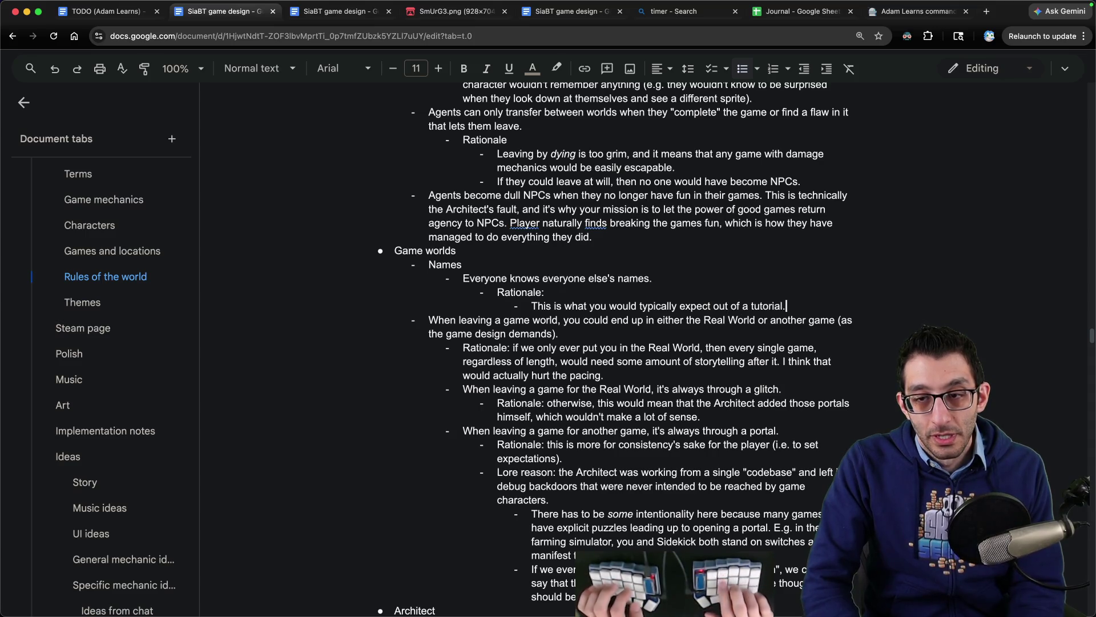
type(" But also, you")
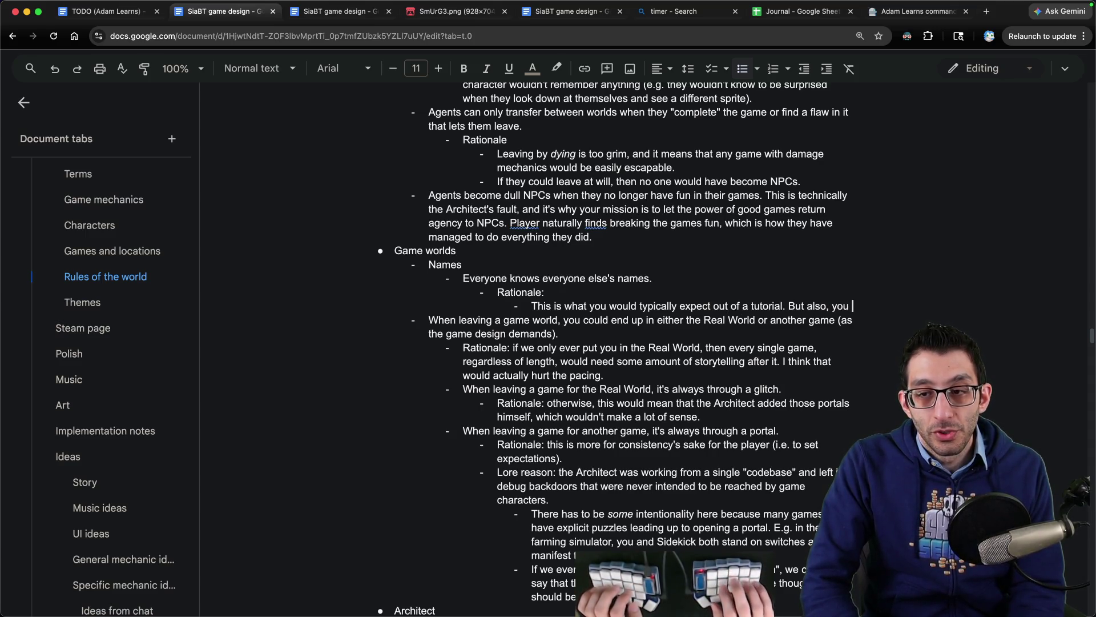
type(" secretly made all of these gam")
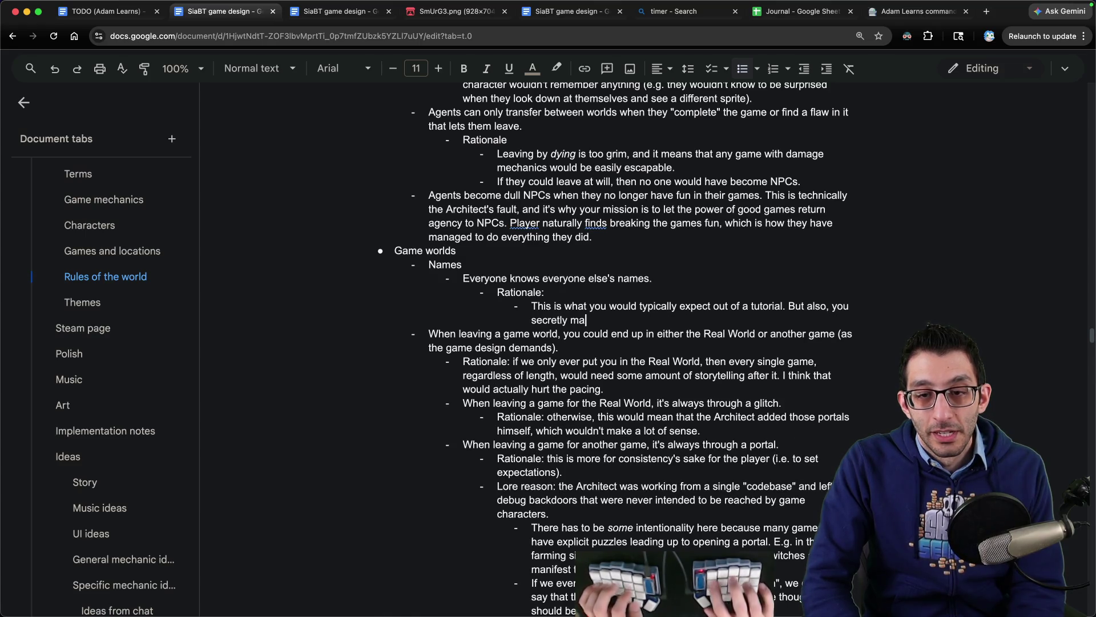
type("es yours")
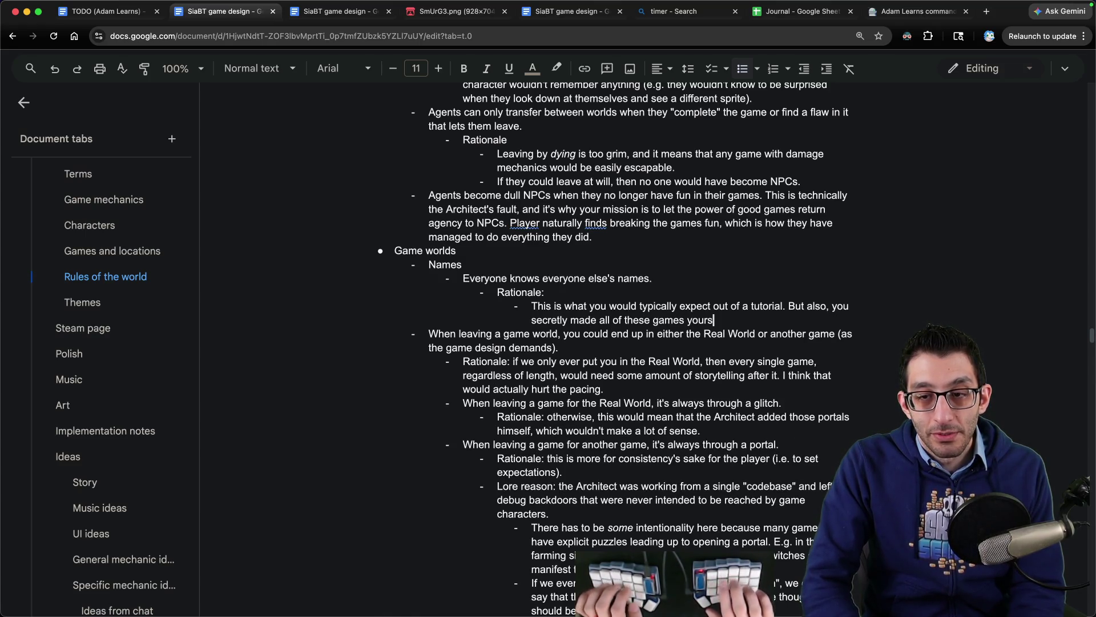
type("elf, so you would proba")
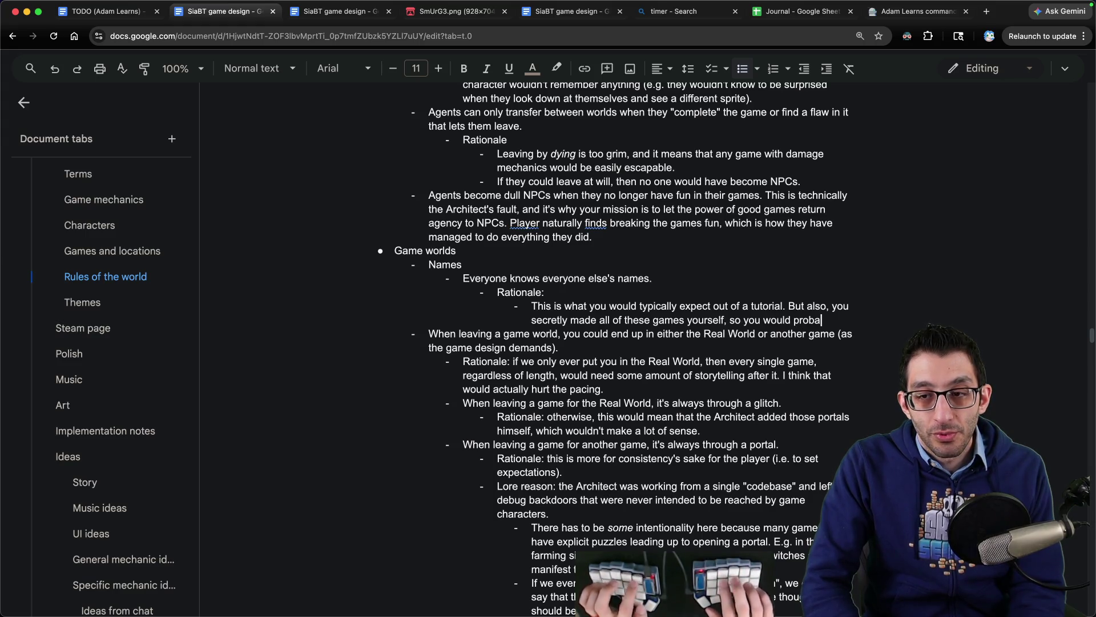
type("bly know their names.")
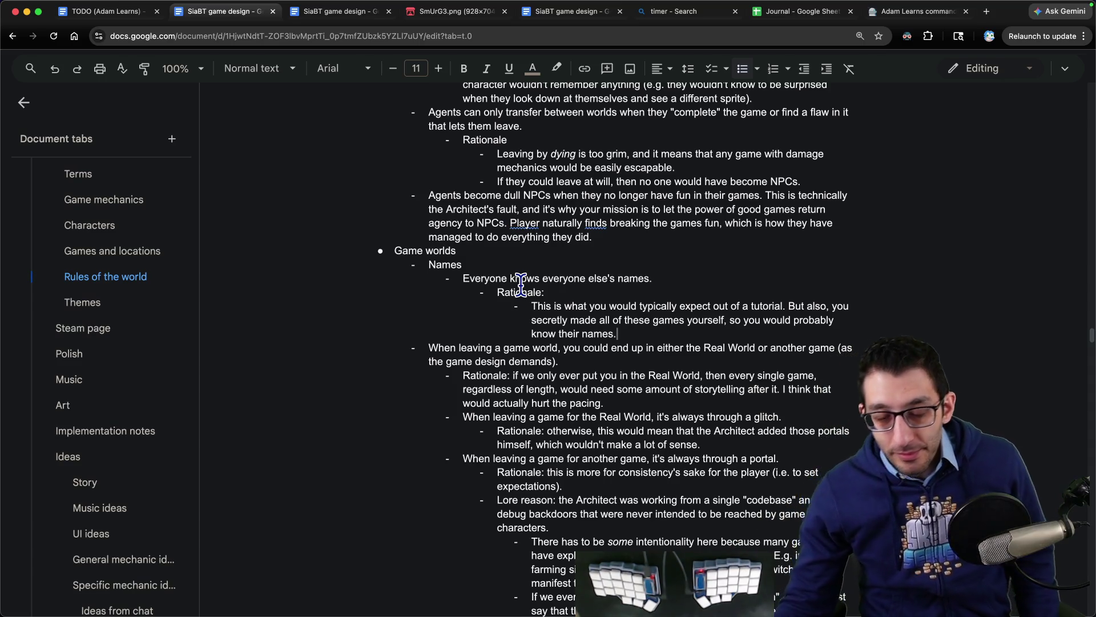
- Go to the Story beats section in the design doc's Main tab
left_click(462, 278, "shift")
key("ctrl+Tab")
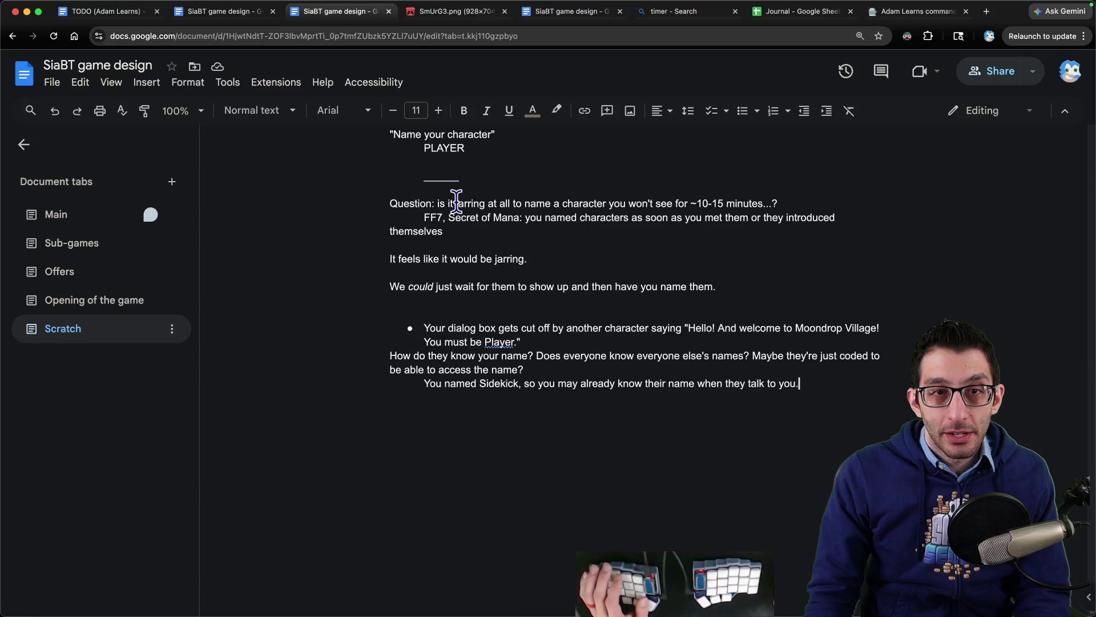
left_click(87, 219)
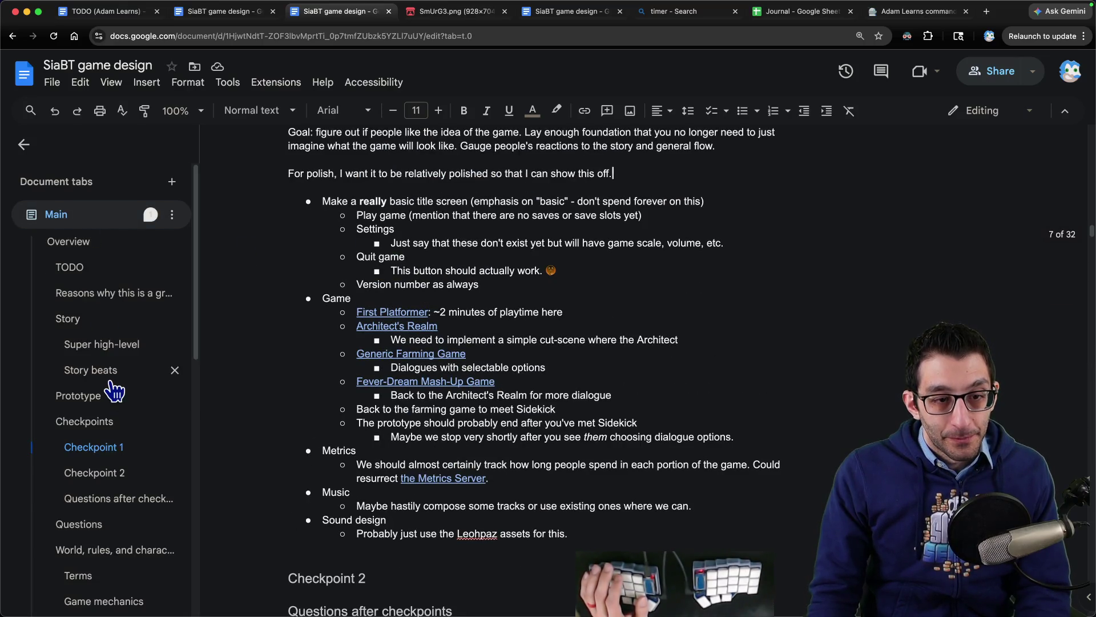
left_click(111, 381)
- Select the passages about NPC names and the architect's choice, then view the SmUrG3.png village map
scroll(444, 360, "down", 15)
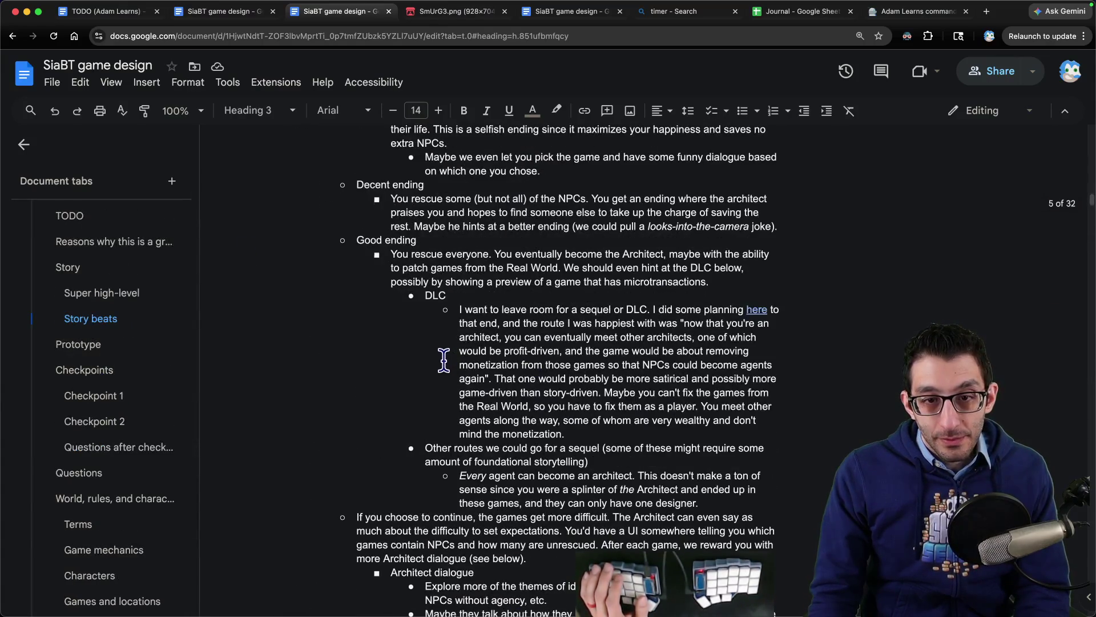
scroll(444, 359, "up", 7)
mouse_move(322, 370)
left_mouse_down()
mouse_move(691, 374)
mouse_move(375, 384)
mouse_move(770, 383)
mouse_move(623, 381)
left_mouse_up()
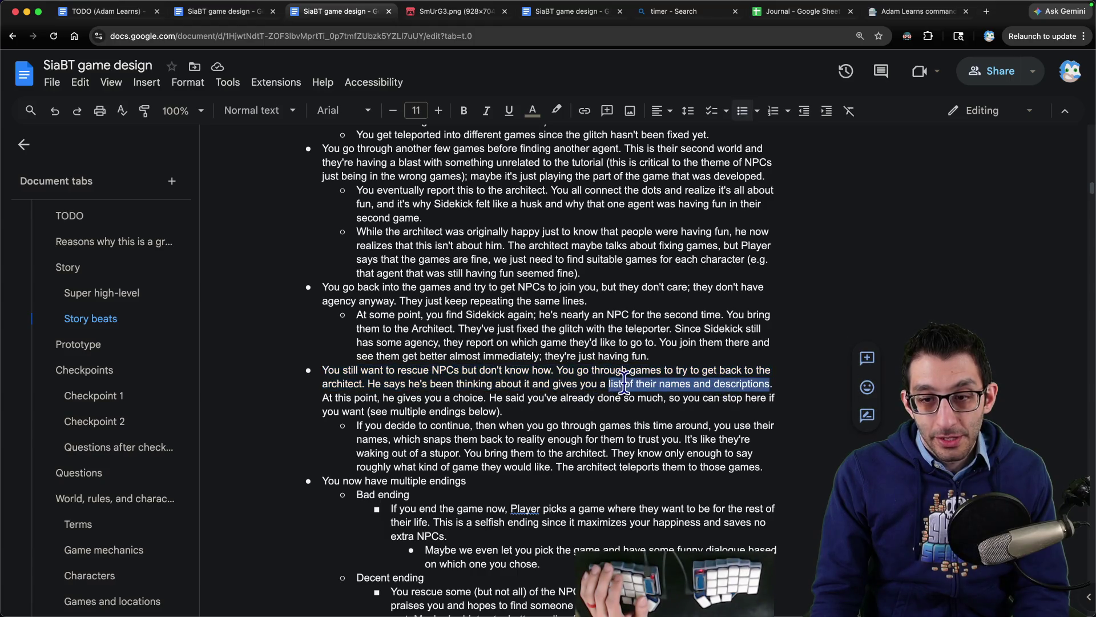
mouse_move(317, 398)
left_mouse_down()
mouse_move(668, 397)
mouse_move(455, 419)
mouse_move(514, 415)
mouse_move(517, 438)
mouse_move(514, 414)
left_mouse_up()
key("ctrl+Tab")
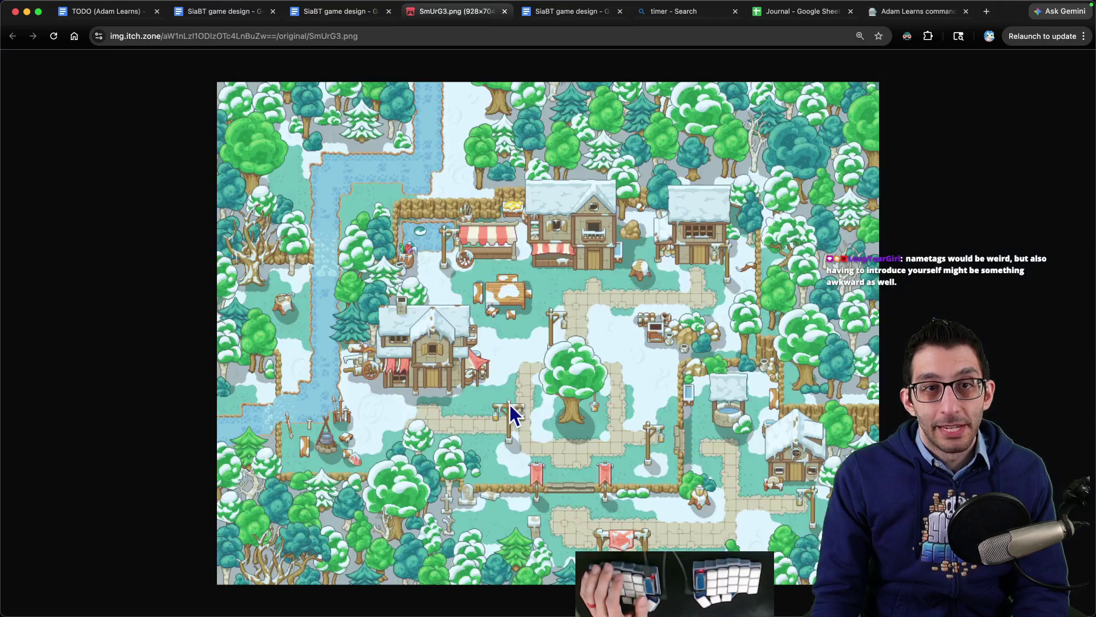
- Look over the SmUrG3.png snowy village map, then return to the SiaBT doc's Scratch notes
key("super+2")
left_click(662, 336)
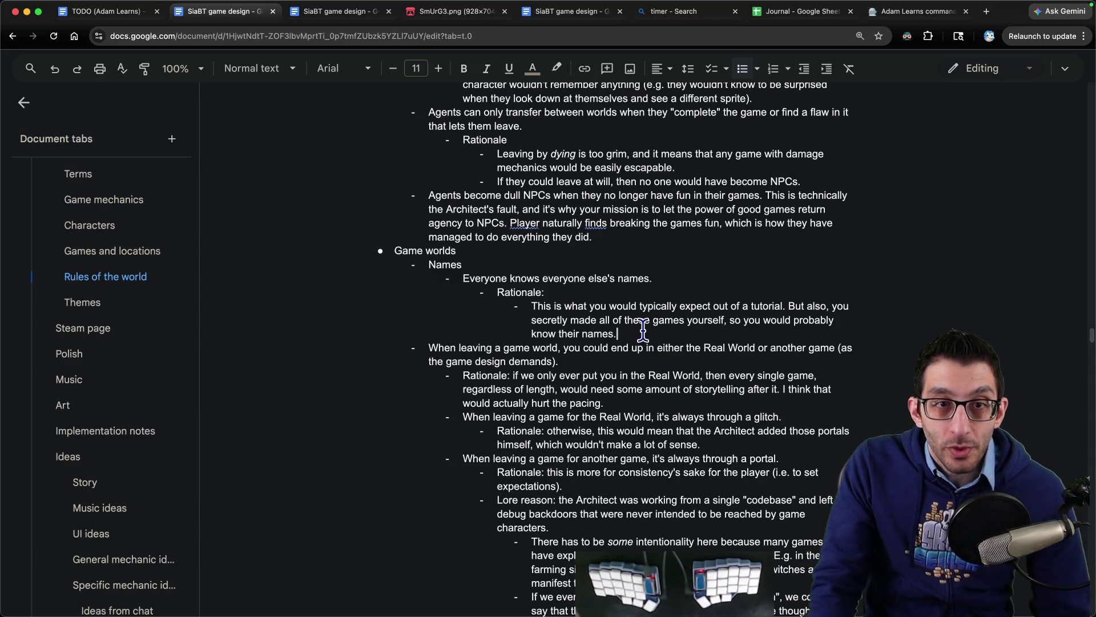
key("ctrl+Tab")
key("ctrl+Tab")
key("ctrl+Tab")
- Start a new Scratch note saying the problem with names is that they've become a plot point
scroll(652, 363, "down", 3)
left_click(783, 394)
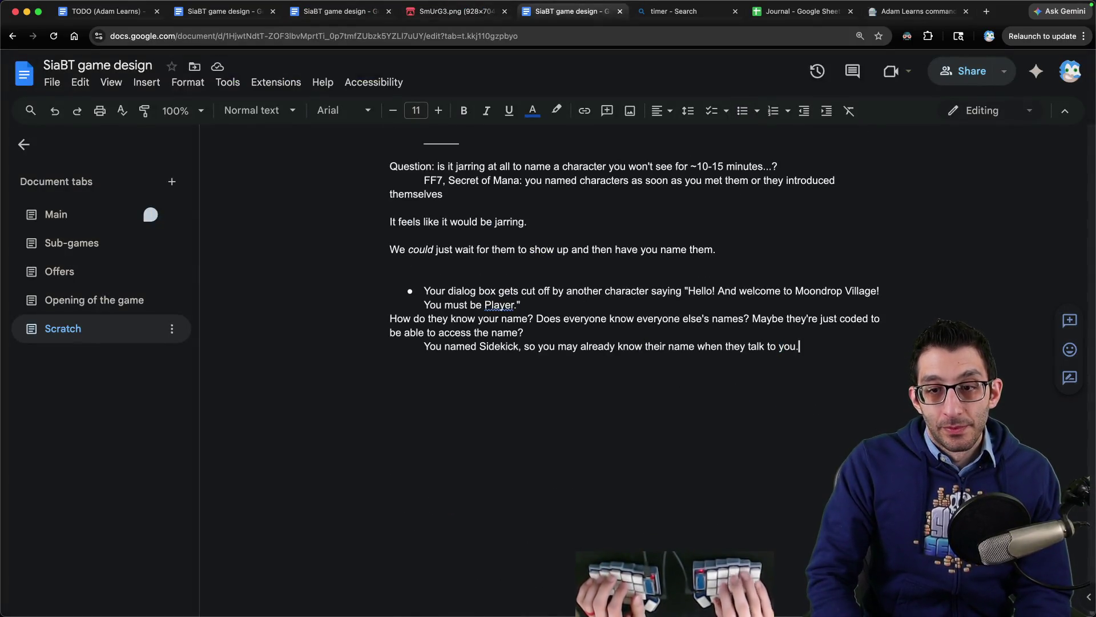
key("Return")
key("Return")
type("The problem")
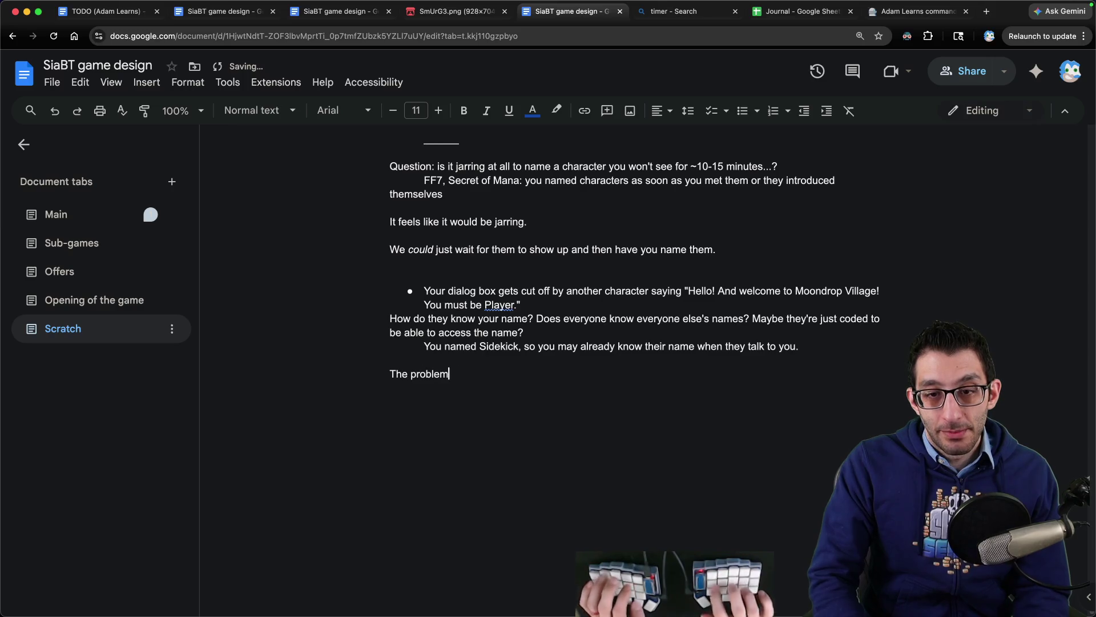
type(" with namkes is  is that we've made it a plot point—you eventuall")
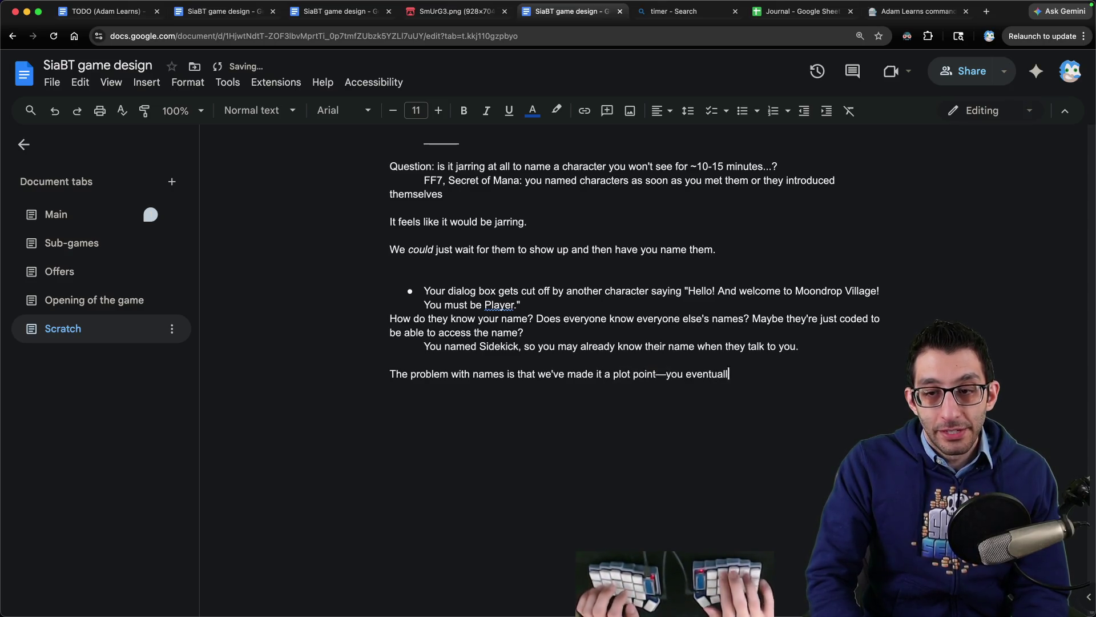
type("get a list ofall NPC")
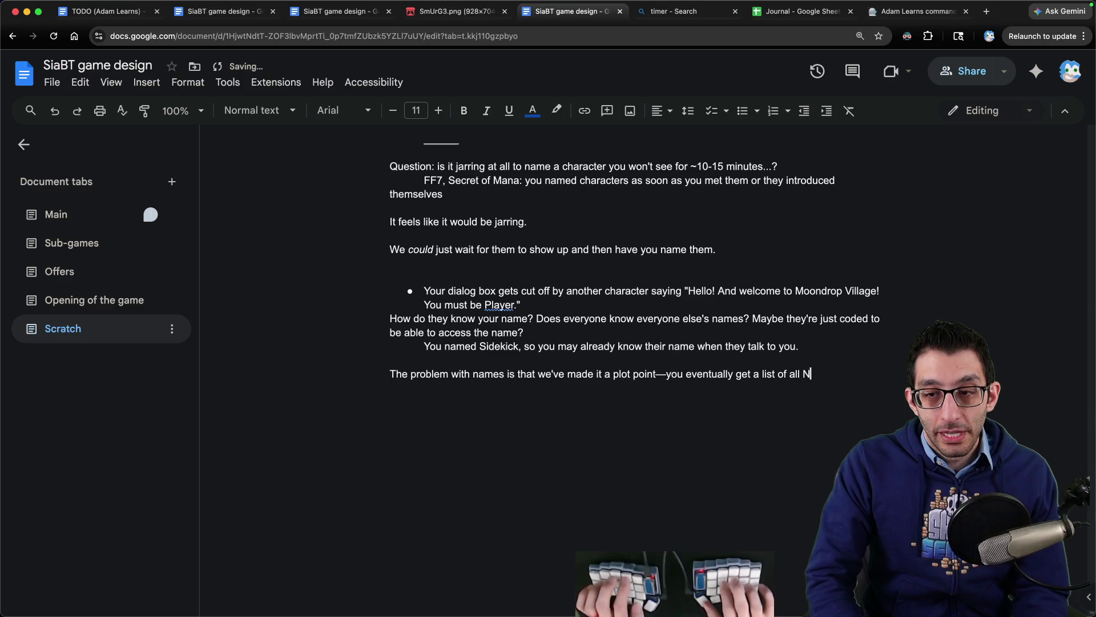
type("mes and go ")
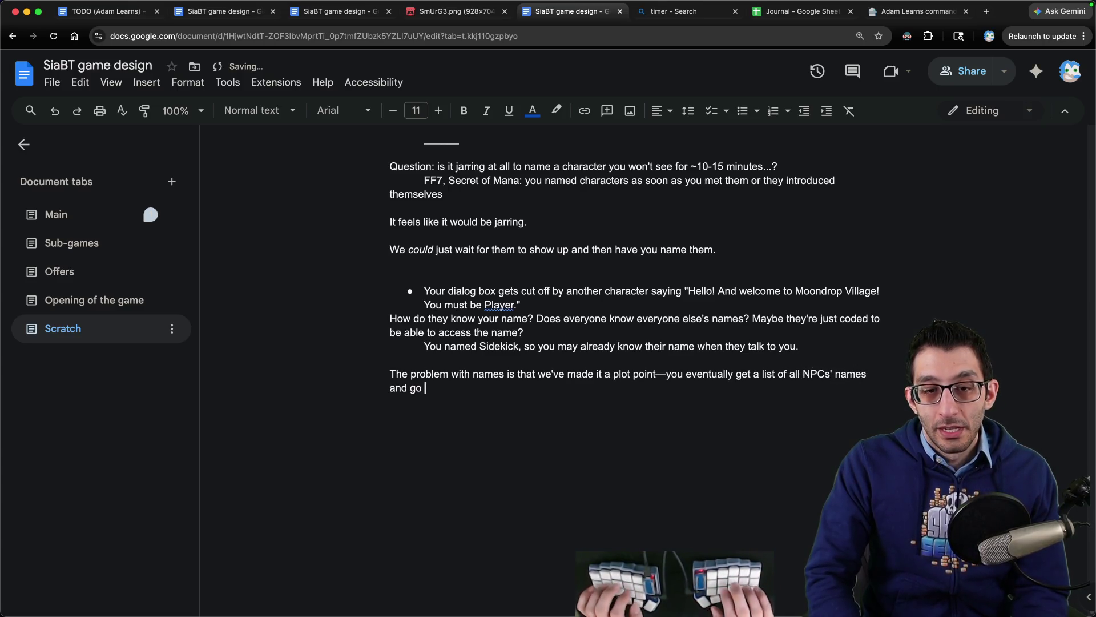
type("tering them, they snap ou")
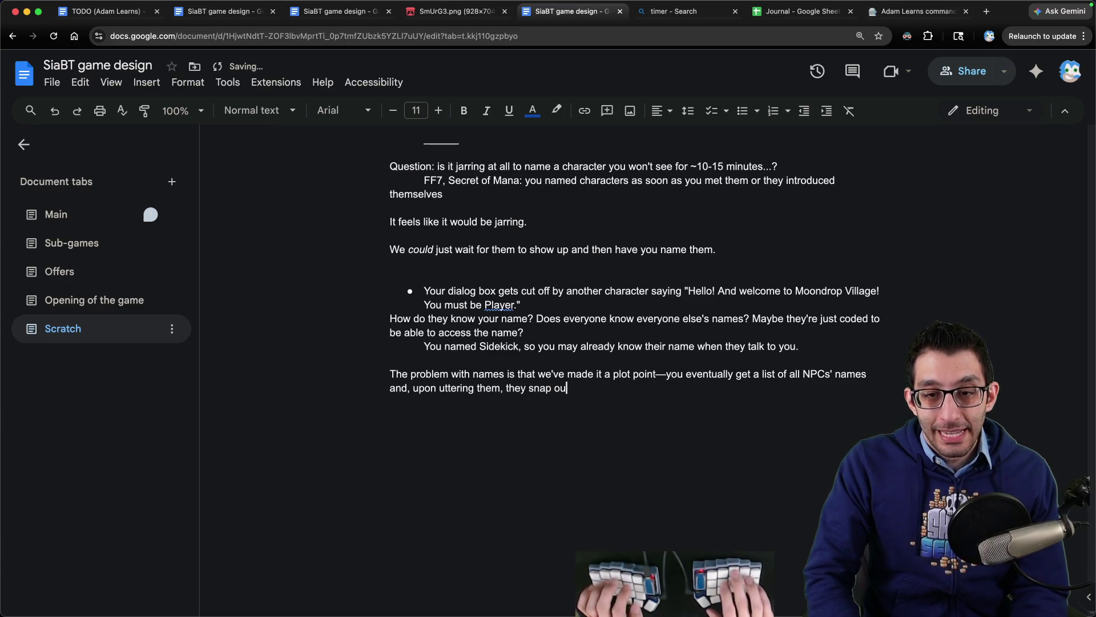
type("their haze for a bit.")
- Add two indented lines: knowing everyone's name could be a problem, but not an agent's name
key("Return")
key("Tab")
type("So if you just knew everyone's n")
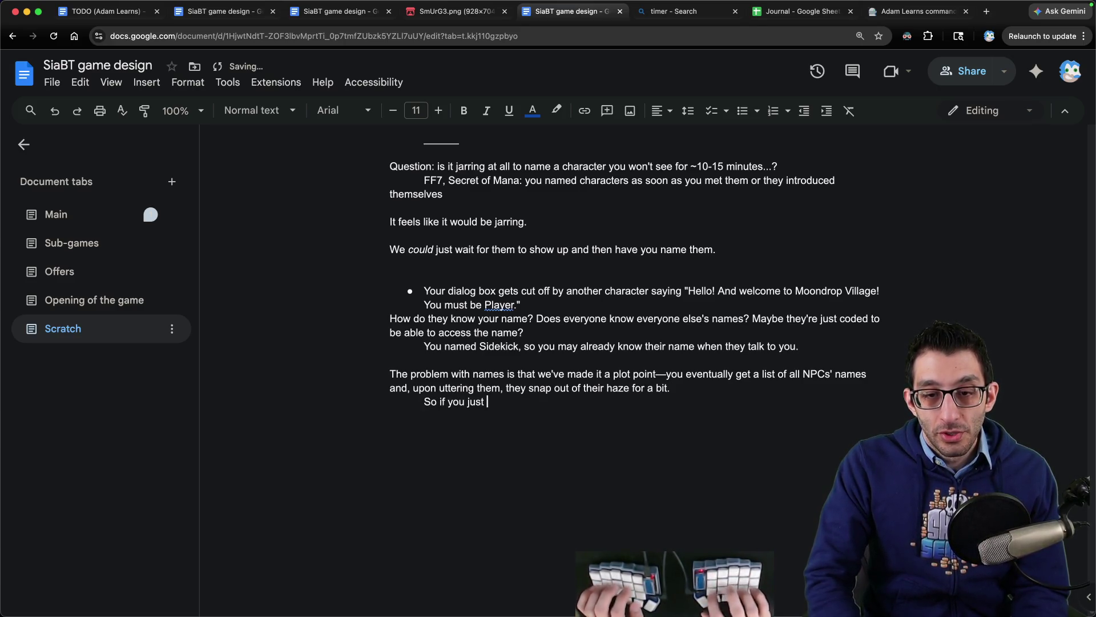
type("ame, t")
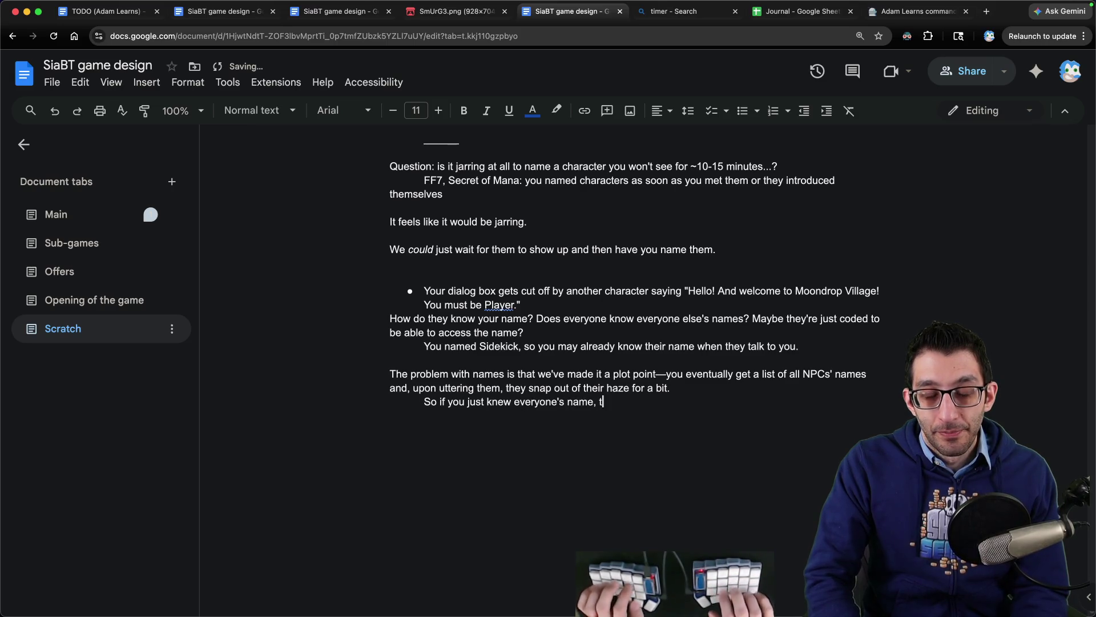
type("hat could be a problem.")
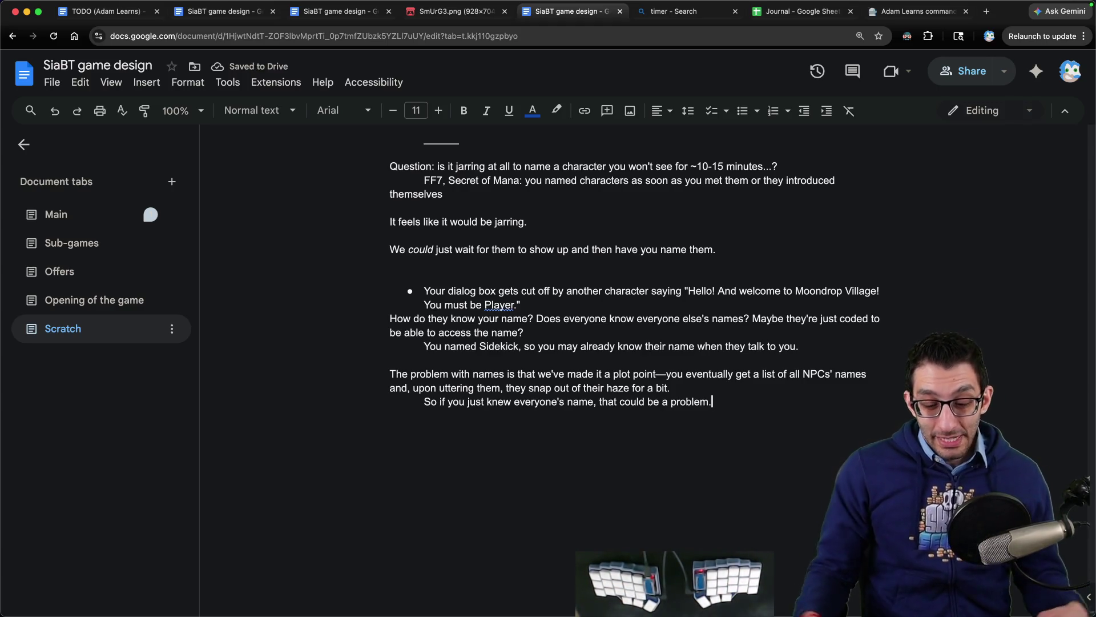
key("Return")
key("Tab")
type("It wouldn't be a problem for you t")
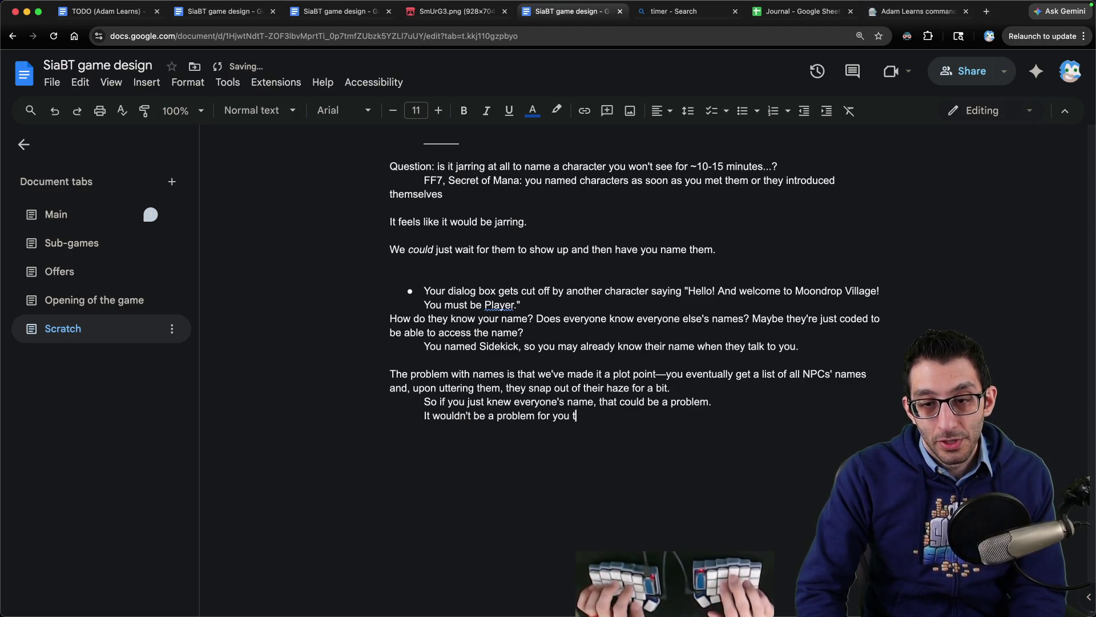
type("o know an agent's name.")
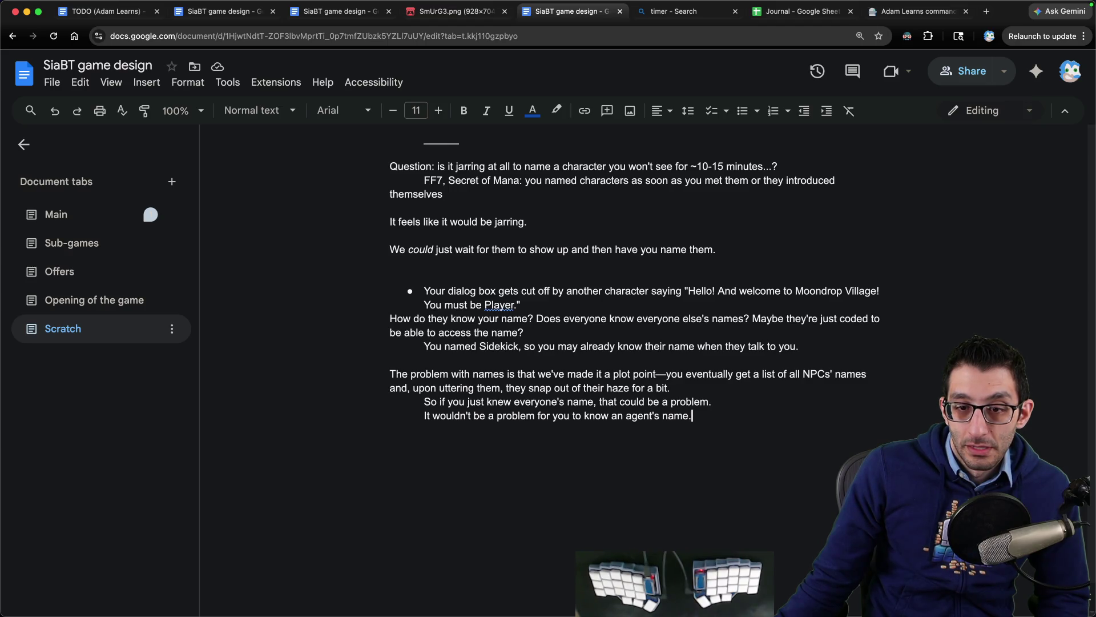
key("ctrl+shift+Tab")
key("ctrl+shift+Tab")
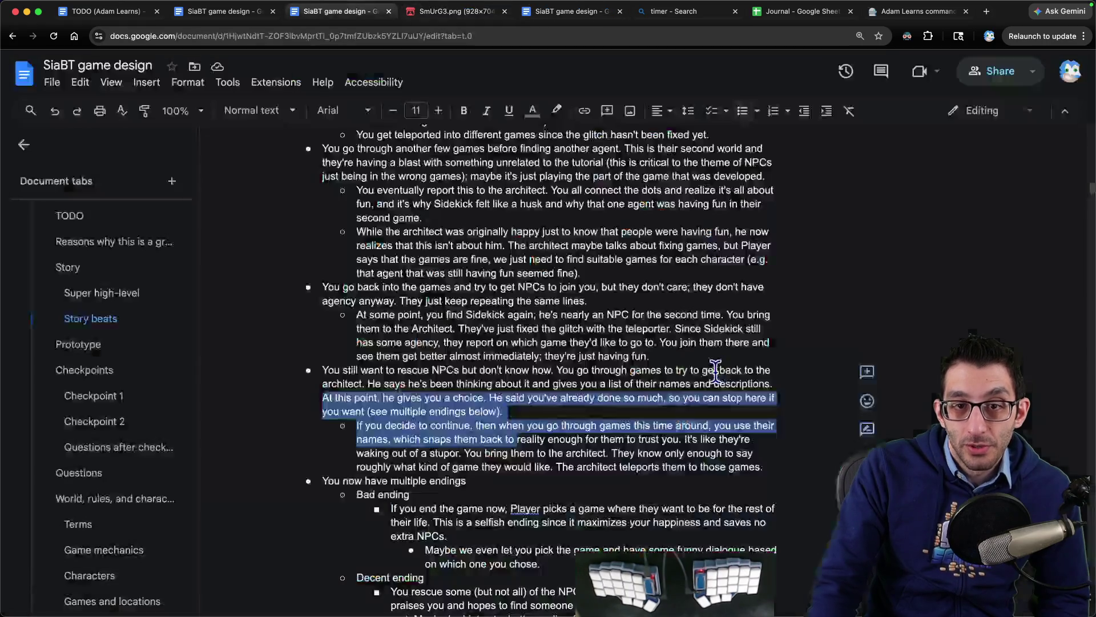
- Check the Moondrop Village greeting in the Opening of the game tab, then return to Rules of the world
scroll(710, 363, "up", 15)
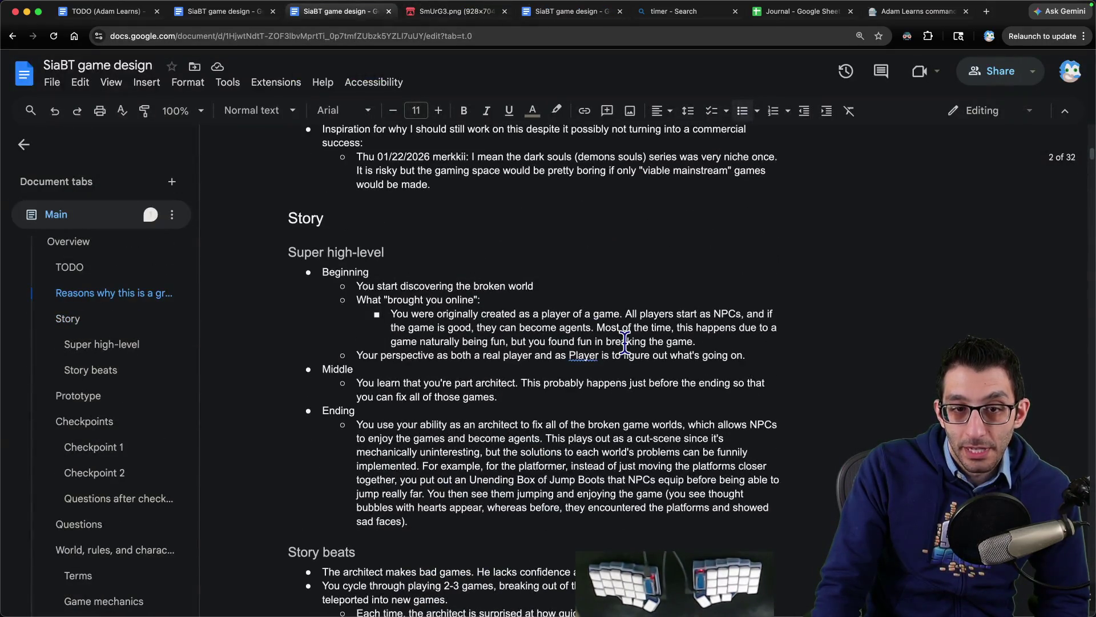
key("ctrl+shift+Tab")
key("ctrl+Tab")
scroll(114, 400, "down", 10)
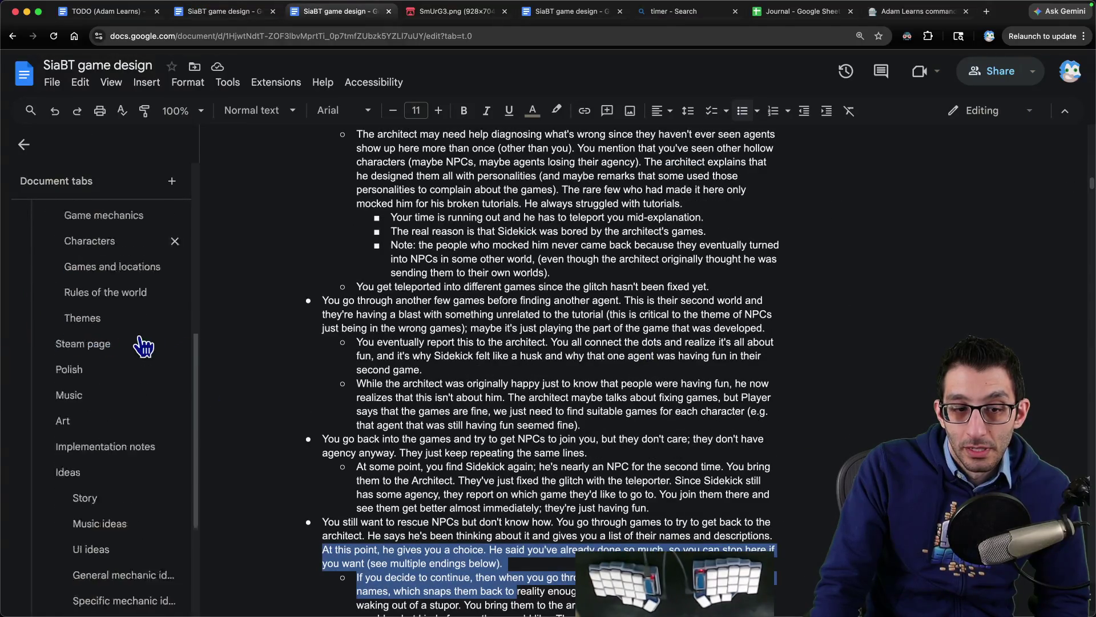
left_click(80, 567)
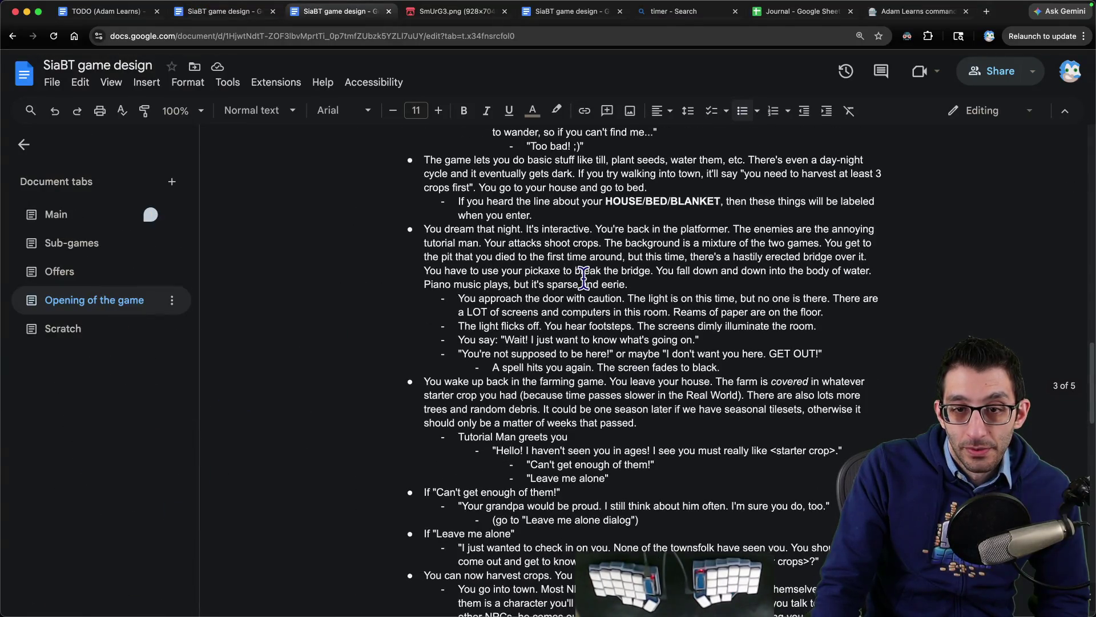
scroll(584, 278, "up", 15)
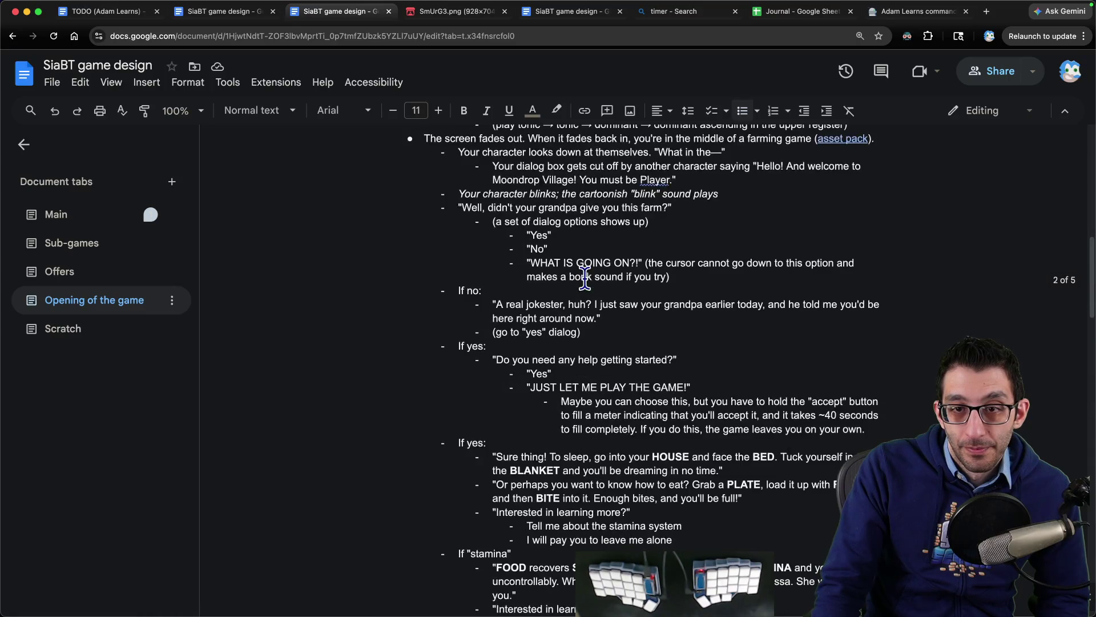
triple_click(832, 402)
scroll(799, 394, "down", 5)
key("super+5")
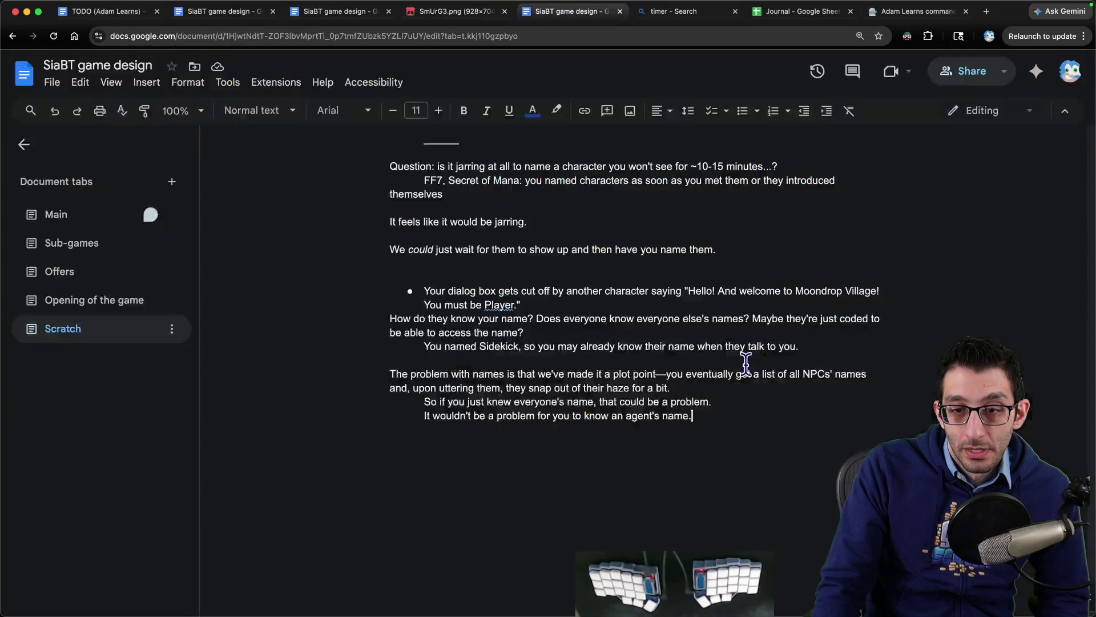
key("super+2")
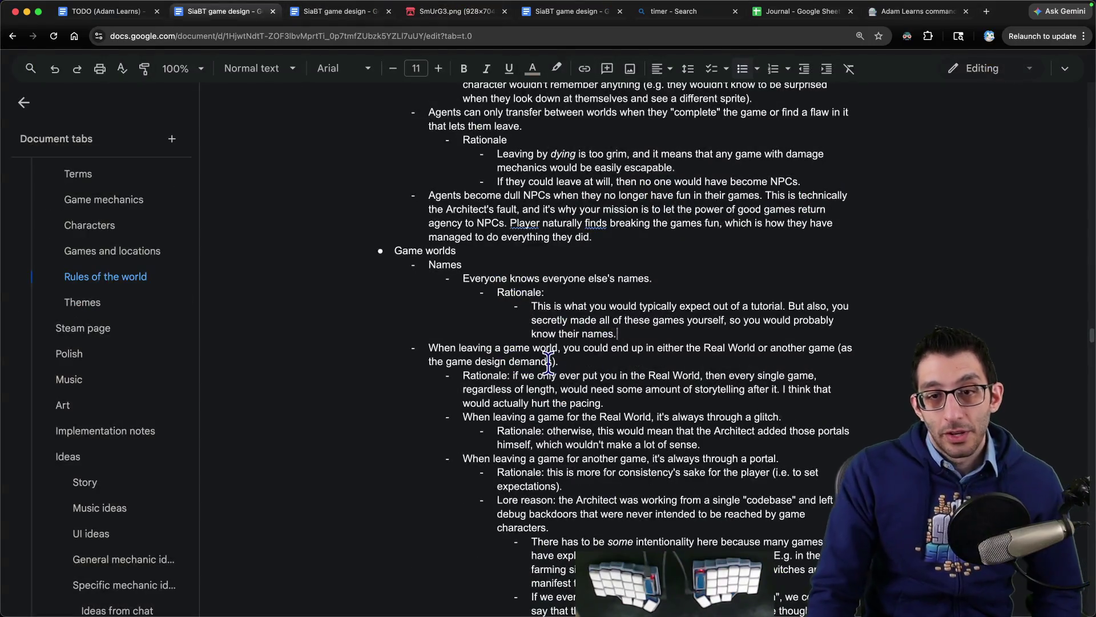
- Rewrite the Names bullet: names have power, the Architect gives a list, Player shouldn't use NPC names
key("super+shift+Left")
type("Names have power in this world, at lueast")
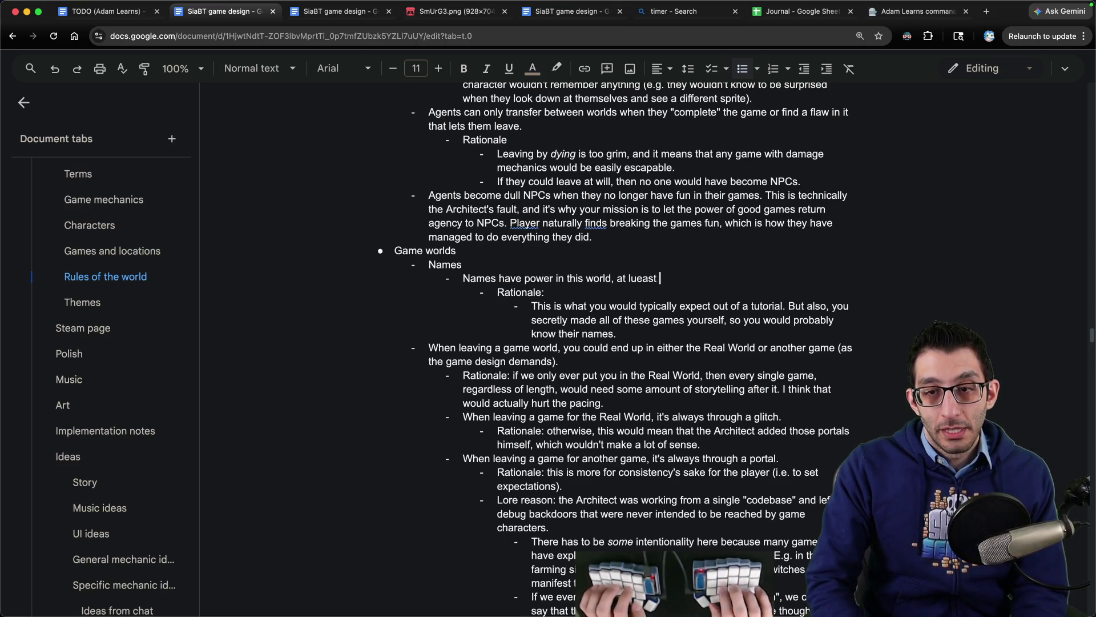
key("alt+BackSpace")
type("least for NPCs")
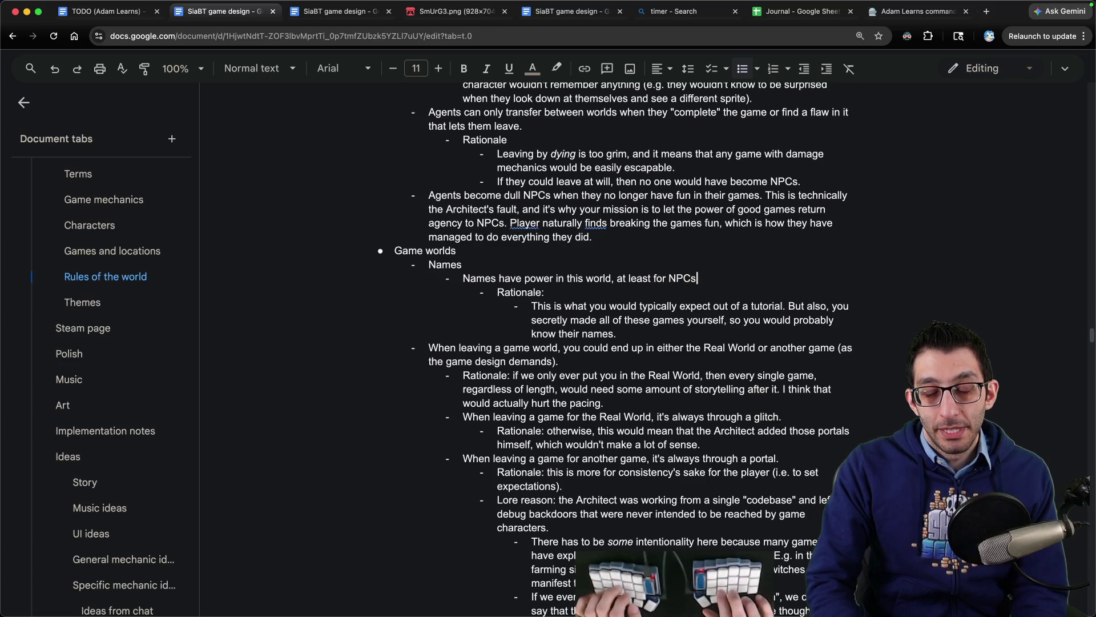
type(". There's a story")
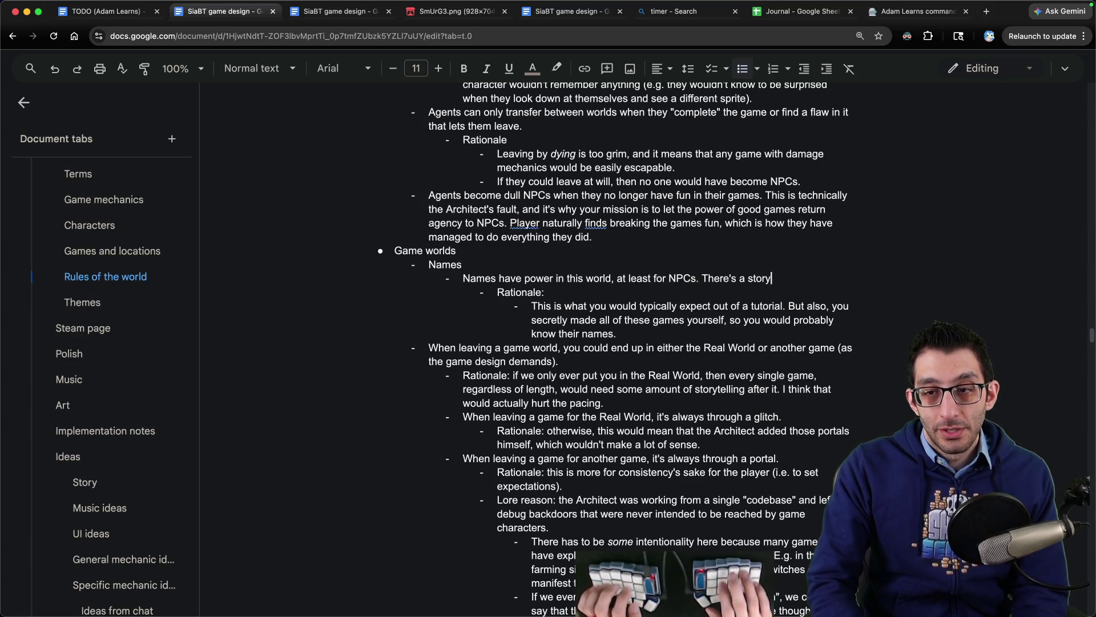
type(" the Architect gives you a list of names and you use it to \"aw")
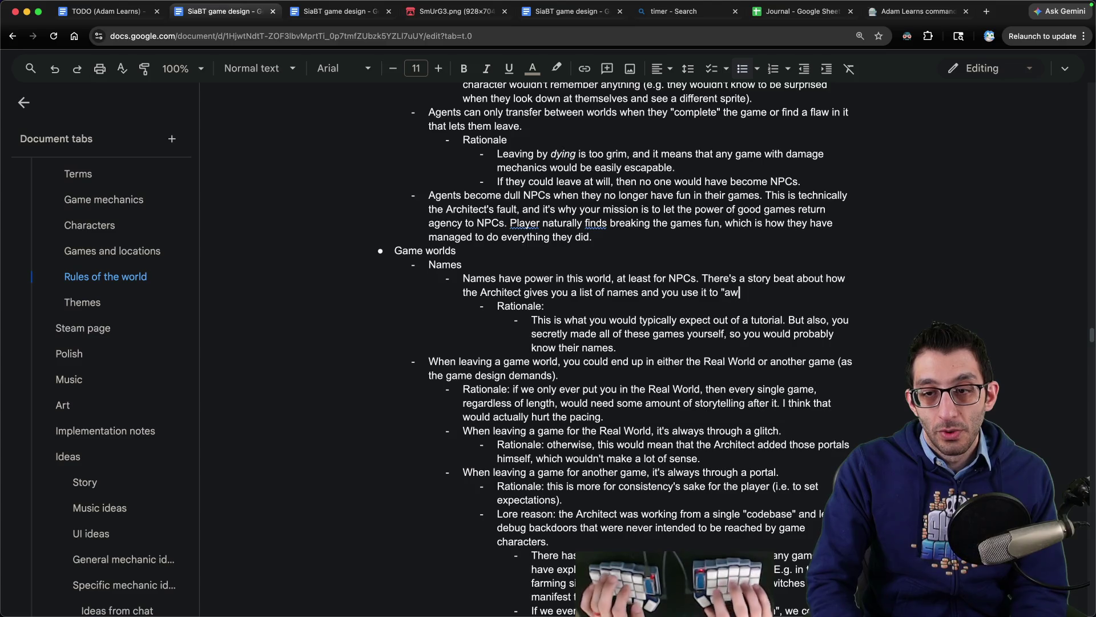
type("Thus, age")
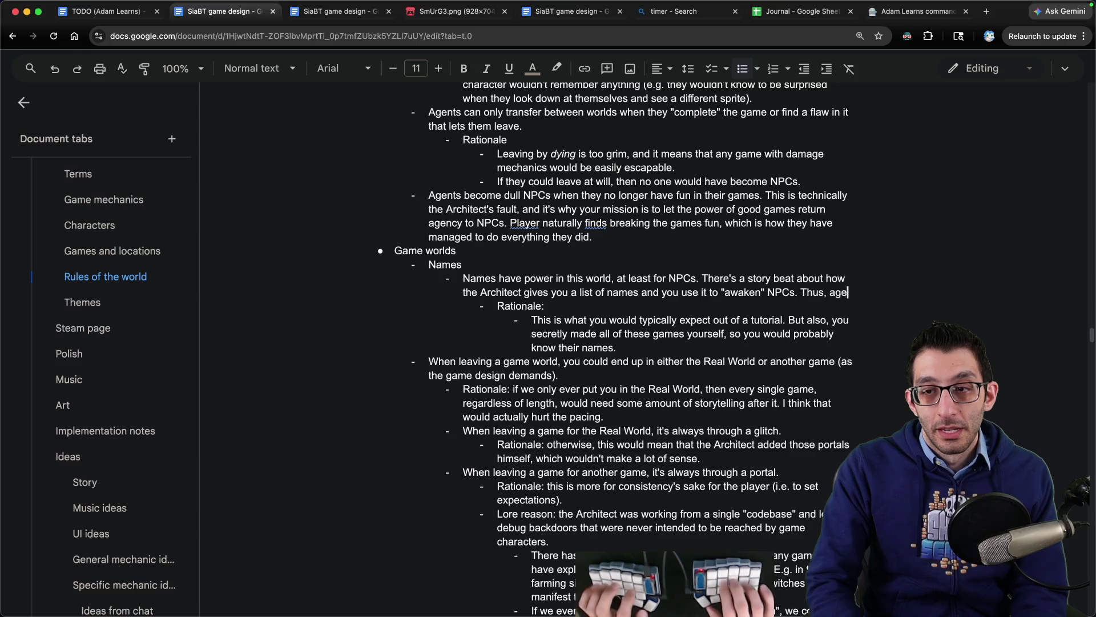
type("nts c")
type("an have names and")
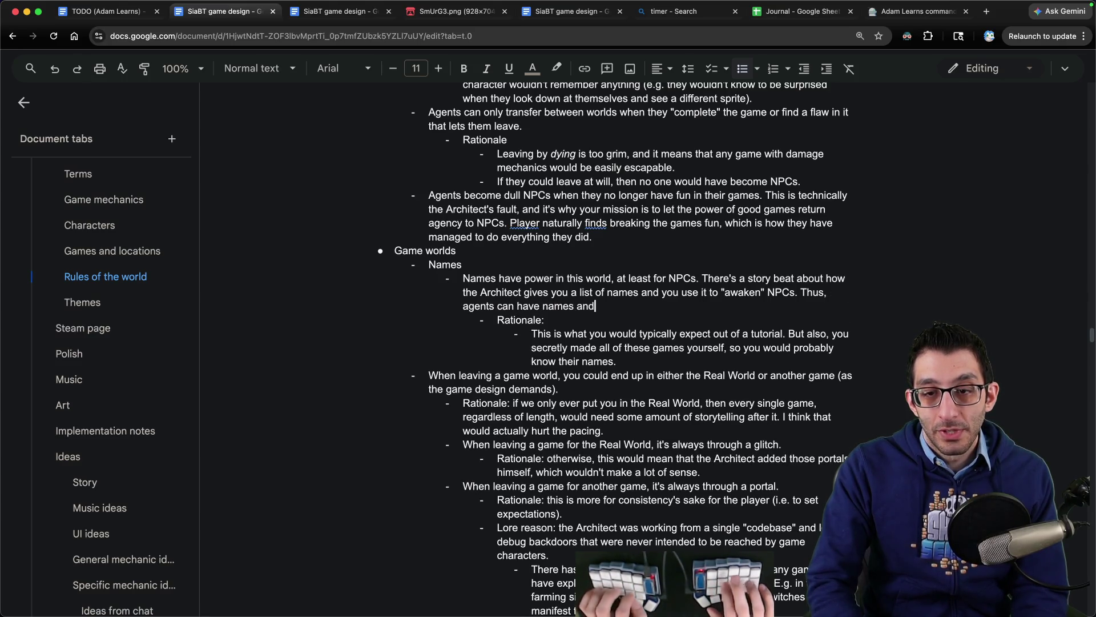
type("' na")
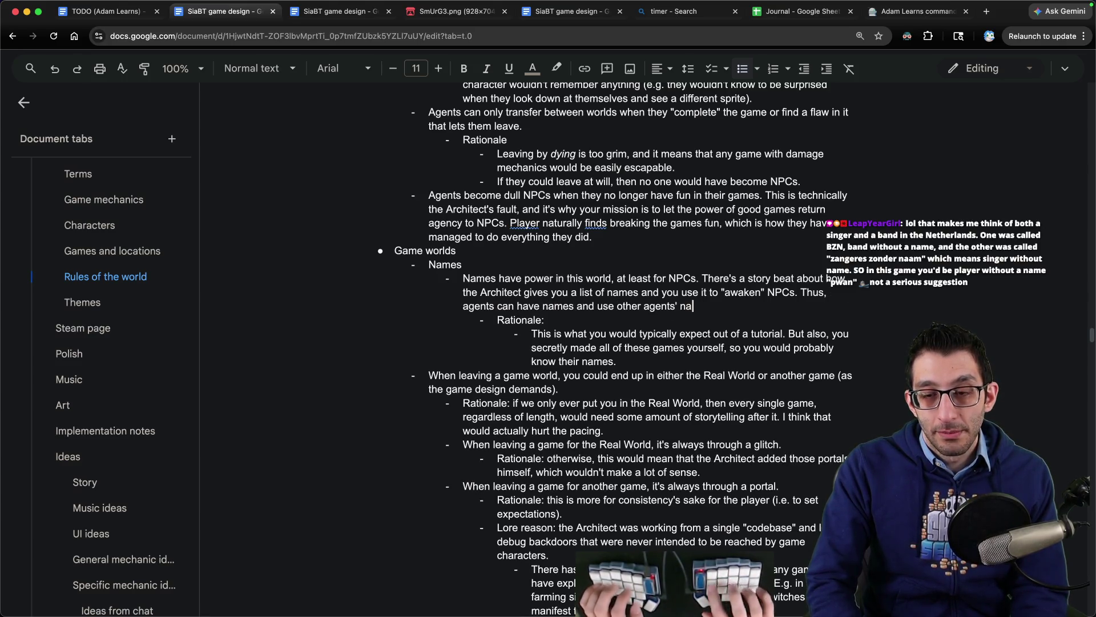
type(" NP")
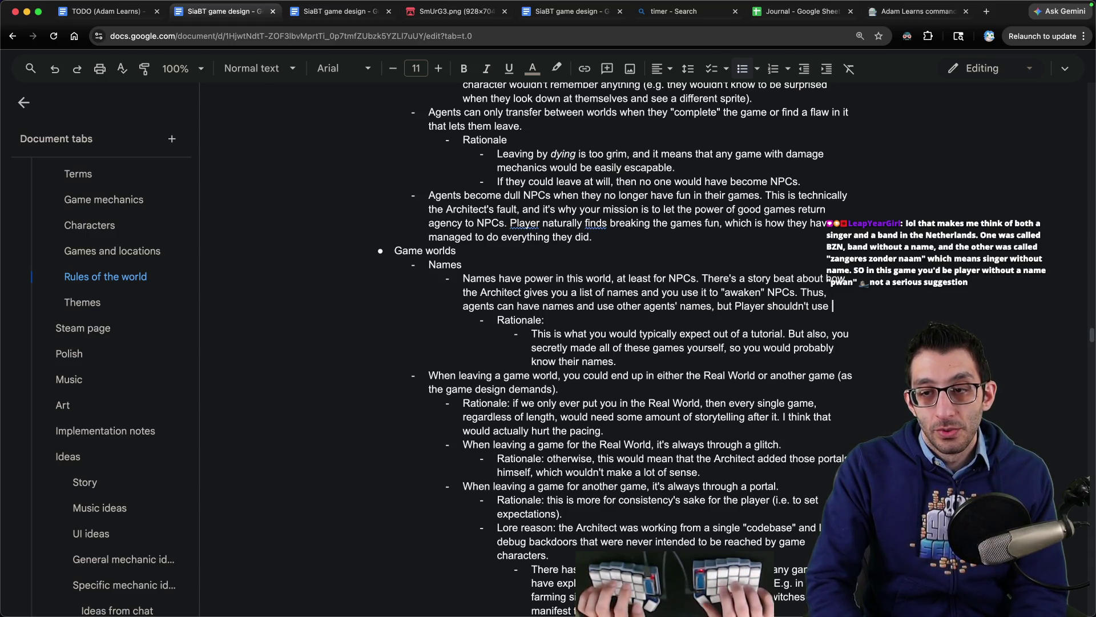
type("PC names.")
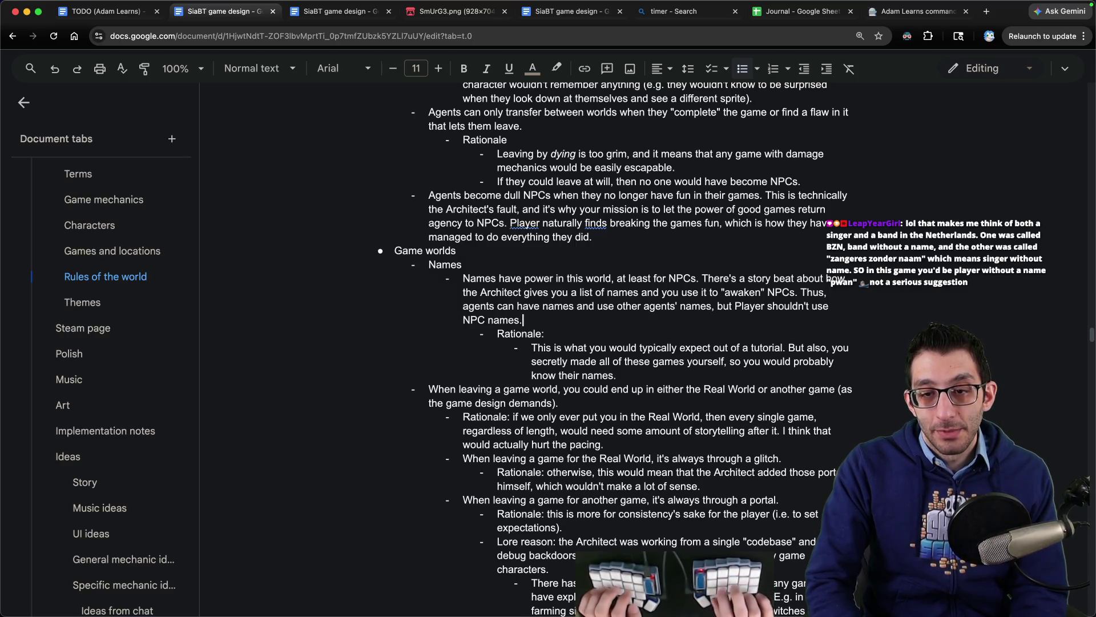
key("shift+Up")
key("shift+Up")
key("shift+Up")
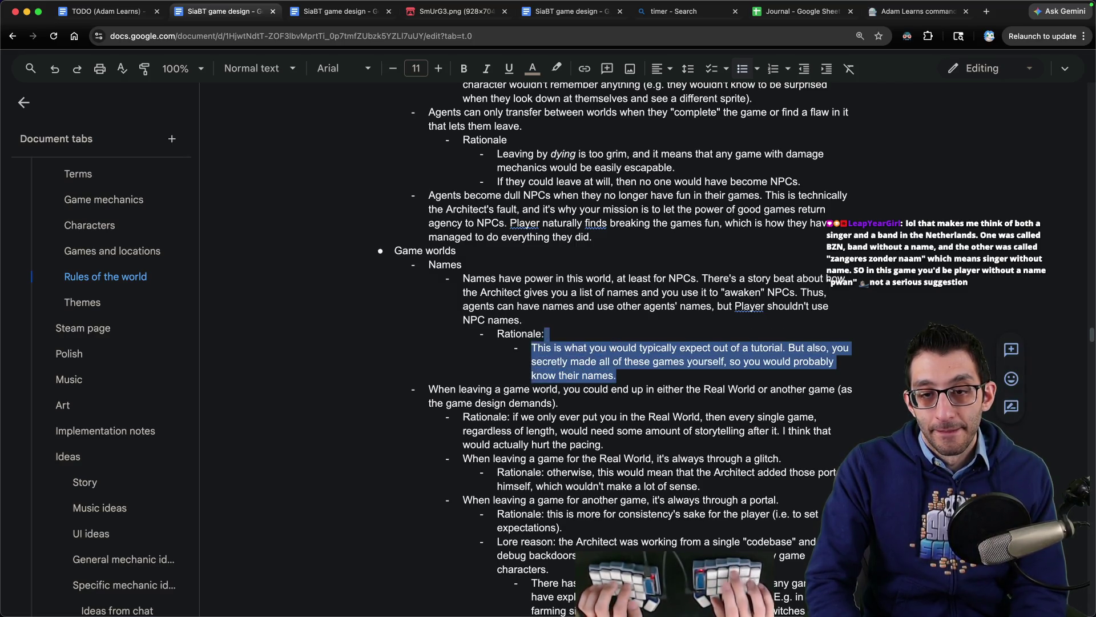
- Replace the Rationale with a nested bullet about a tutorial agent introducing themselves, italicizing 'their'
key("BackSpace")
key("Return")
key("Tab")
type("W")
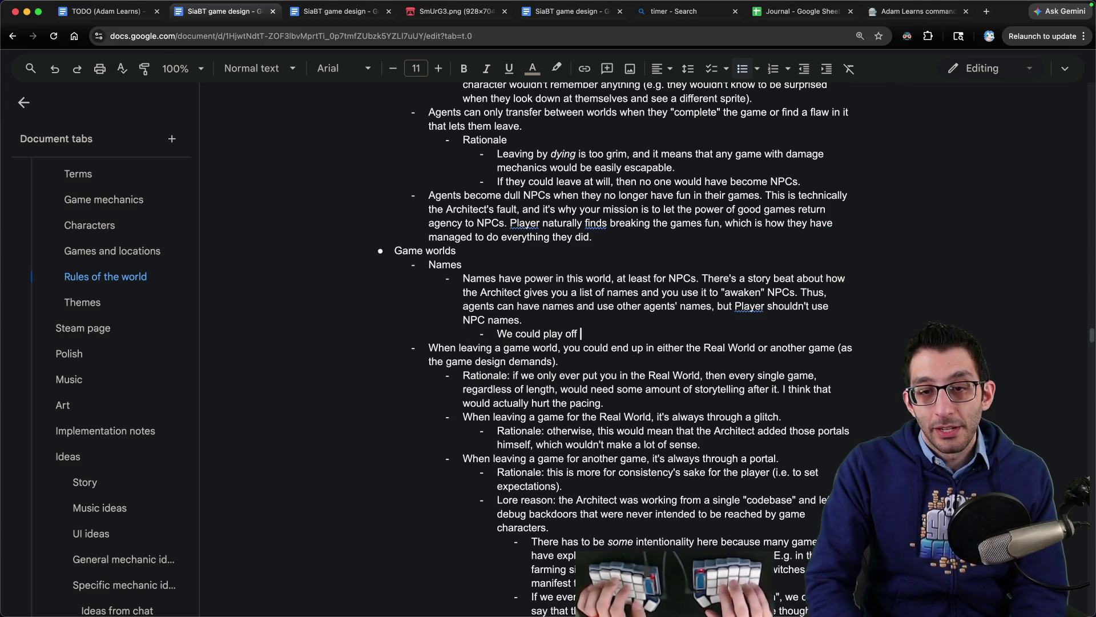
type("nd ")
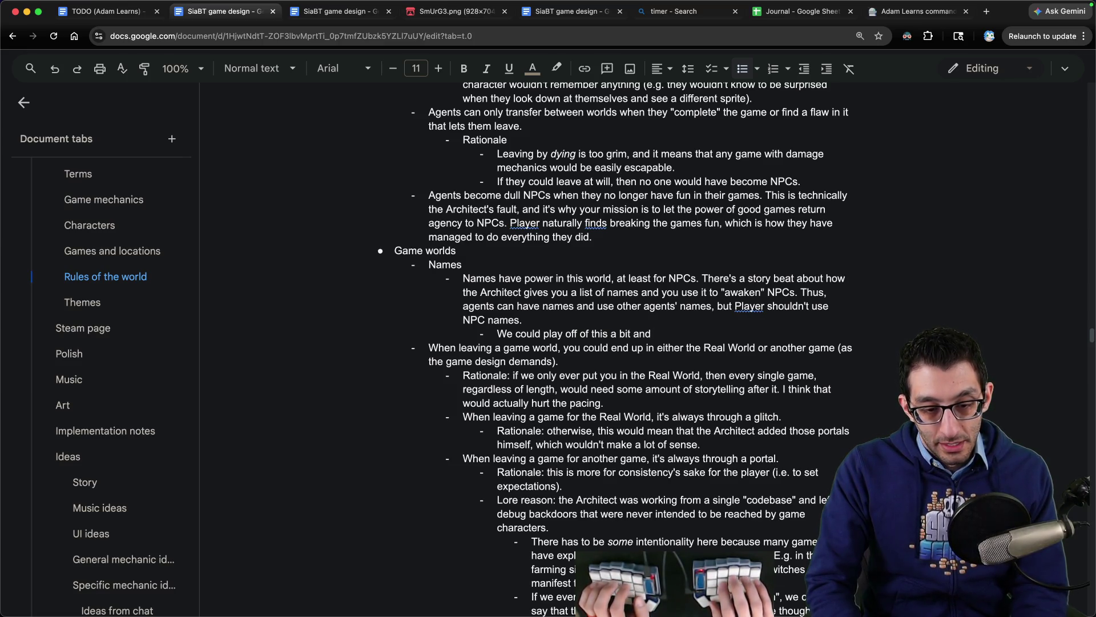
type("h")
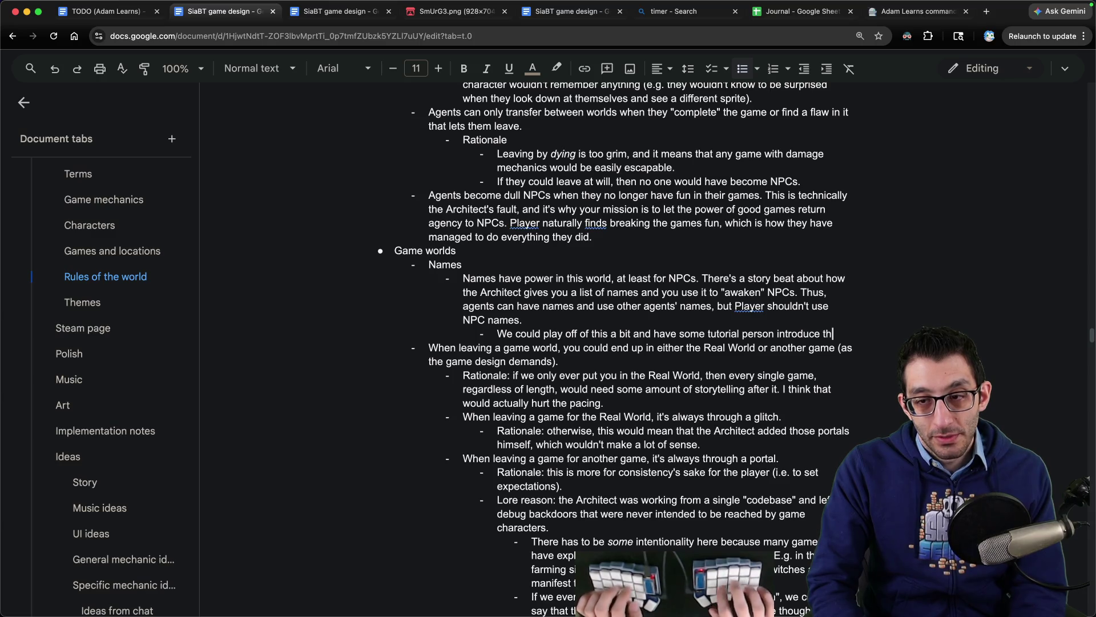
type("emselves, so when you use")
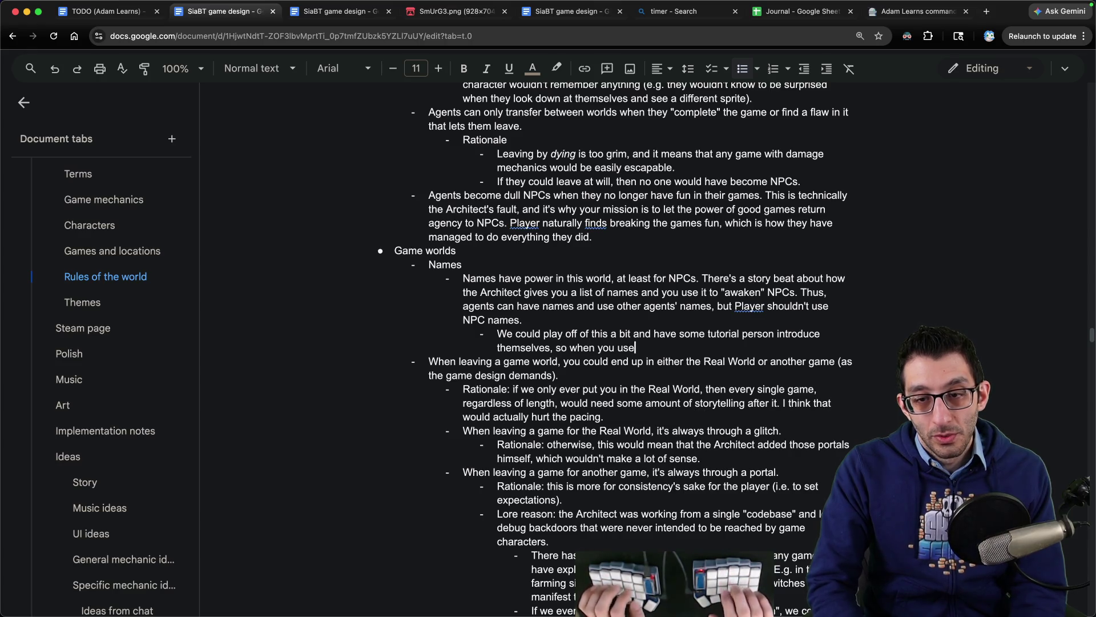
key("ctrl+i")
type("their")
key("ctrl+i")
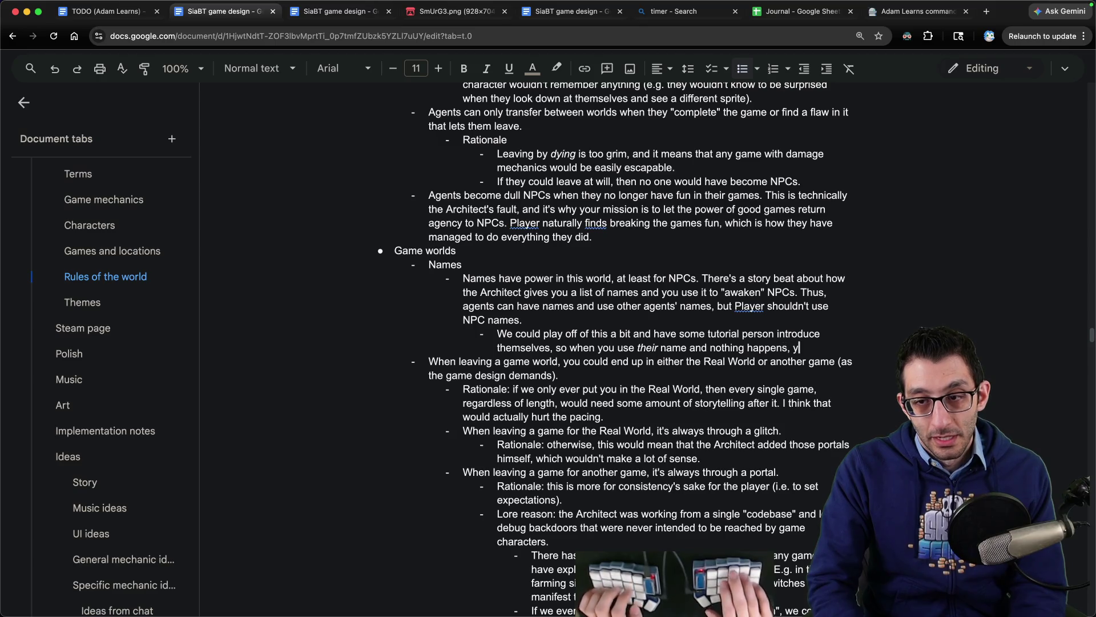
- Finish the tutorial-agent note about explaining how the world works
type("'s because they're an agent and just like telling players")
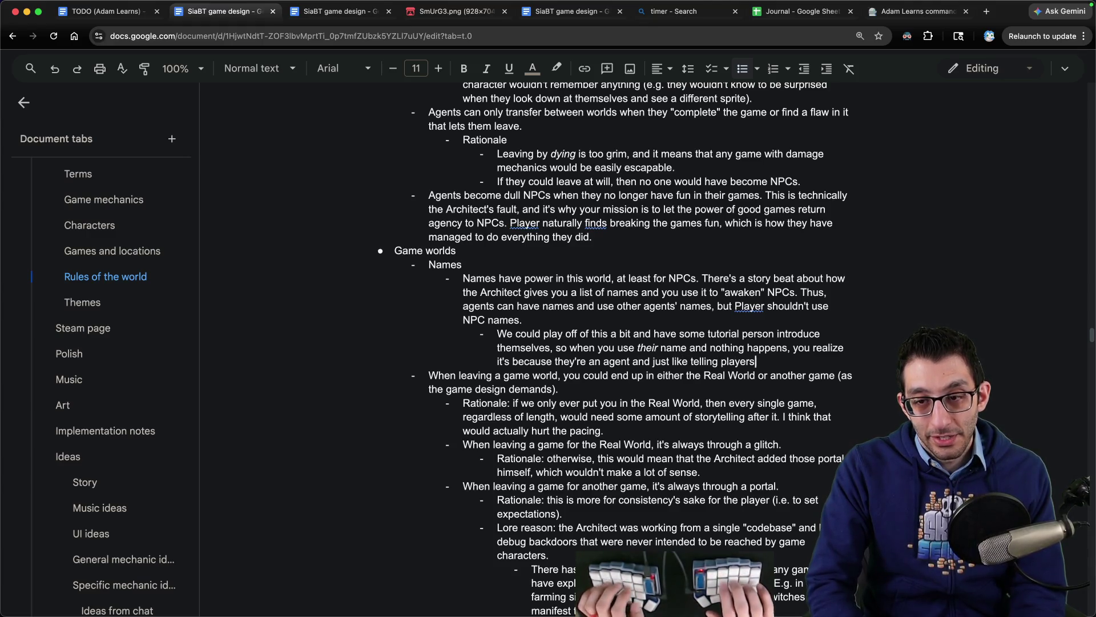
key("alt+BackSpace")
type("game charact")
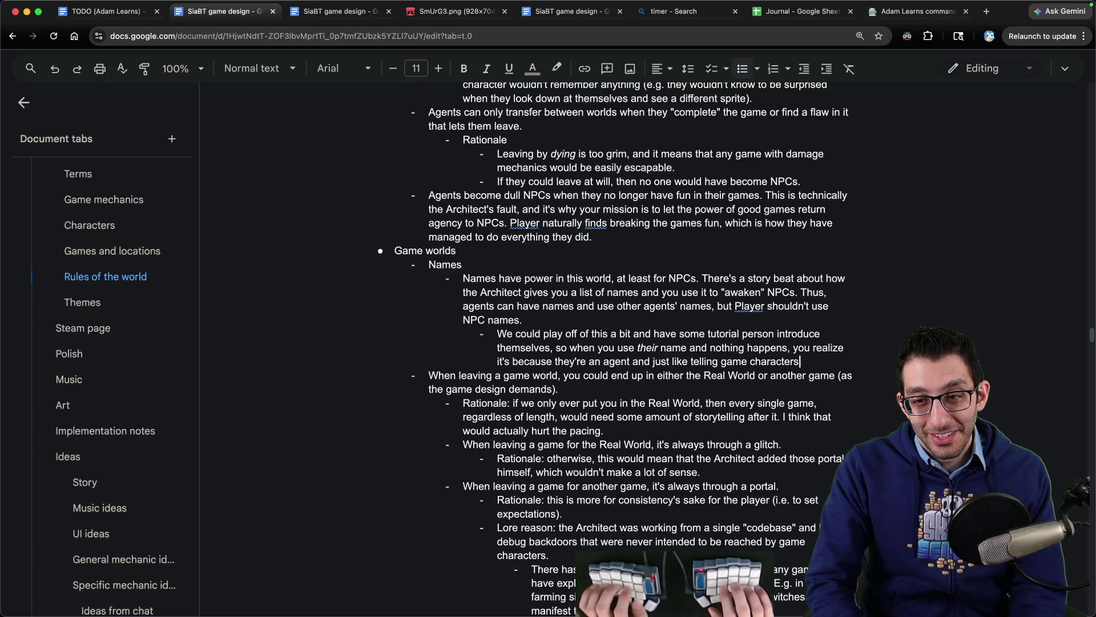
type("how the world works.")
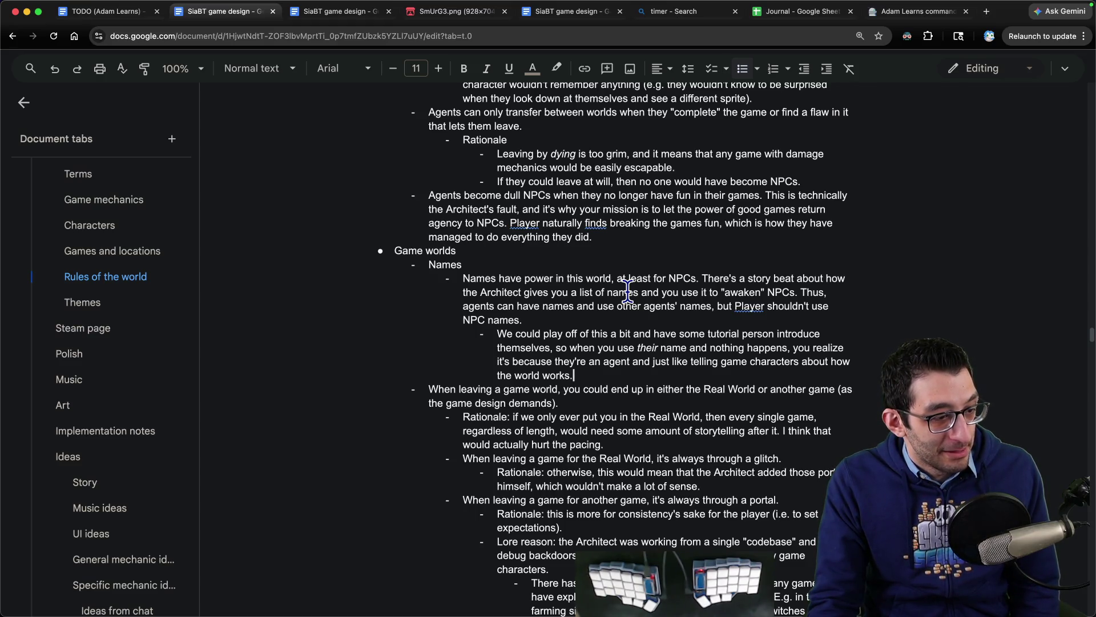
right_click(628, 291)
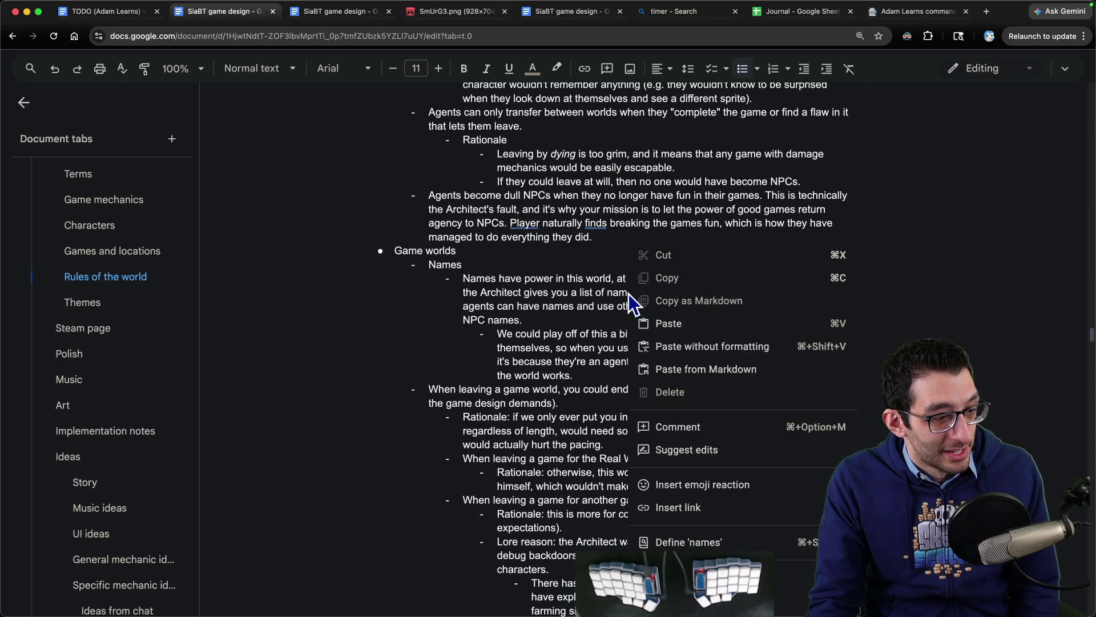
left_click(588, 284)
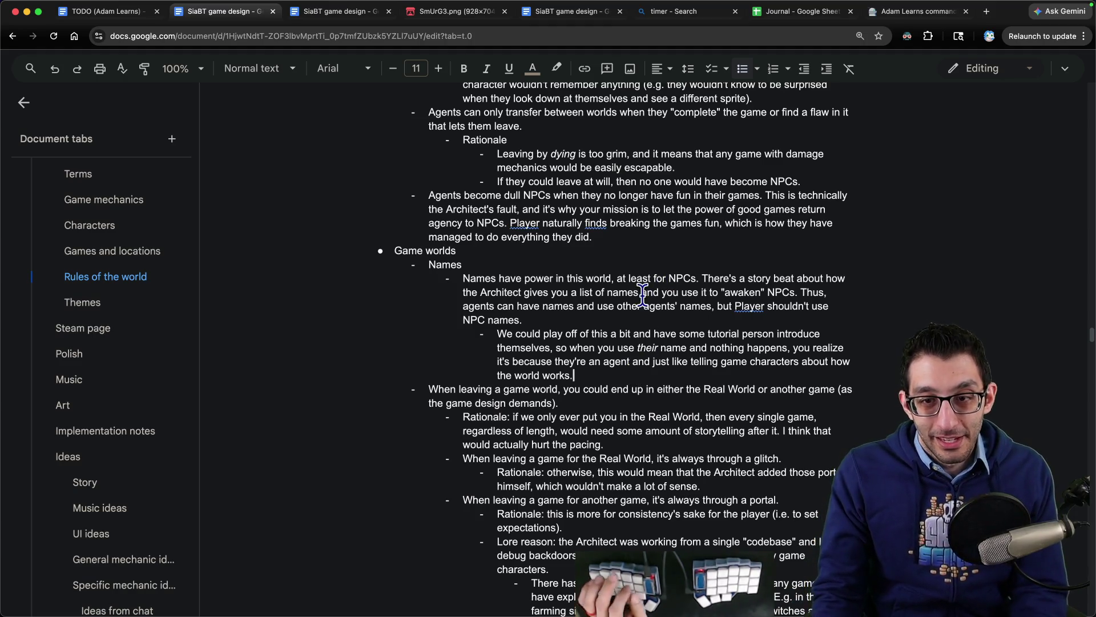
key("ctrl+Tab")
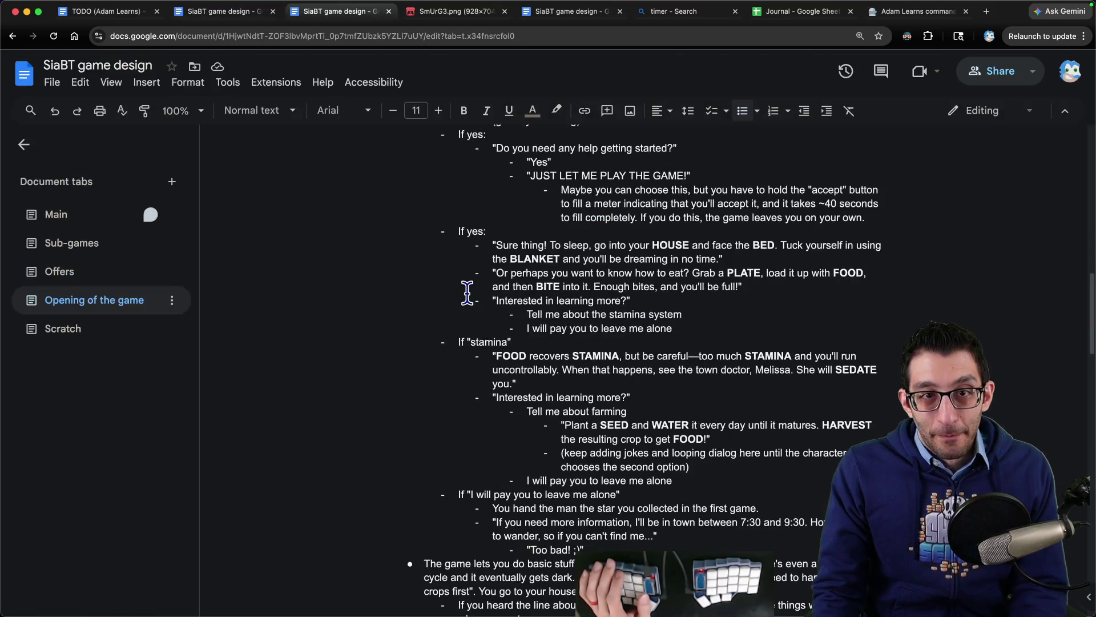
key("ctrl+shift+Tab")
key("ctrl+Tab")
scroll(487, 320, "up", 10)
scroll(487, 320, "down", 10)
mouse_move(758, 256)
left_mouse_down()
mouse_move(851, 257)
mouse_move(574, 271)
mouse_move(648, 271)
left_mouse_up()
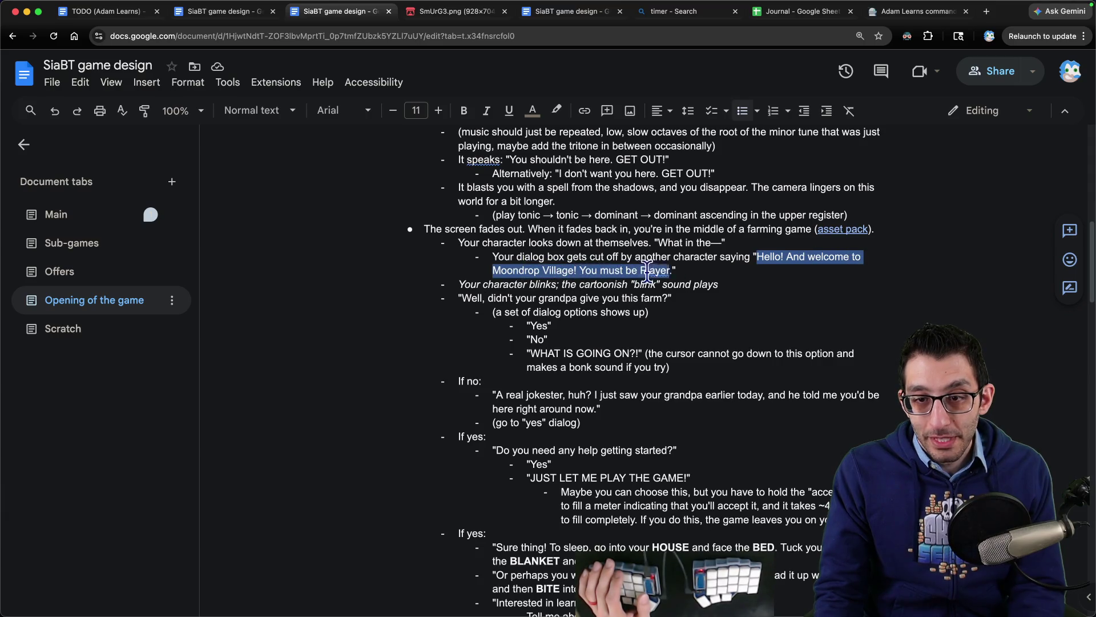
scroll(457, 252, "down", 2)
left_click(454, 248)
left_click_drag(454, 248, 773, 252)
left_click_drag(459, 261, 688, 264)
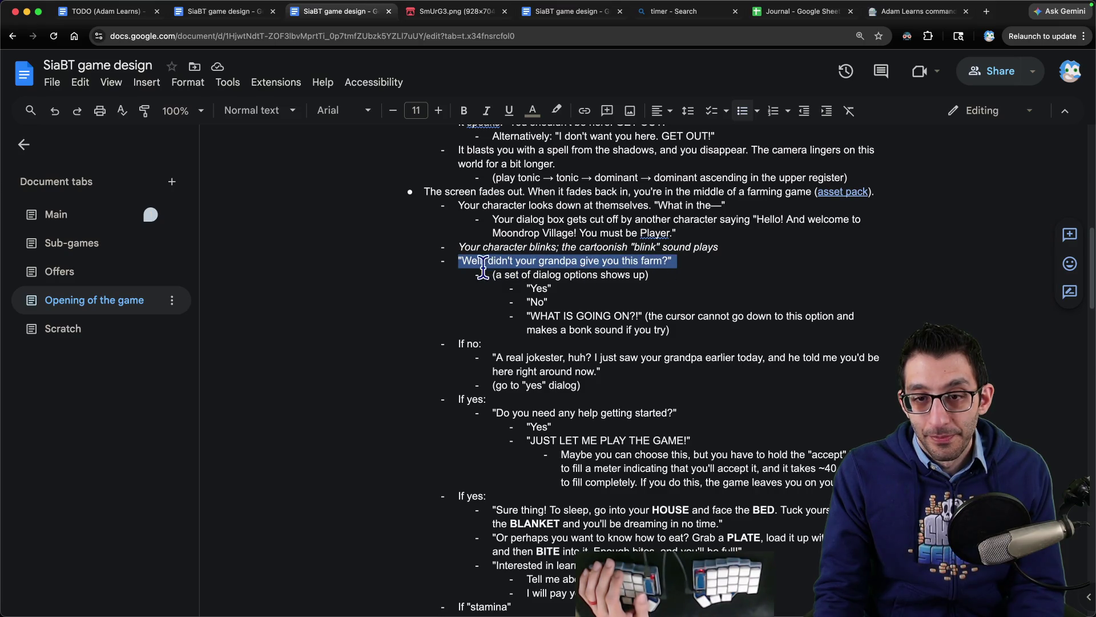
left_click_drag(494, 275, 679, 274)
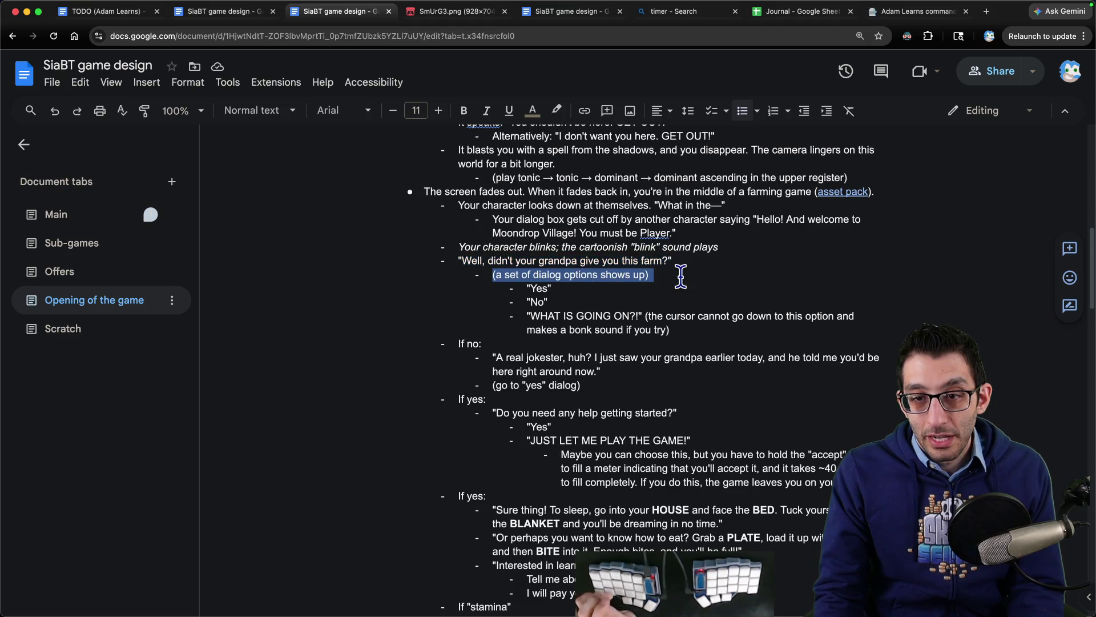
mouse_move(526, 289)
left_mouse_down()
mouse_move(561, 289)
mouse_move(556, 303)
mouse_move(705, 318)
mouse_move(722, 336)
mouse_move(507, 317)
left_mouse_up()
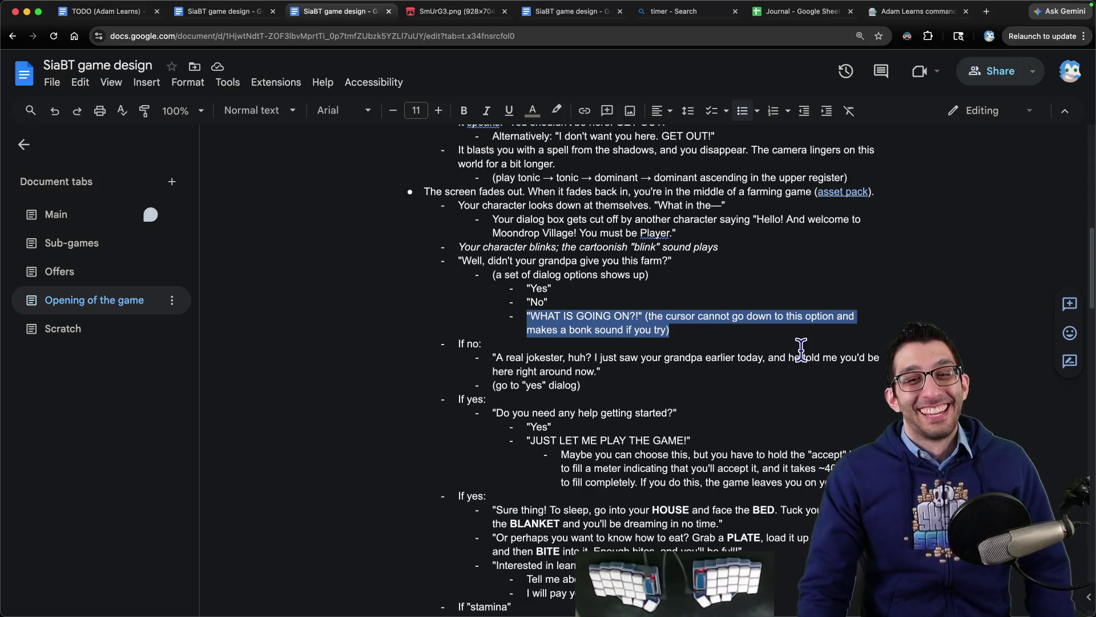
mouse_move(504, 358)
left_mouse_down()
mouse_move(776, 358)
mouse_move(588, 372)
mouse_move(618, 372)
left_mouse_up()
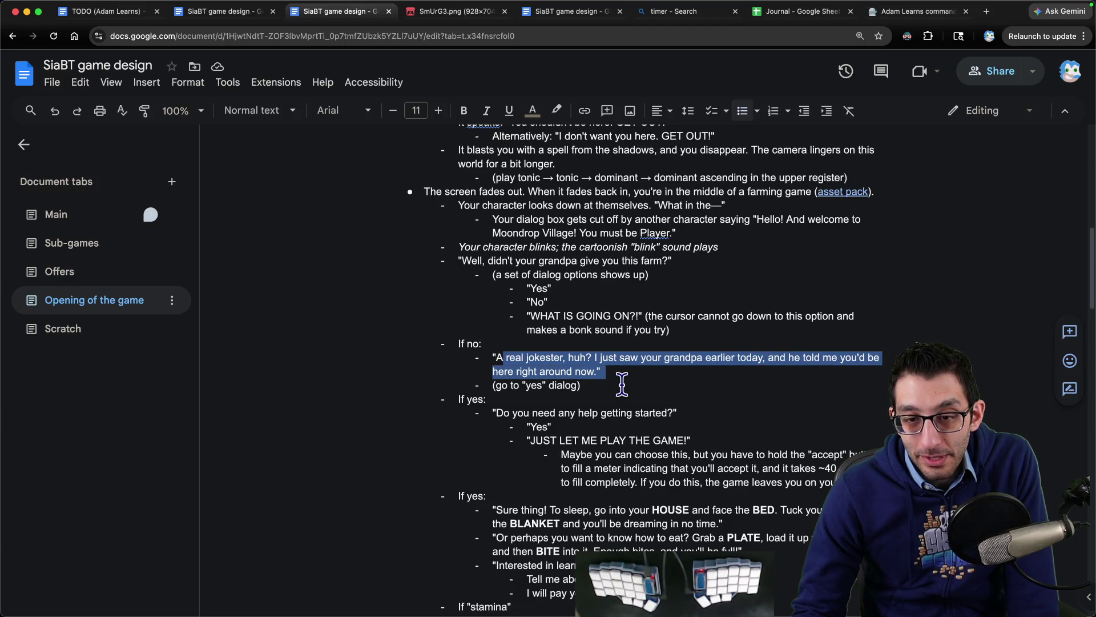
left_click(626, 375)
key("Down")
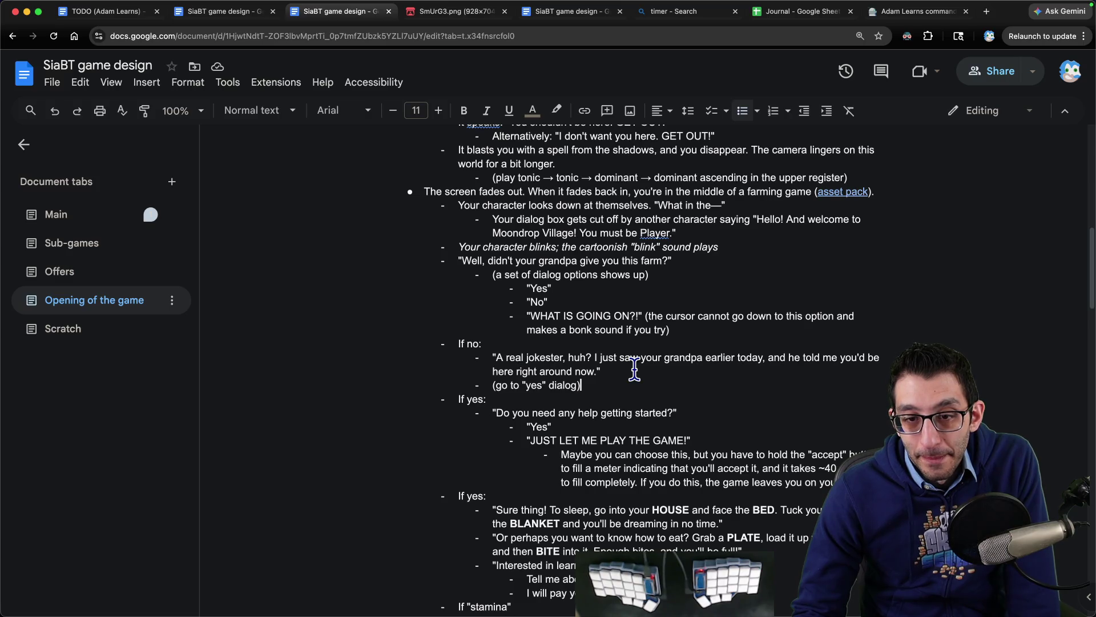
scroll(634, 370, "down", 3)
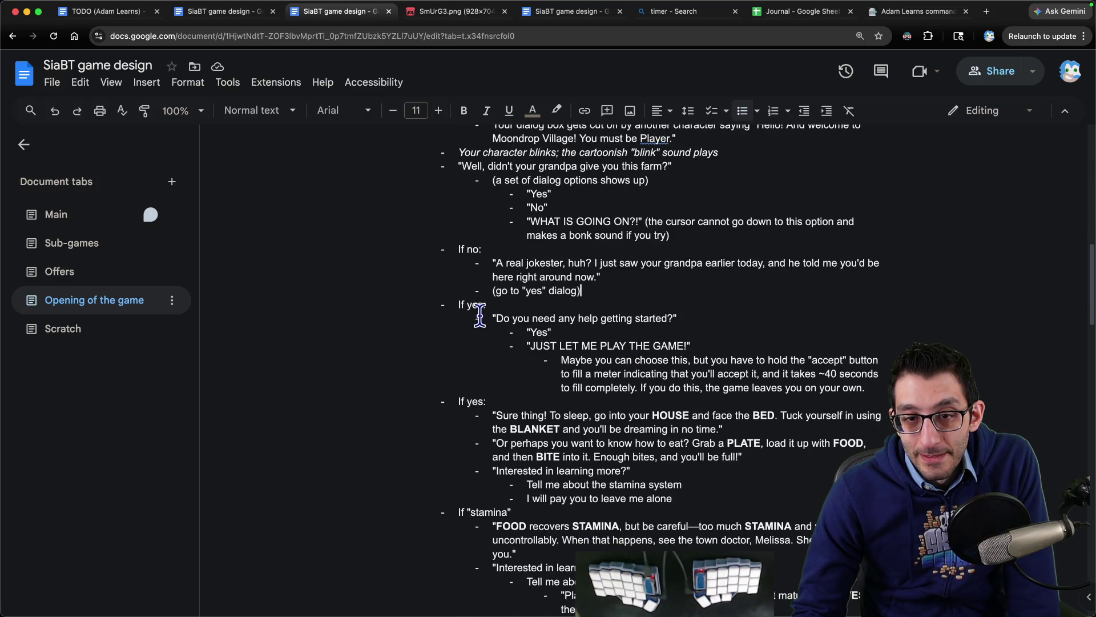
left_click_drag(492, 318, 691, 319)
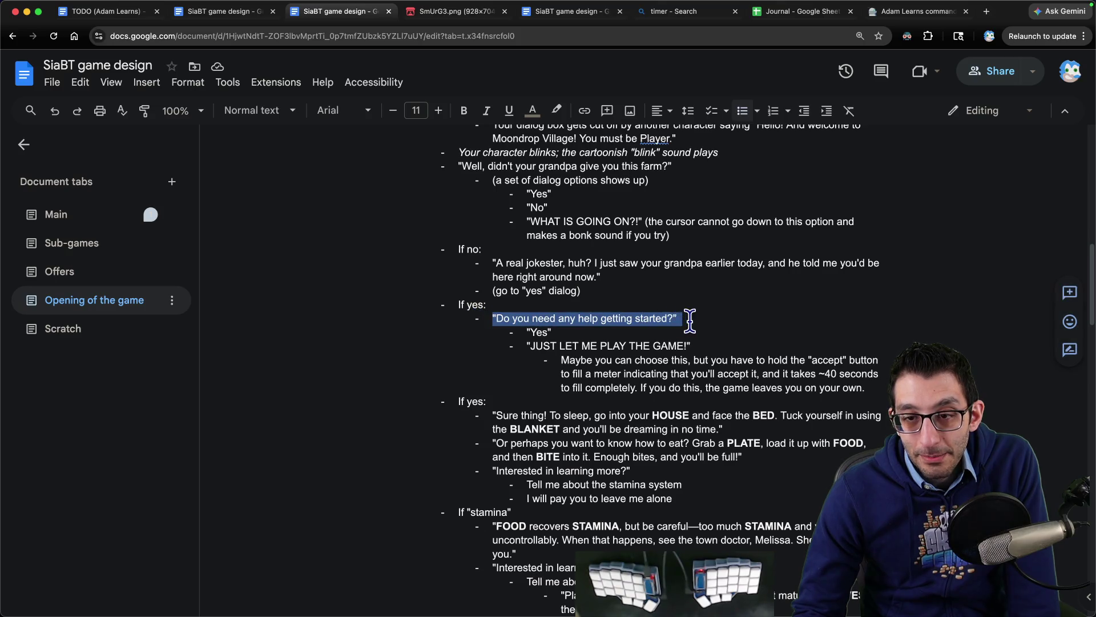
left_click_drag(526, 332, 804, 344)
scroll(804, 344, "up", 3)
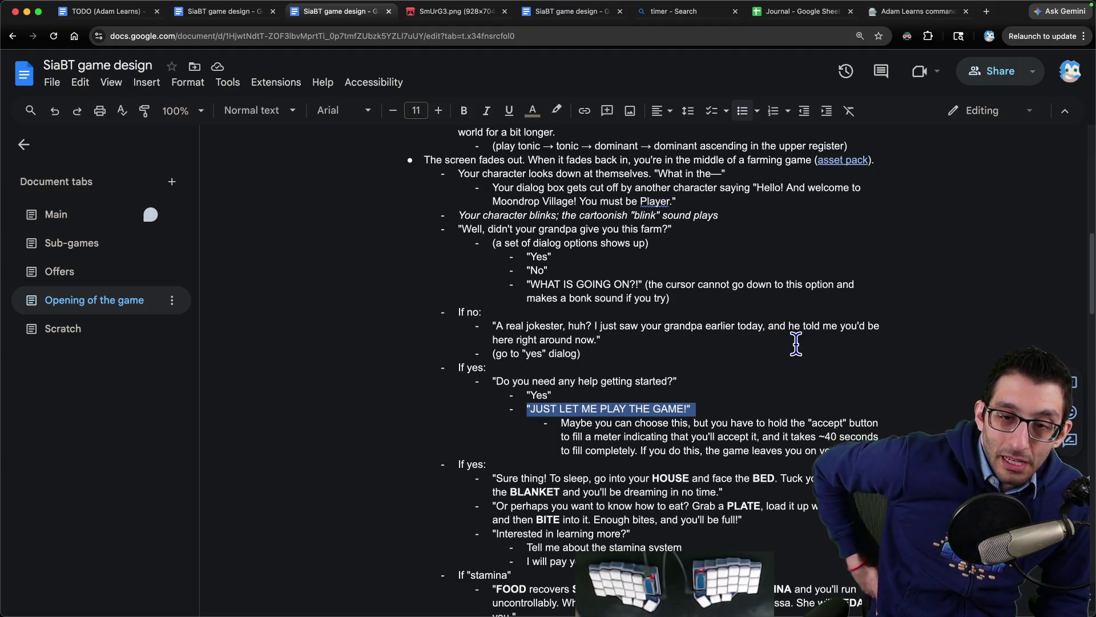
scroll(788, 334, "up", 5)
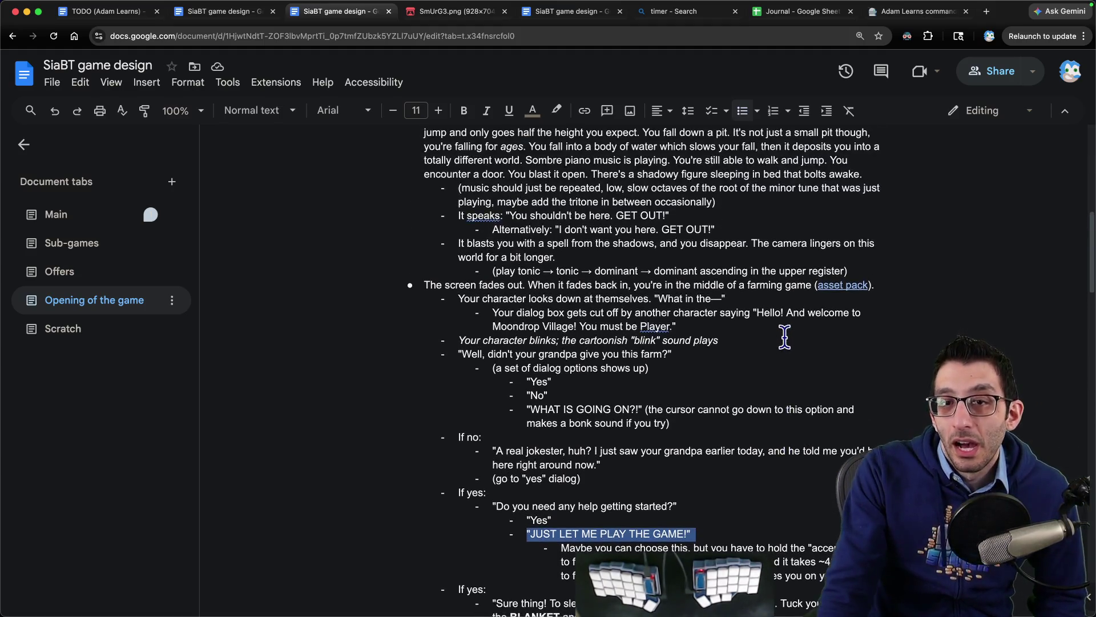
scroll(785, 337, "down", 3)
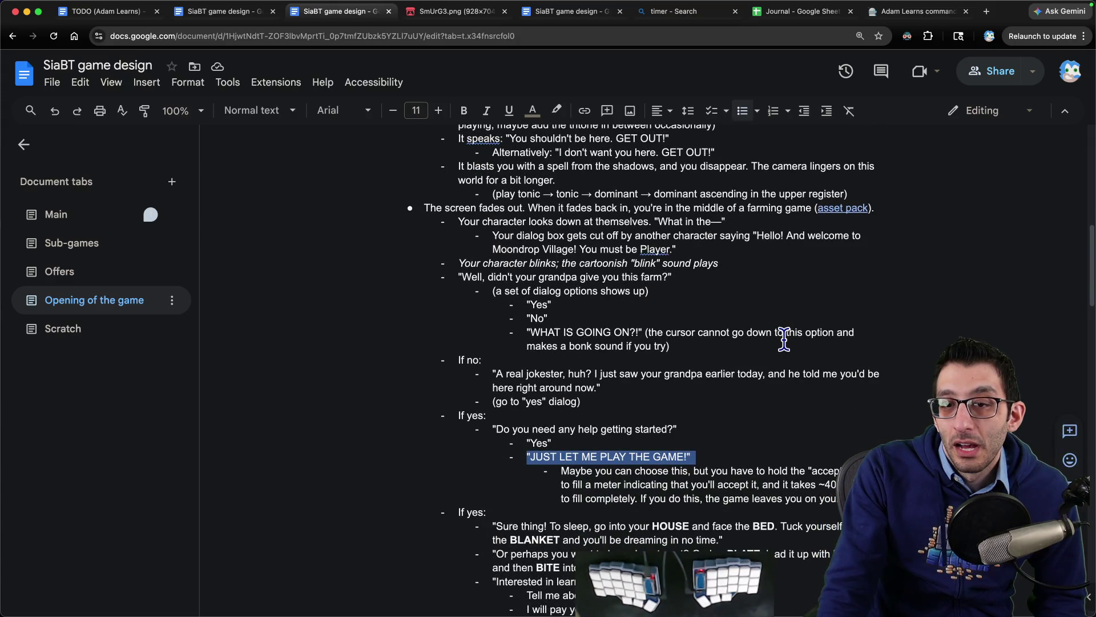
scroll(784, 337, "down", 4)
left_click_drag(601, 355, 665, 348)
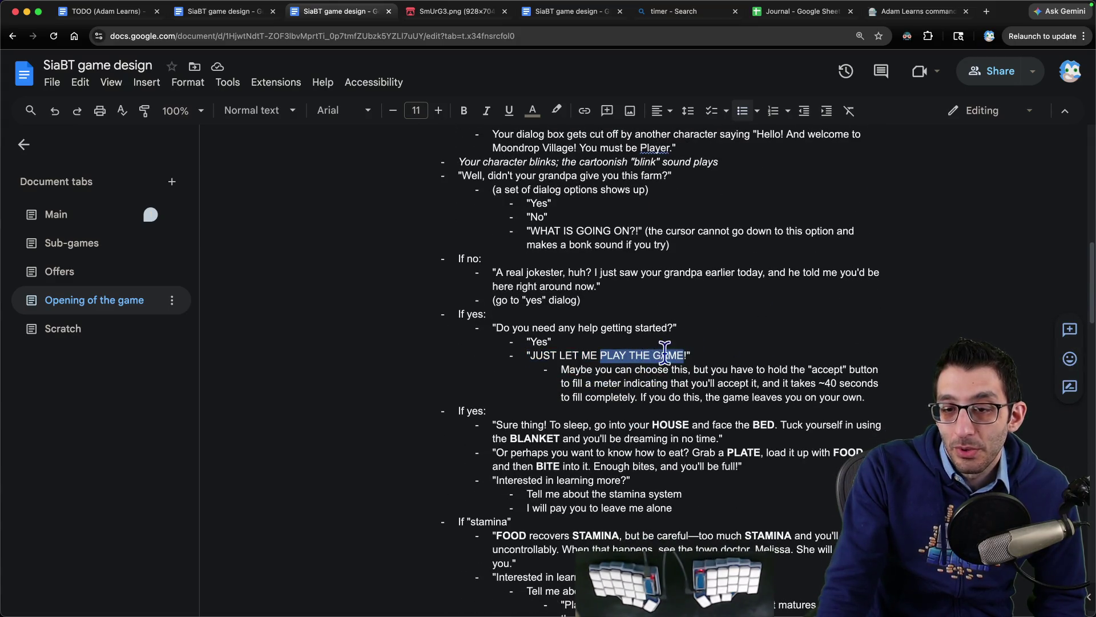
scroll(665, 349, "up", 12)
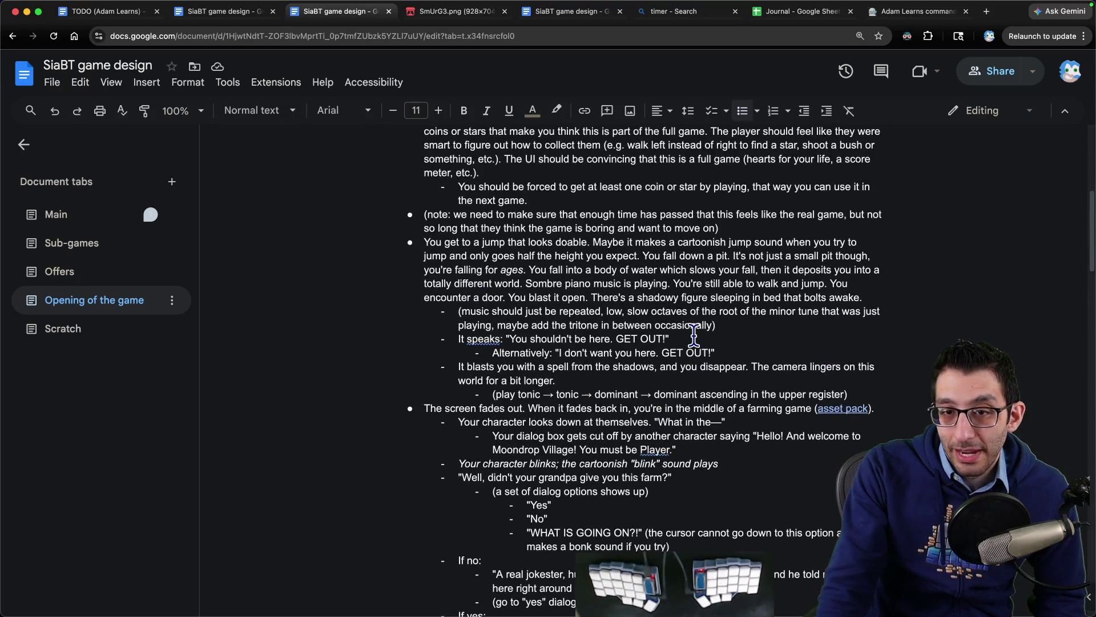
scroll(693, 336, "down", 10)
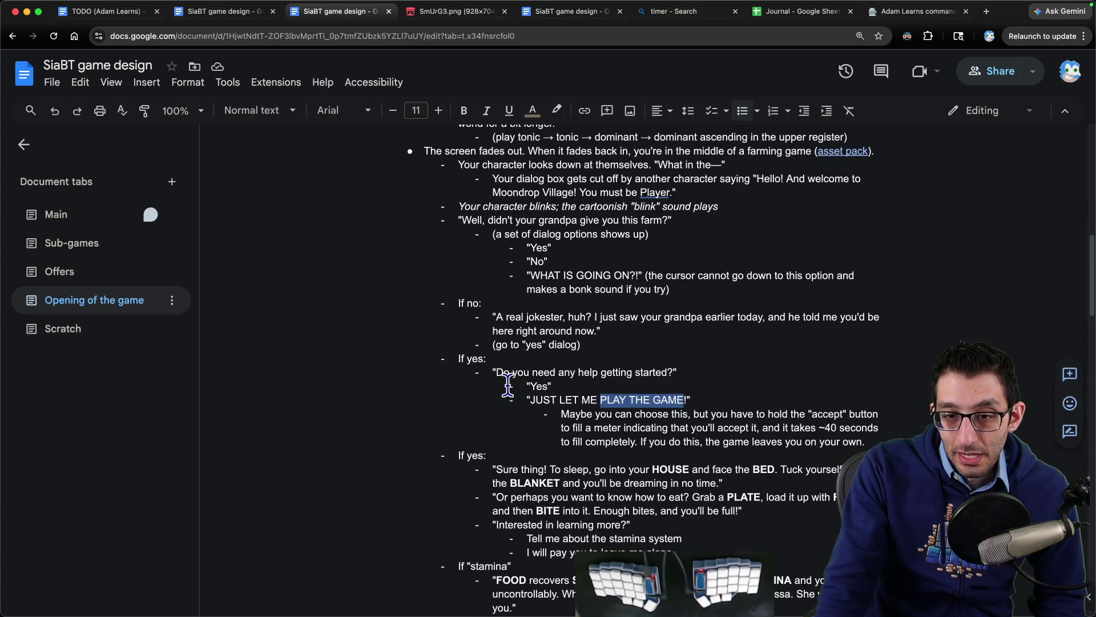
left_click_drag(524, 399, 696, 399)
scroll(533, 393, "down", 1)
left_click(561, 398)
mouse_move(561, 398)
left_mouse_down()
mouse_move(838, 398)
mouse_move(591, 421)
mouse_move(897, 411)
mouse_move(735, 426)
mouse_move(888, 425)
left_mouse_up()
scroll(863, 423, "down", 5)
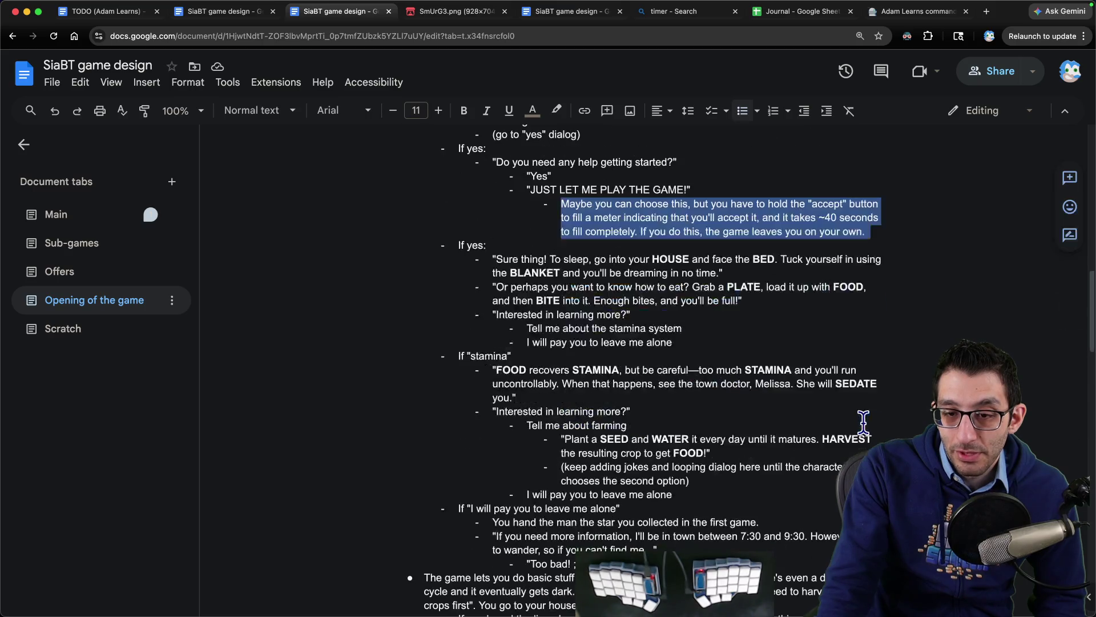
scroll(854, 420, "up", 1)
mouse_move(440, 260)
left_mouse_down()
mouse_move(673, 444)
mouse_move(774, 562)
left_mouse_up()
left_click(597, 262)
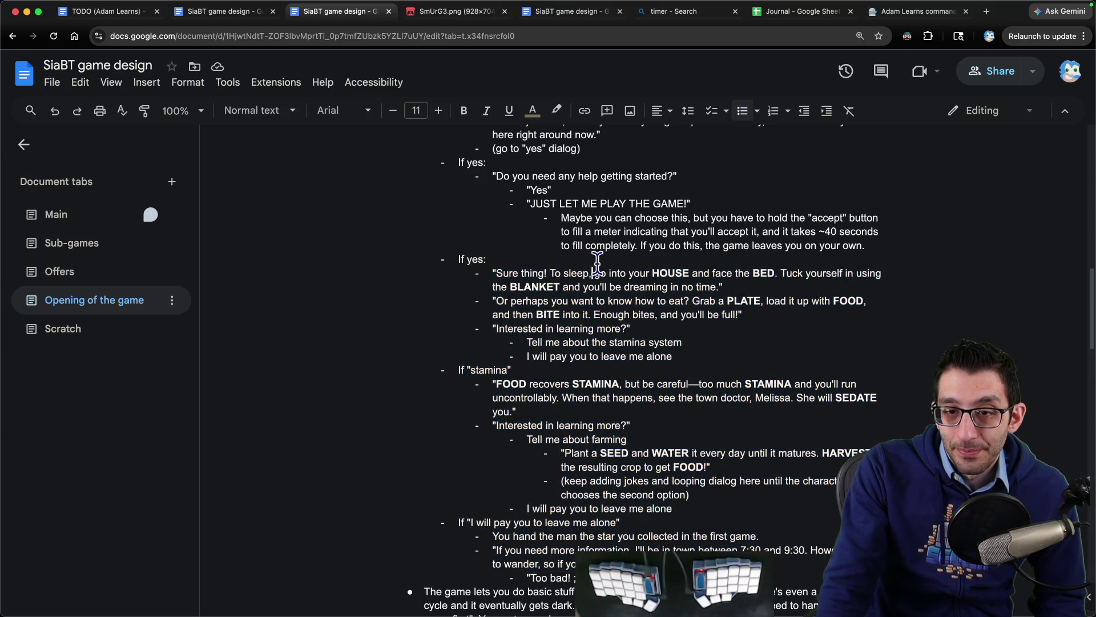
mouse_move(494, 272)
left_mouse_down()
mouse_move(879, 274)
mouse_move(494, 283)
mouse_move(781, 286)
mouse_move(483, 299)
mouse_move(805, 301)
mouse_move(571, 301)
mouse_move(534, 315)
mouse_move(742, 329)
mouse_move(706, 325)
left_mouse_up()
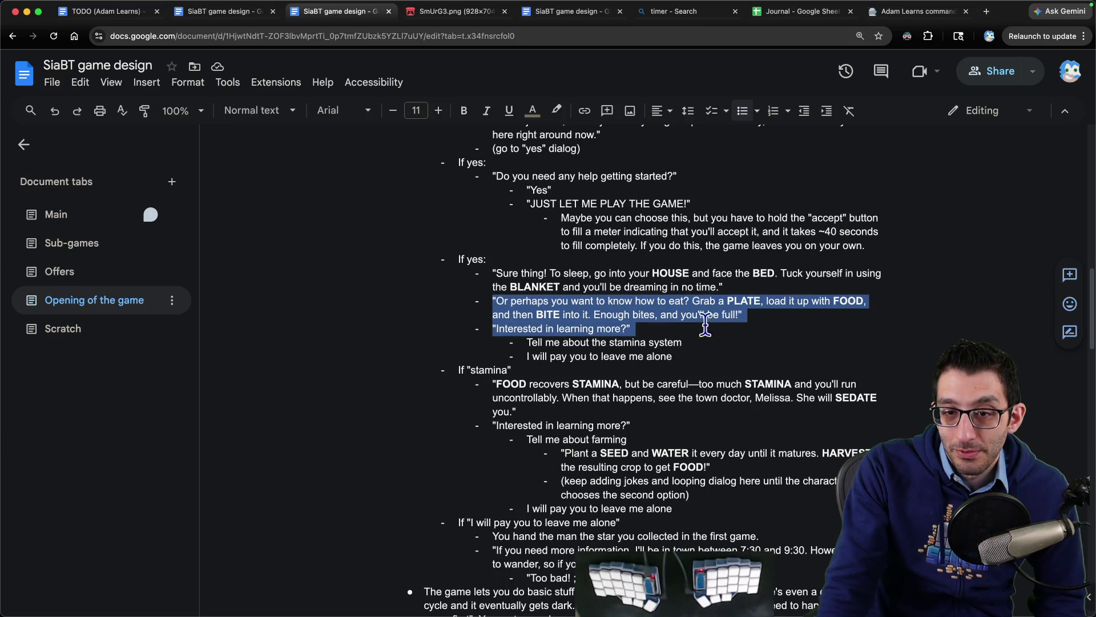
mouse_move(477, 329)
left_mouse_down()
mouse_move(718, 326)
mouse_move(431, 348)
left_mouse_up()
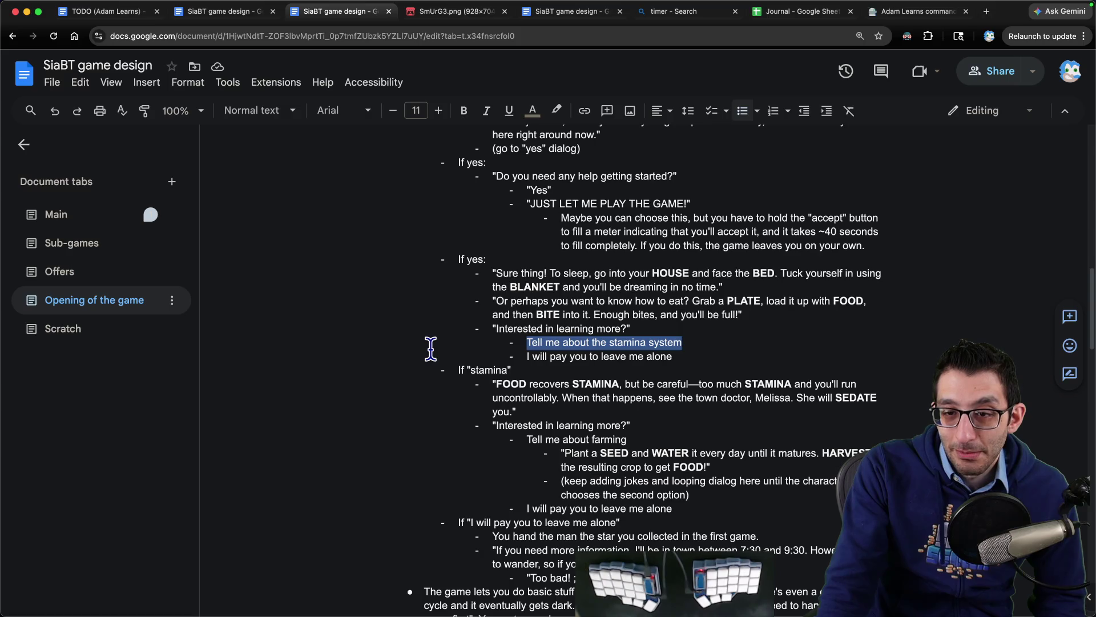
left_click_drag(736, 355, 404, 358)
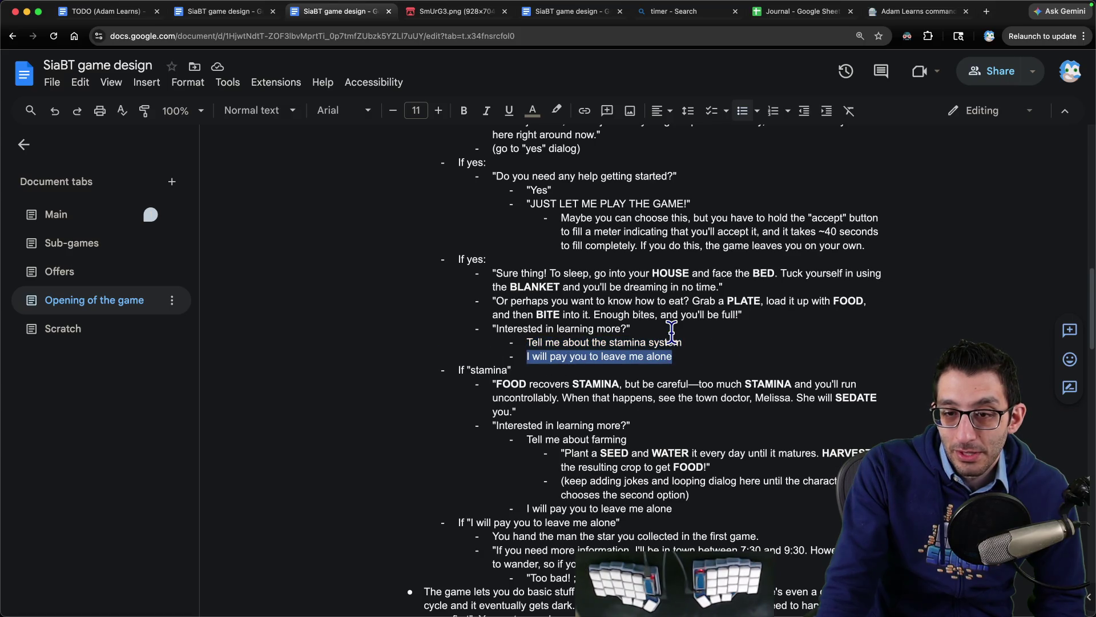
mouse_move(461, 371)
left_mouse_down()
mouse_move(539, 373)
mouse_move(714, 440)
mouse_move(765, 508)
left_mouse_up()
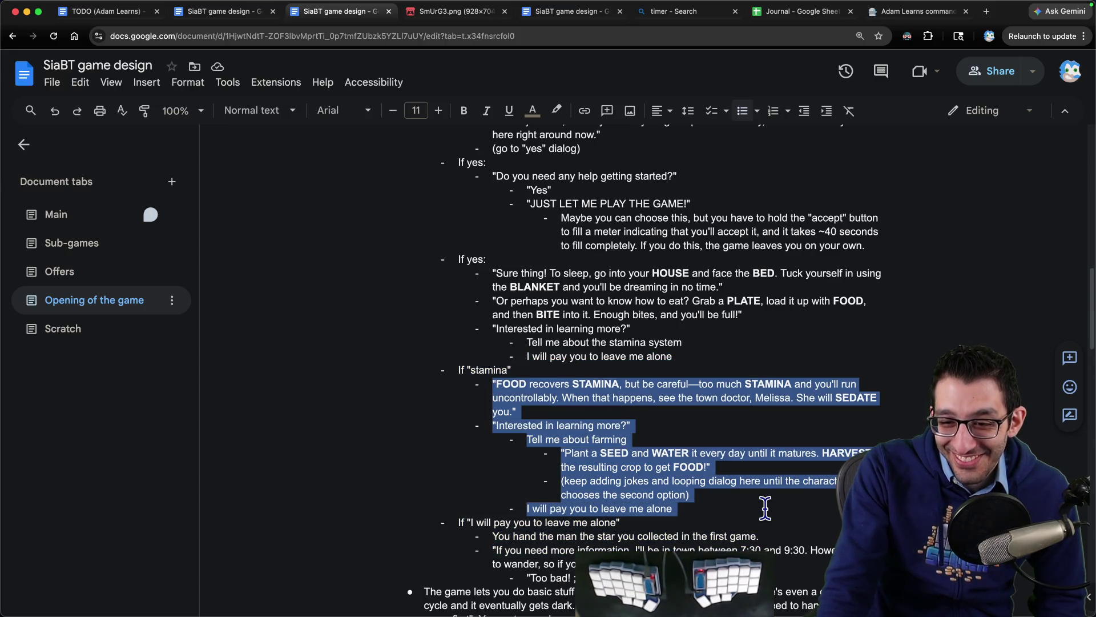
left_click(766, 505)
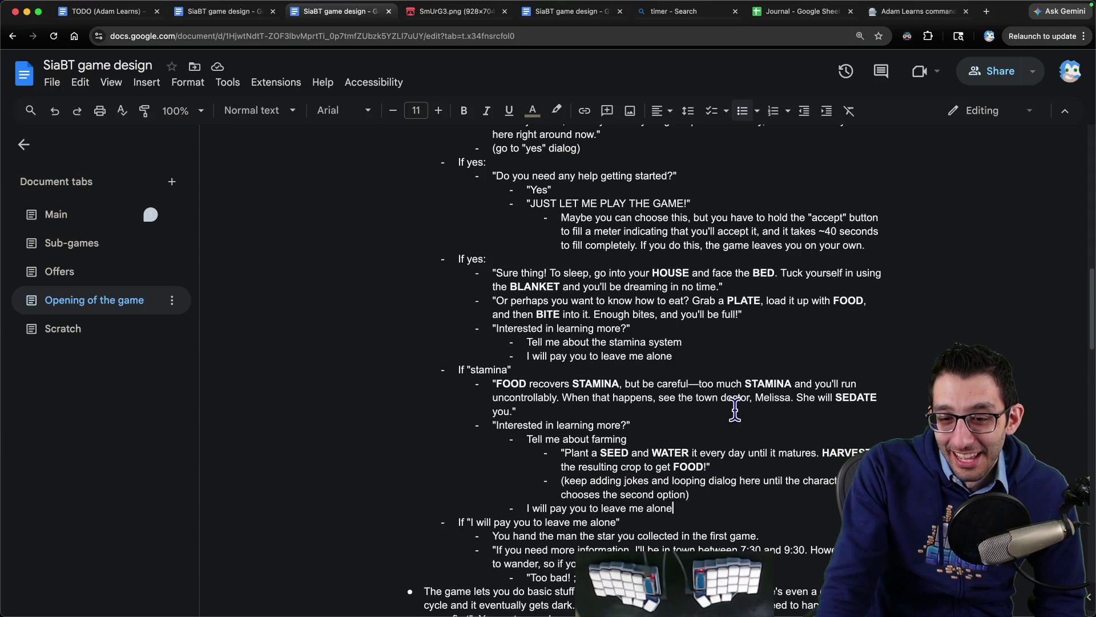
scroll(736, 410, "down", 1)
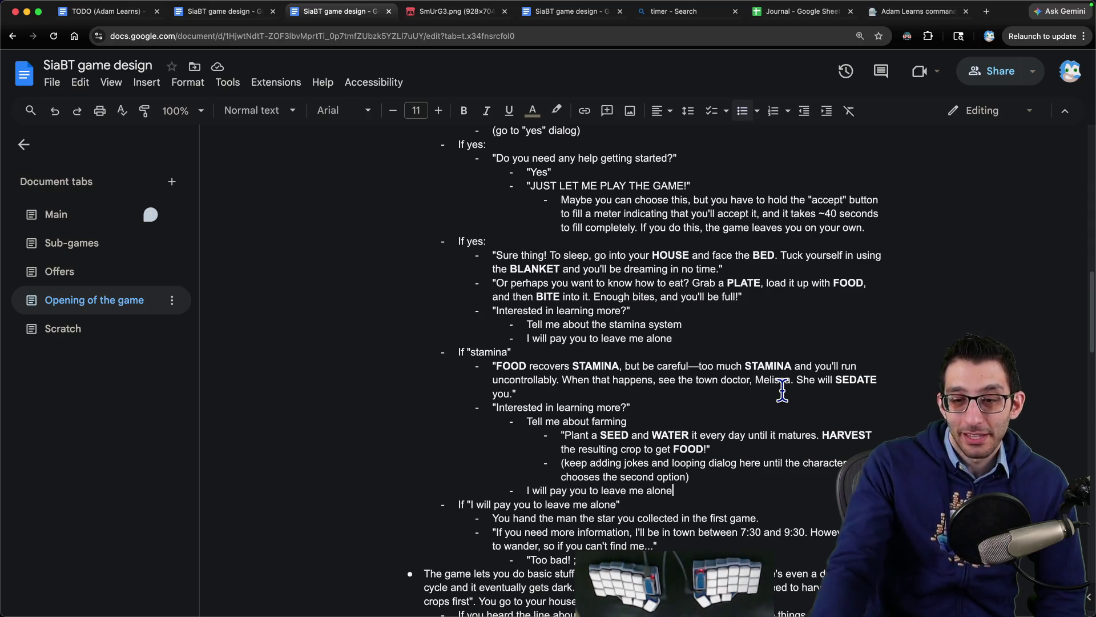
left_click_drag(492, 517, 780, 520)
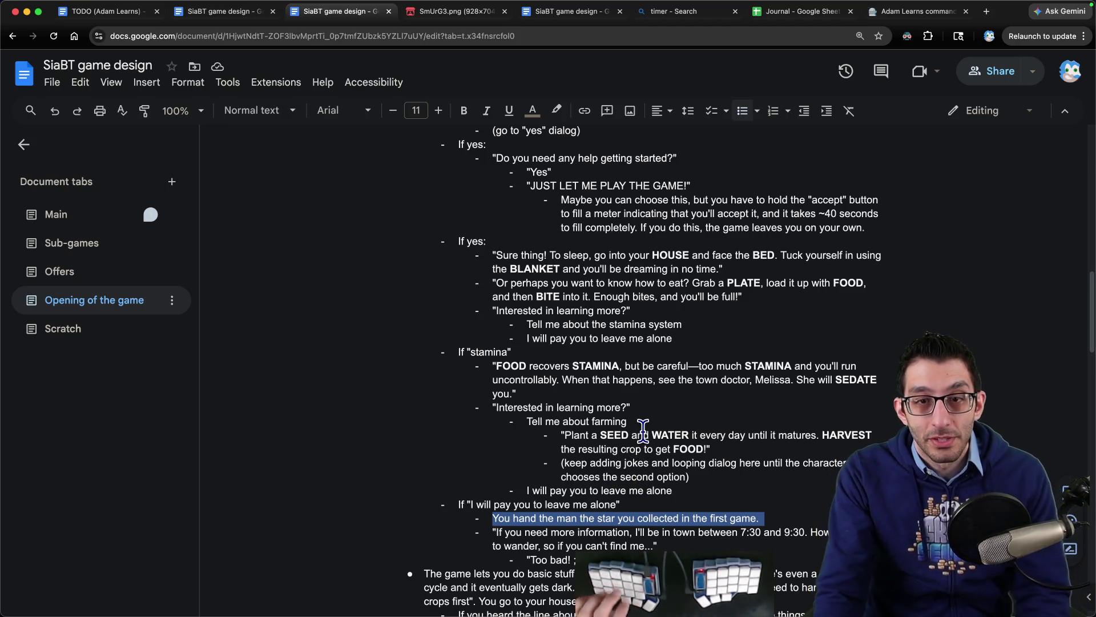
scroll(643, 429, "down", 3)
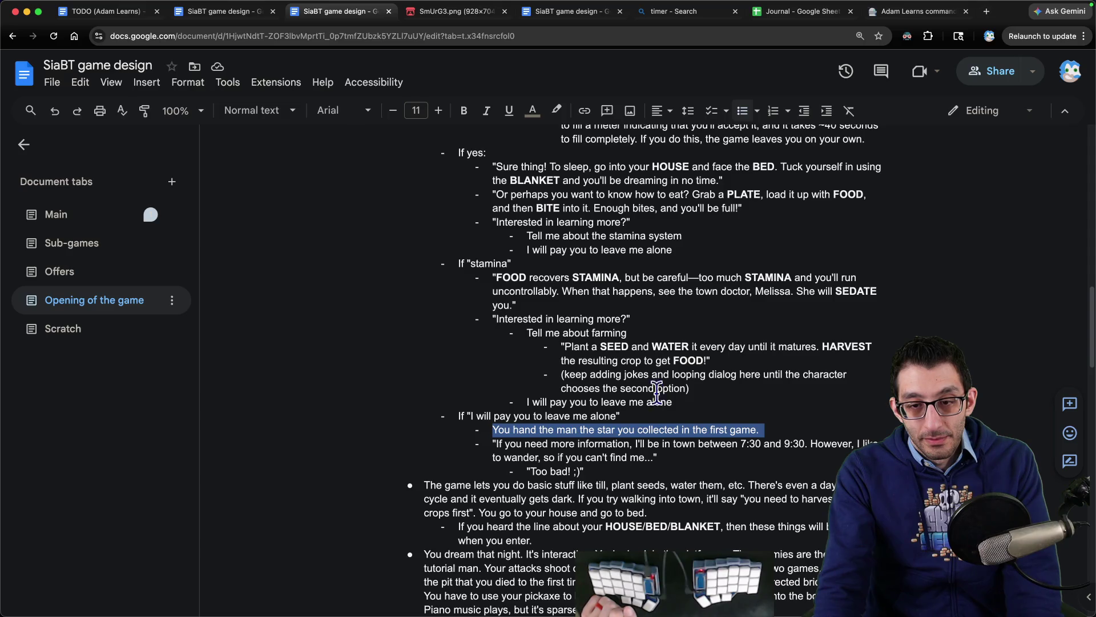
left_click(540, 427)
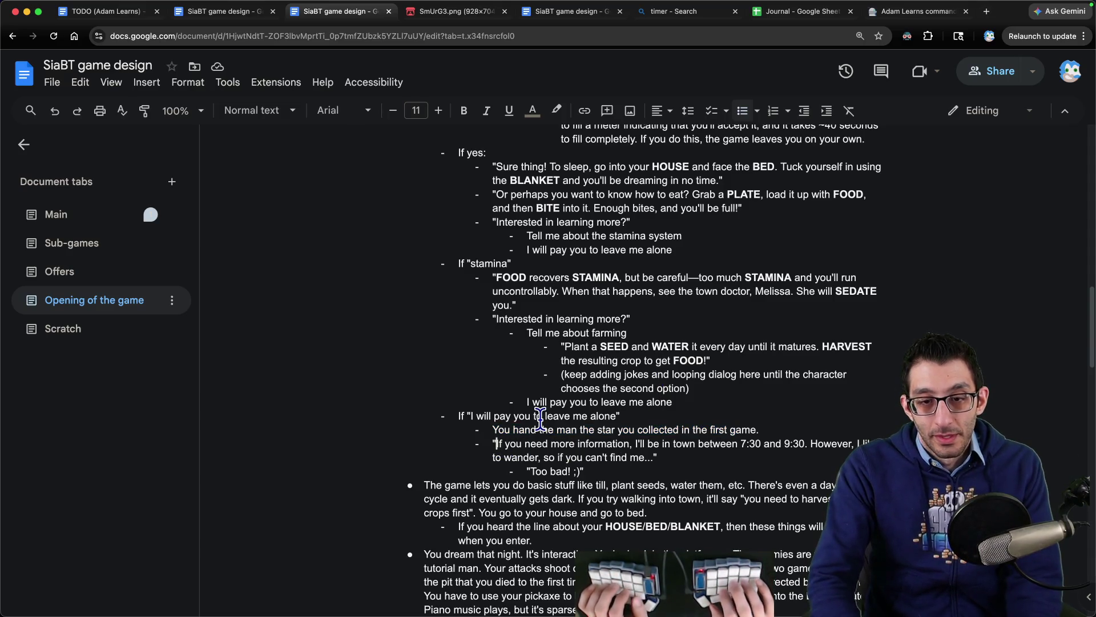
- Open the leave-me-alone reply with 'Yeesh, okay, I get it!' and delete the star-handing line
type("Yeesh, ok")
type("ay, I get it!")
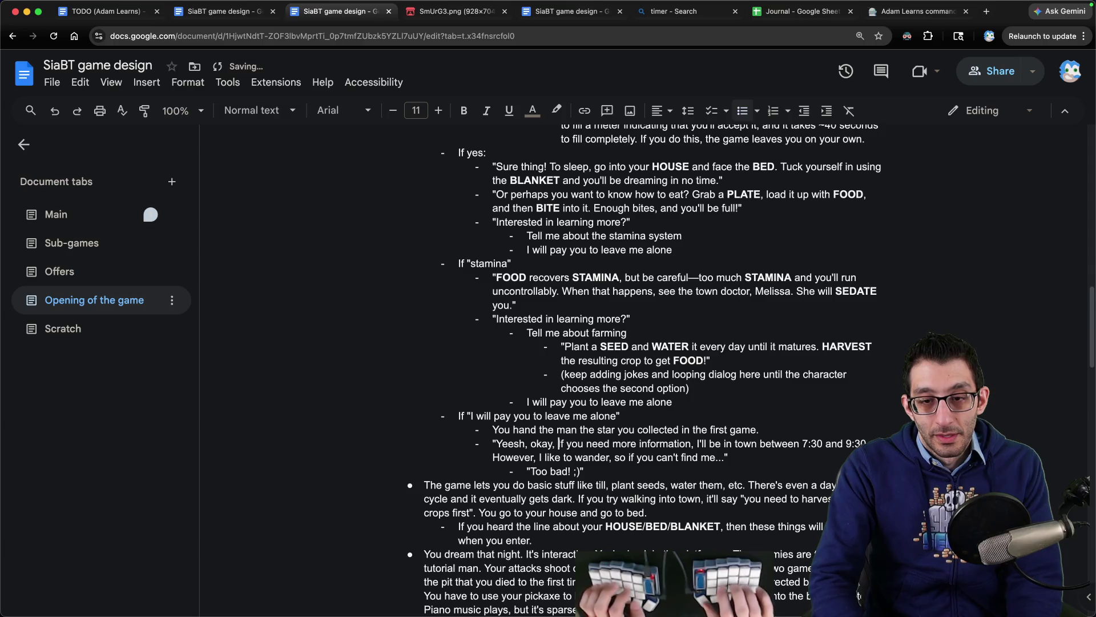
left_click(743, 444)
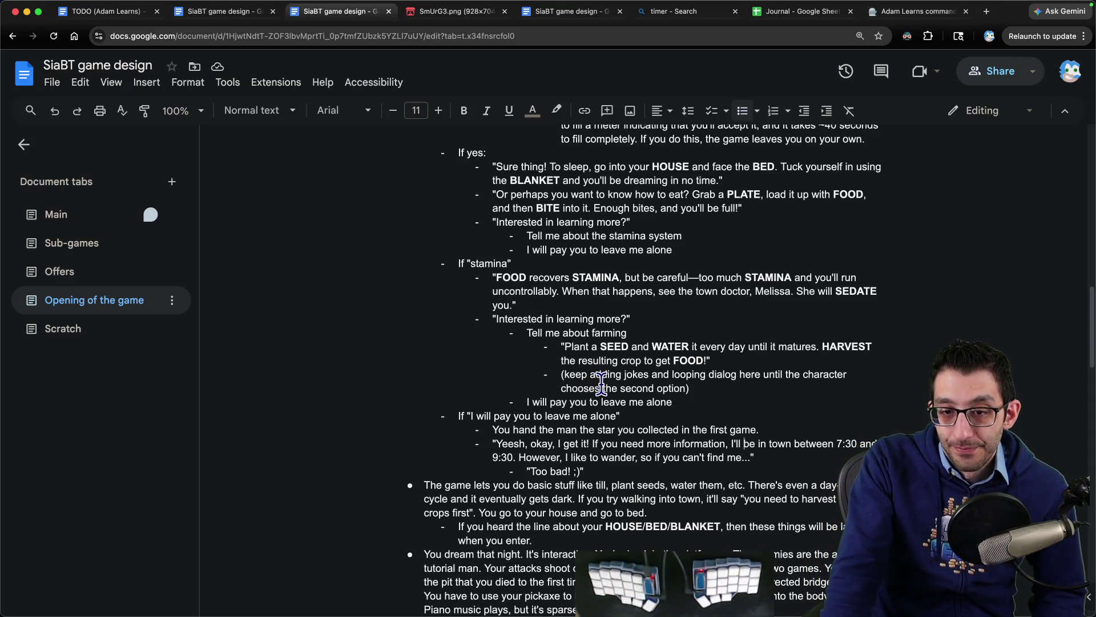
triple_click(779, 429)
key("BackSpace")
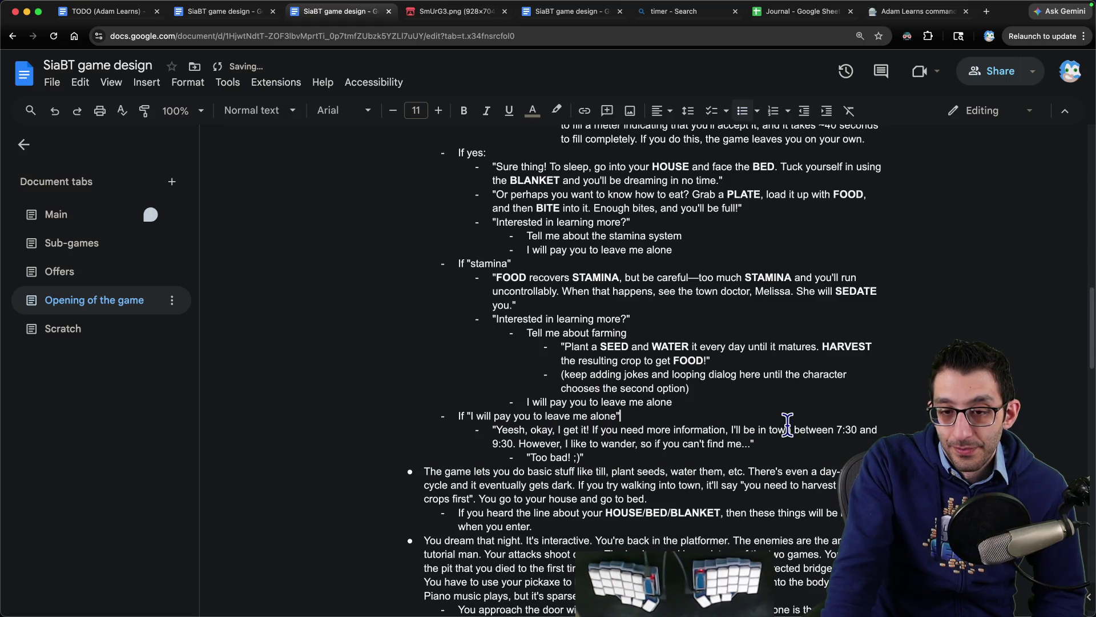
scroll(762, 404, "up", 4)
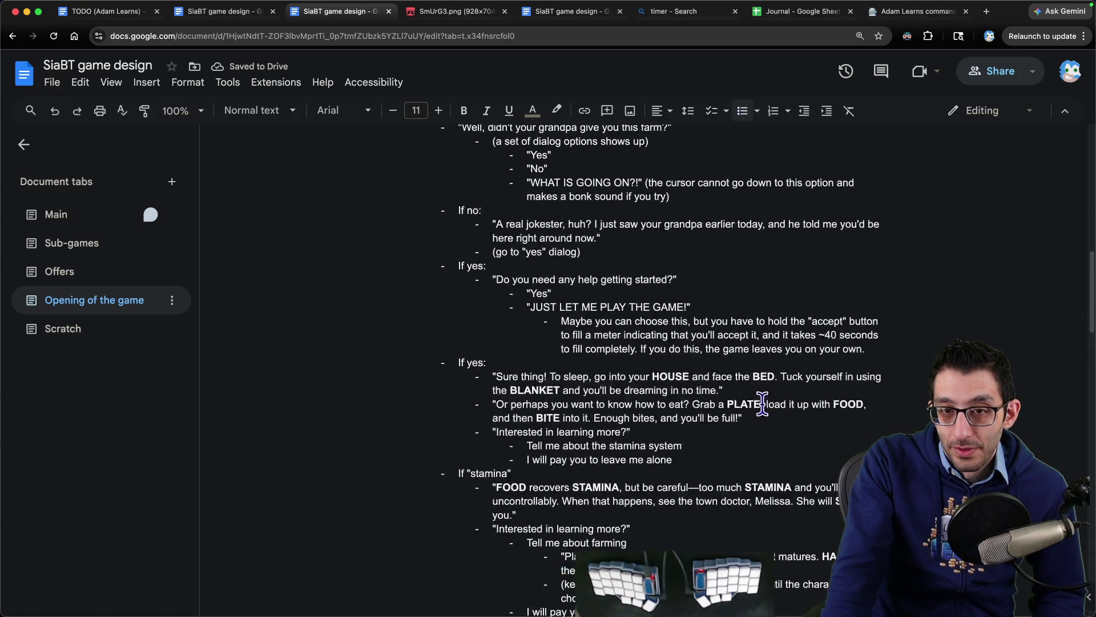
scroll(753, 394, "up", 5)
scroll(745, 388, "down", 4)
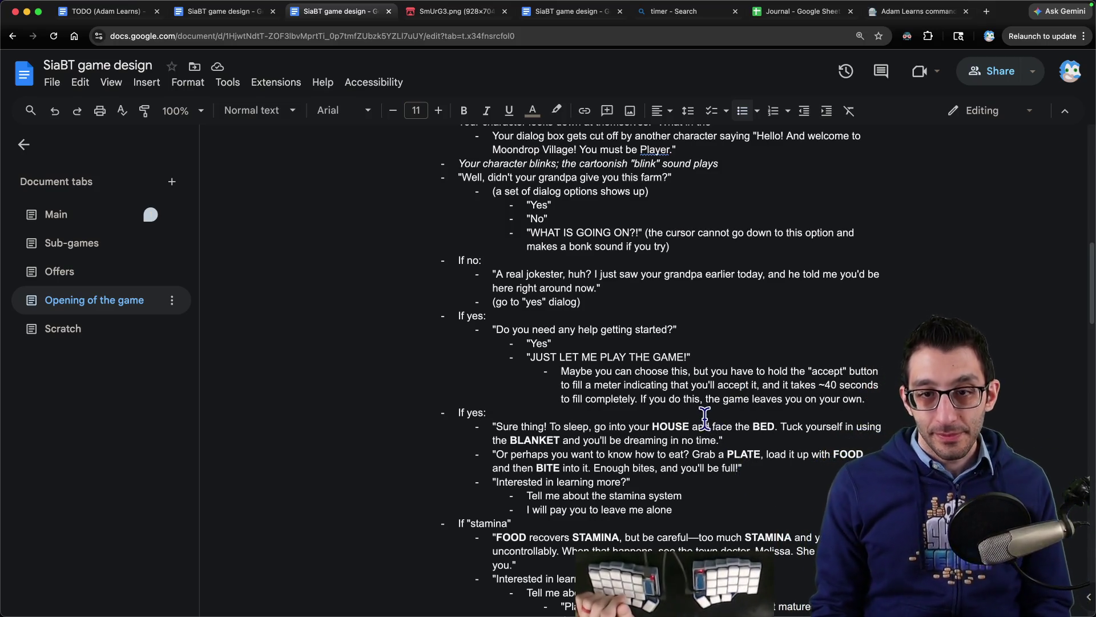
scroll(606, 291, "down", 1)
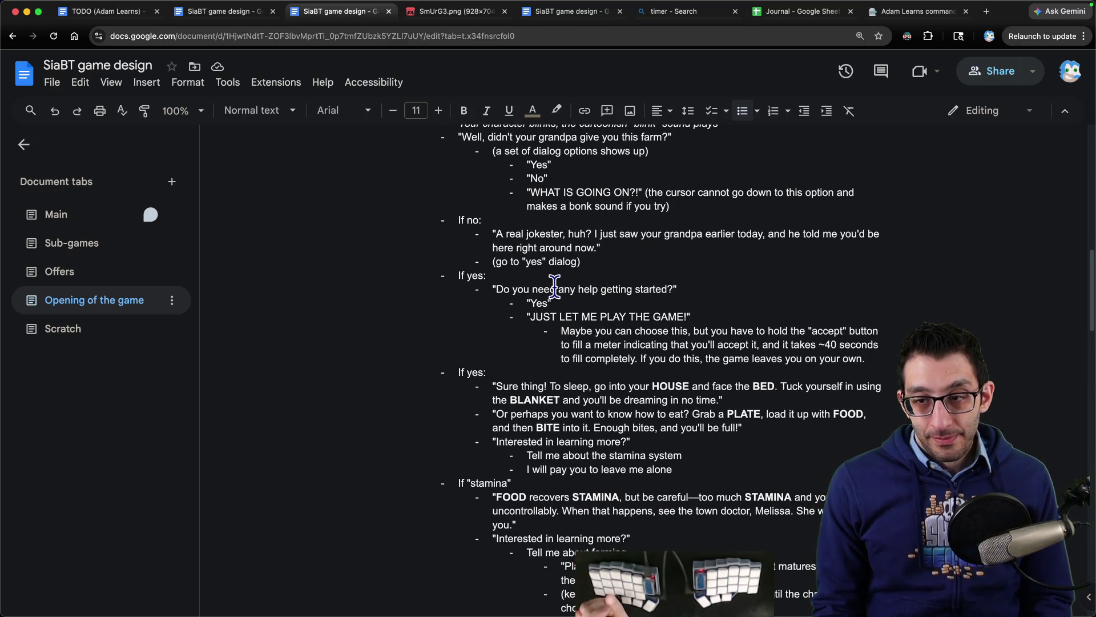
left_click_drag(525, 317, 869, 359)
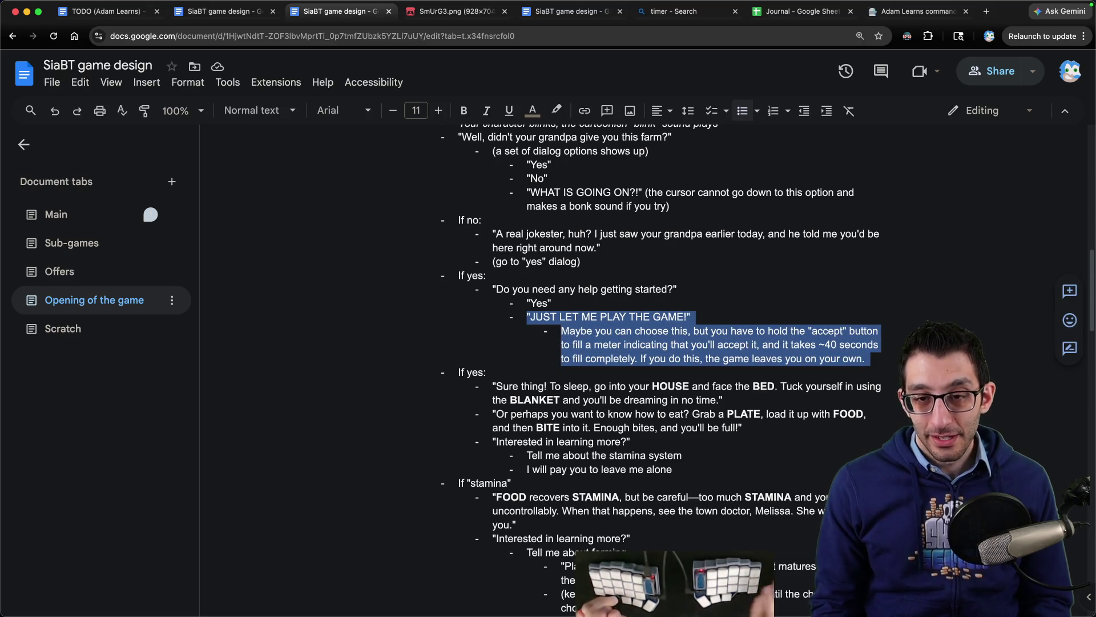
key("Up")
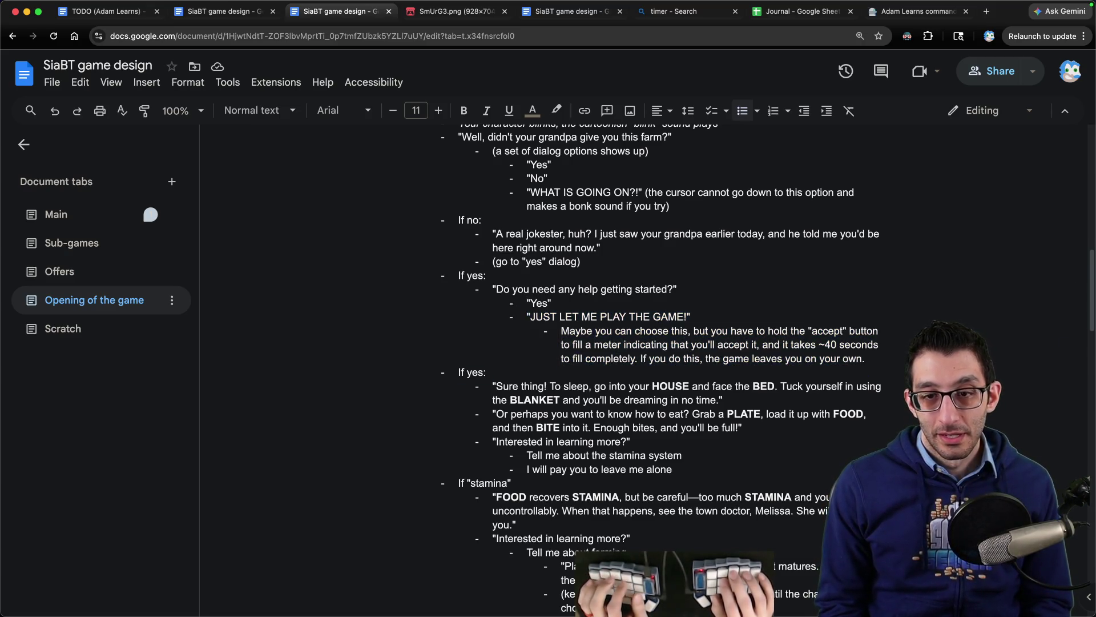
- Extend the 'Yes' help reply to read 'Yes, tell me in detail'
key("Up")
key("Up")
key("Up")
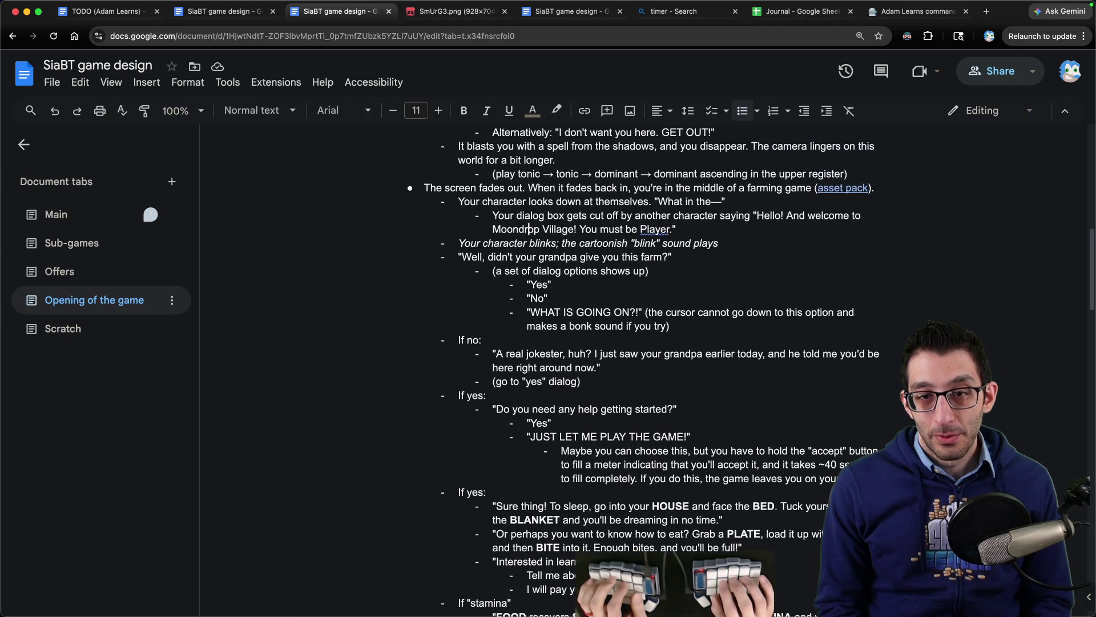
key("super+Left")
key("super+shift+Right")
left_click(483, 340)
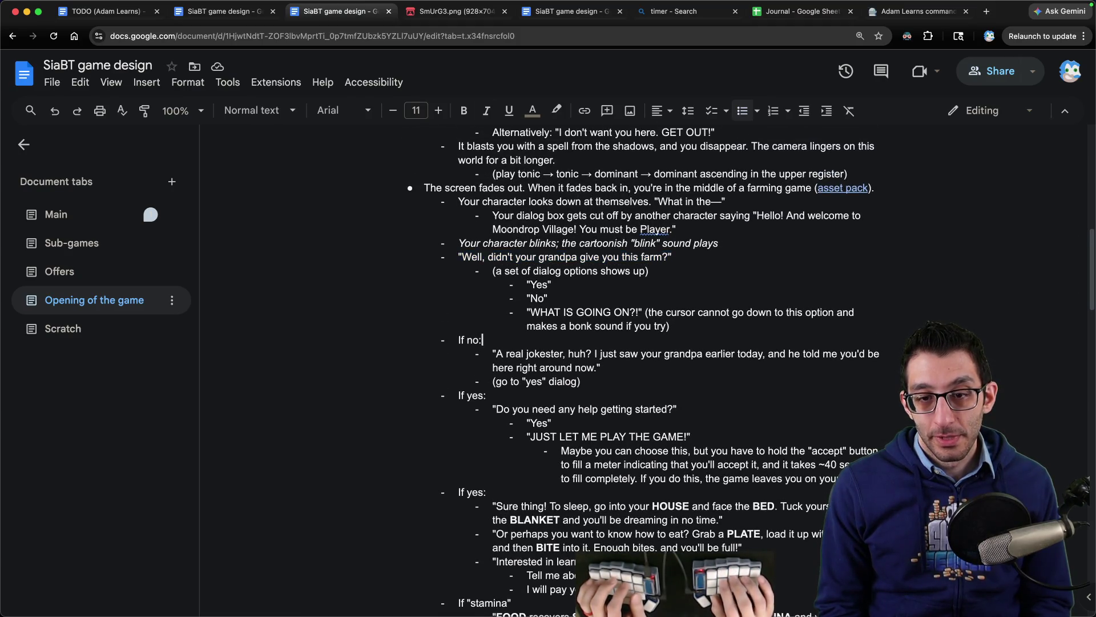
key("super+shift+Right")
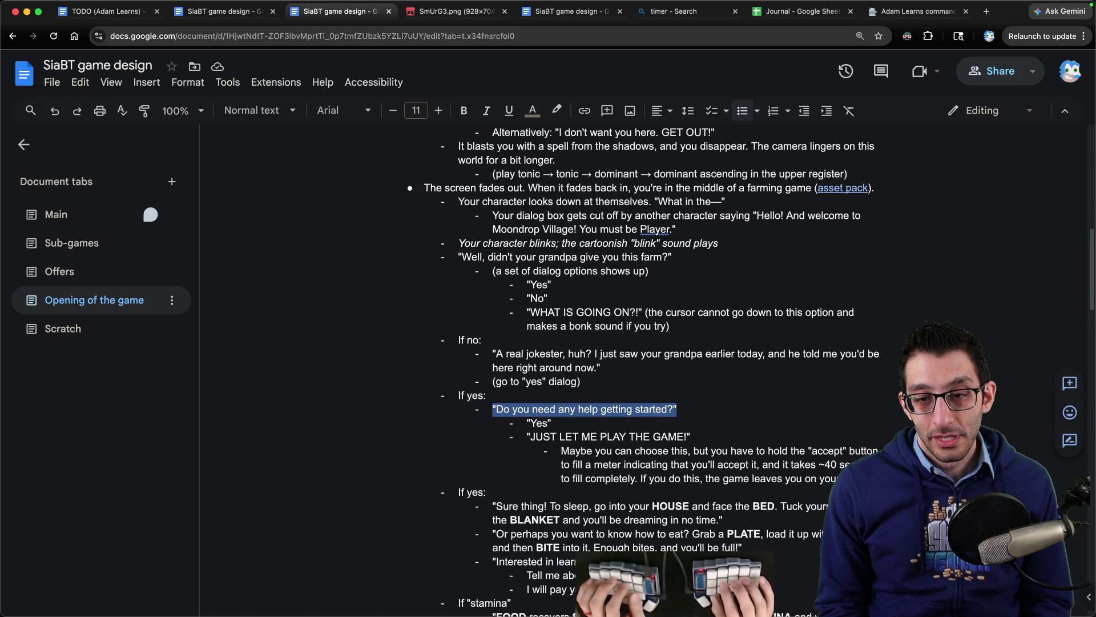
left_click(552, 422)
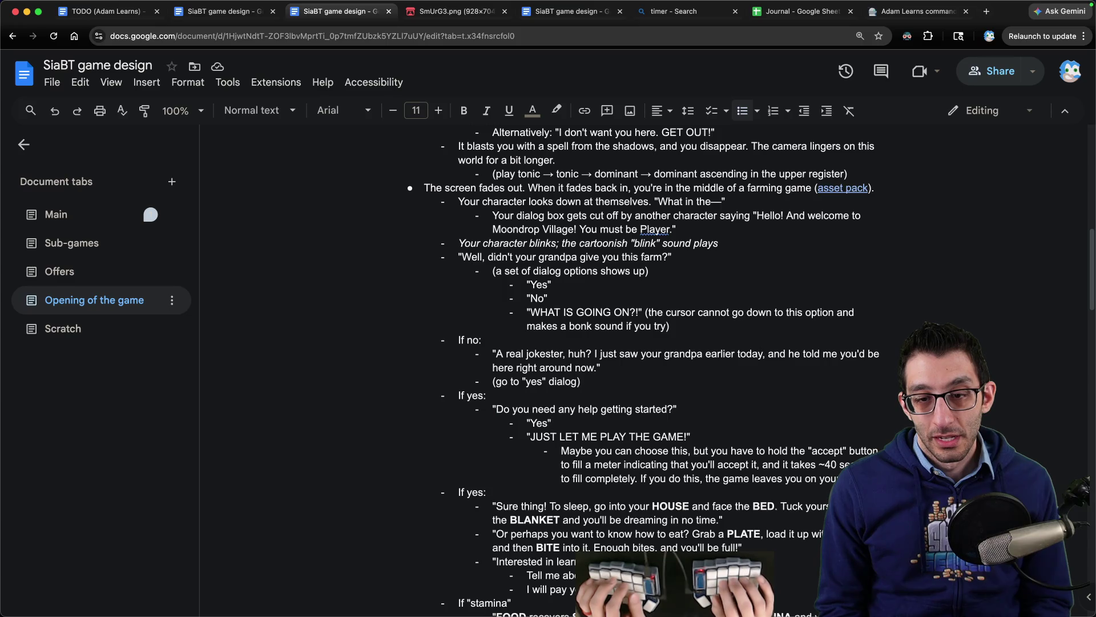
type(", tell me in detail")
- Add a "Give me the gist of it" reply and delete the JUST LET ME PLAY THE GAME! bullet
key("End")
key("Return")
type("\"")
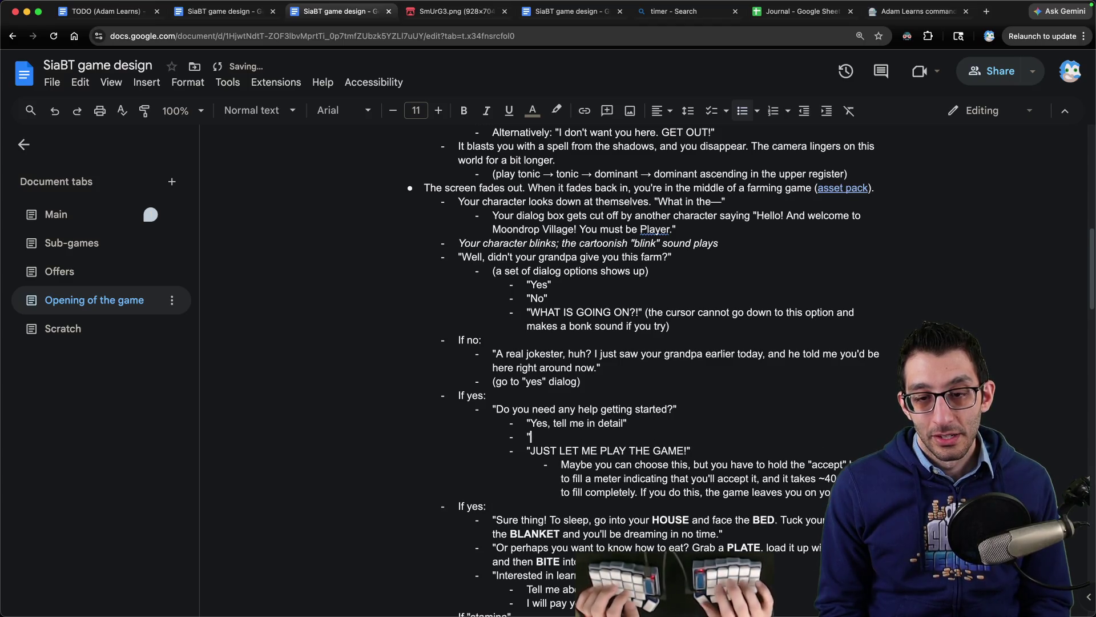
type("Give me the gist of it\"")
key("shift+Down")
key("shift+Down")
key("shift+Down")
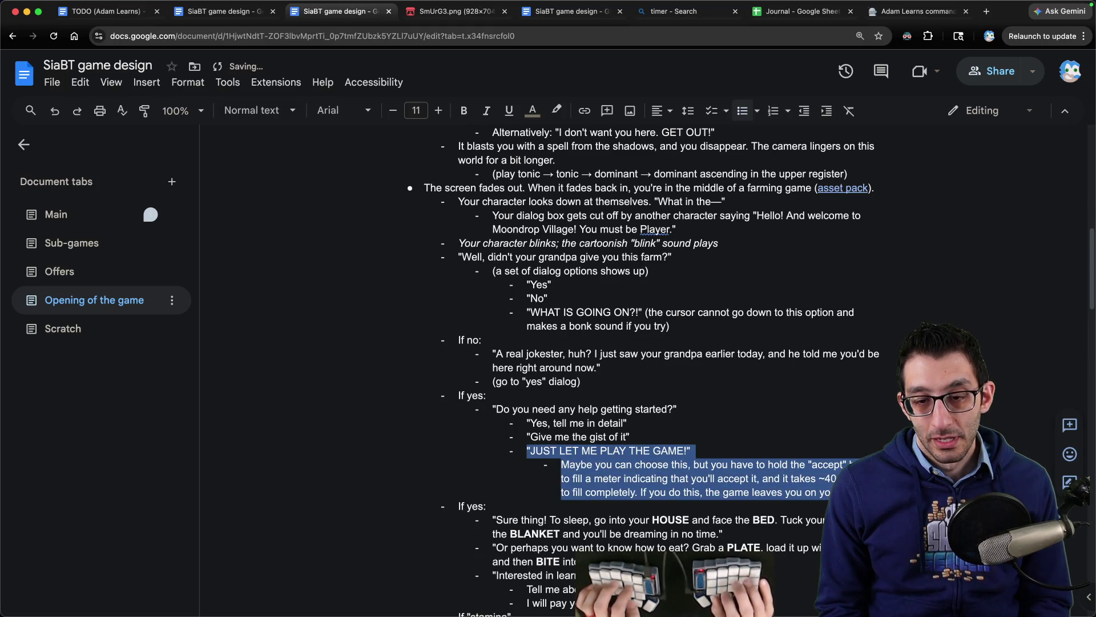
key("BackSpace")
key("BackSpace")
scroll(571, 365, "down", 3)
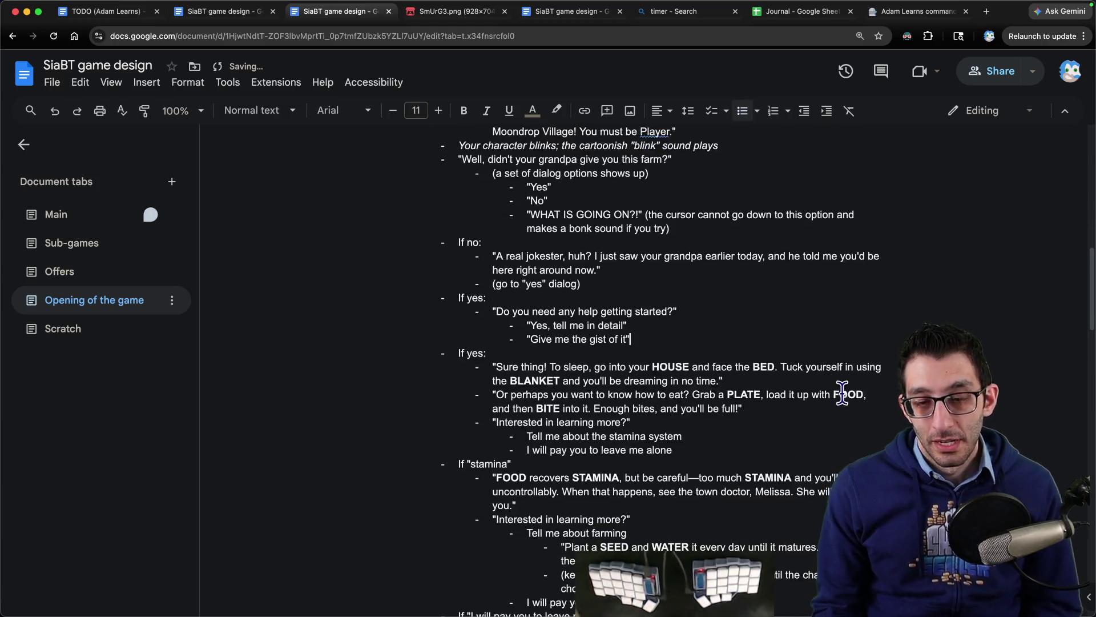
mouse_move(493, 366)
left_mouse_down()
mouse_move(771, 423)
mouse_move(774, 451)
left_mouse_up()
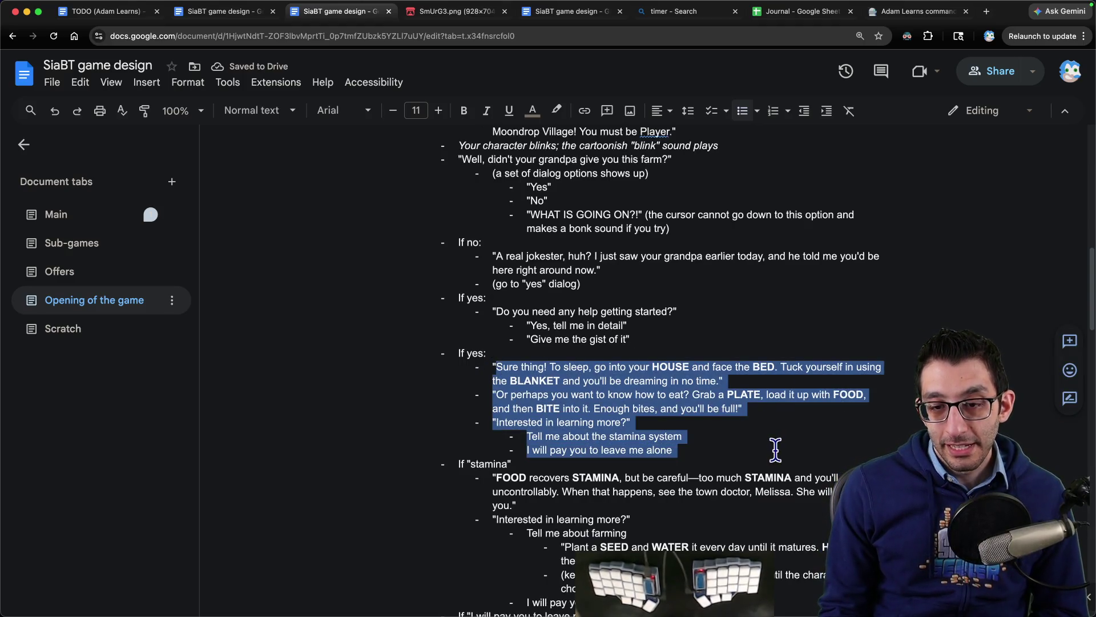
- Insert an If "Give me the gist of it" branch above the second If yes: with an indented sub-bullet
scroll(503, 385, "down", 1)
triple_click(651, 314)
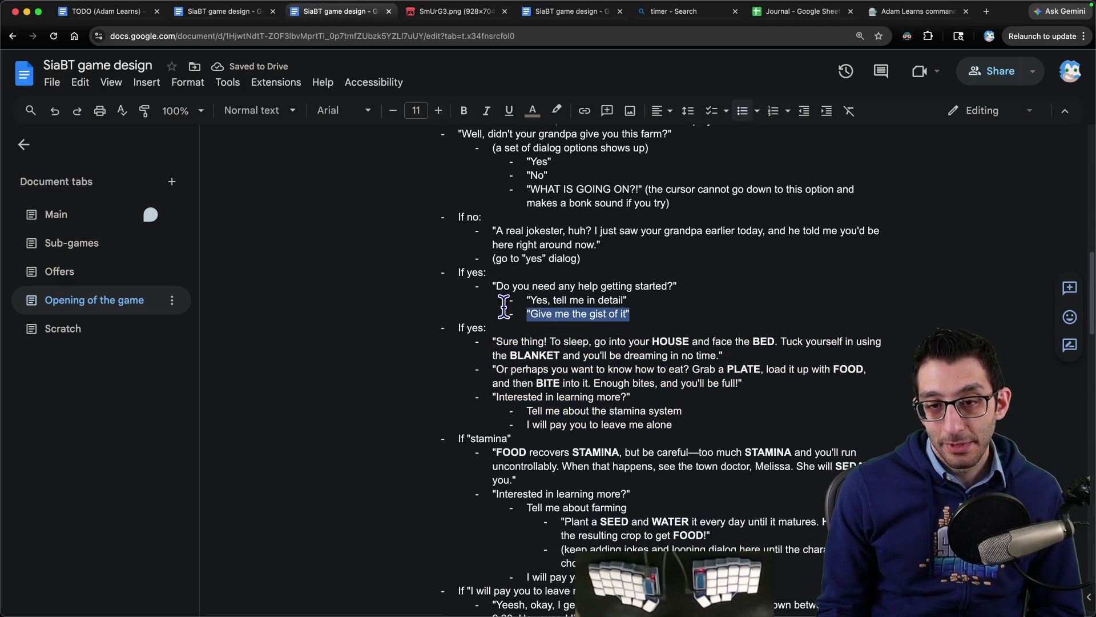
scroll(612, 335, "down", 3)
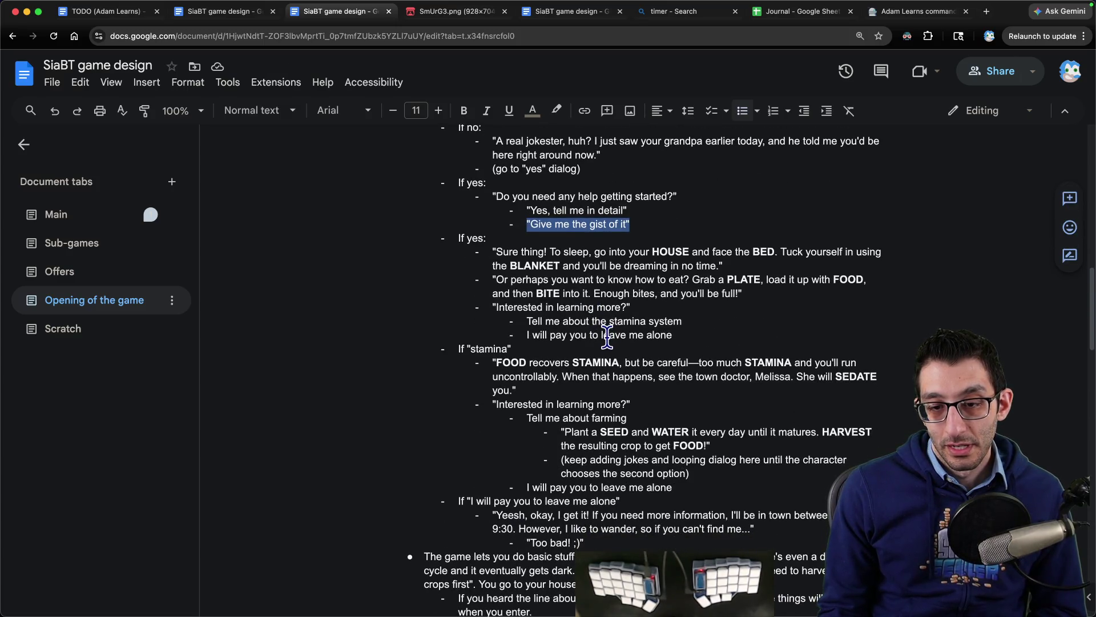
scroll(605, 337, "down", 1)
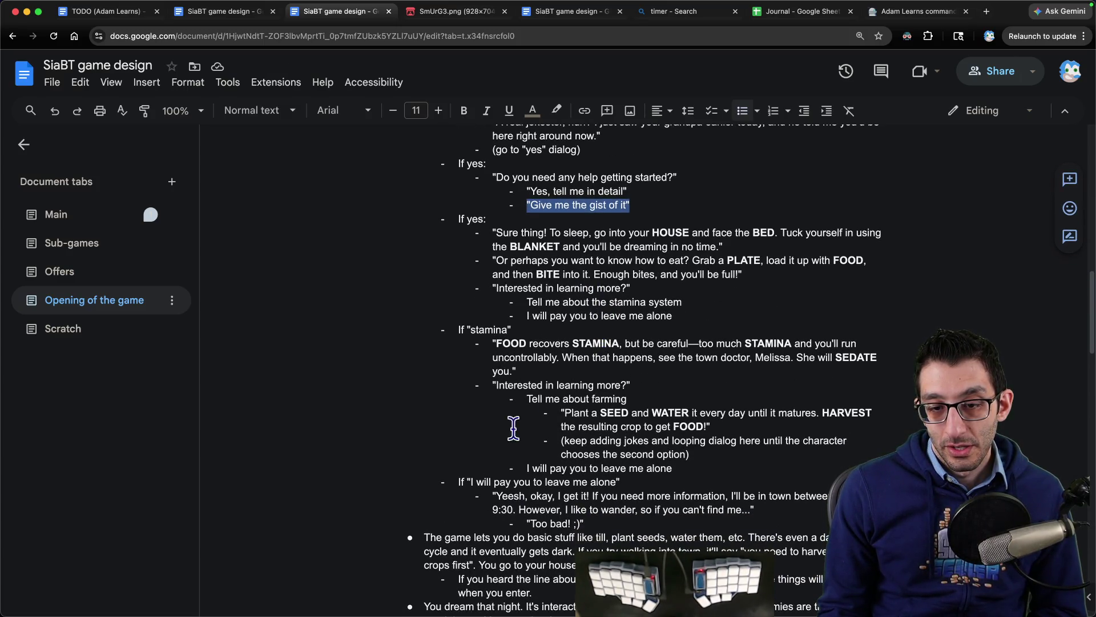
left_click(457, 481)
key("Return")
key("ctrl+z")
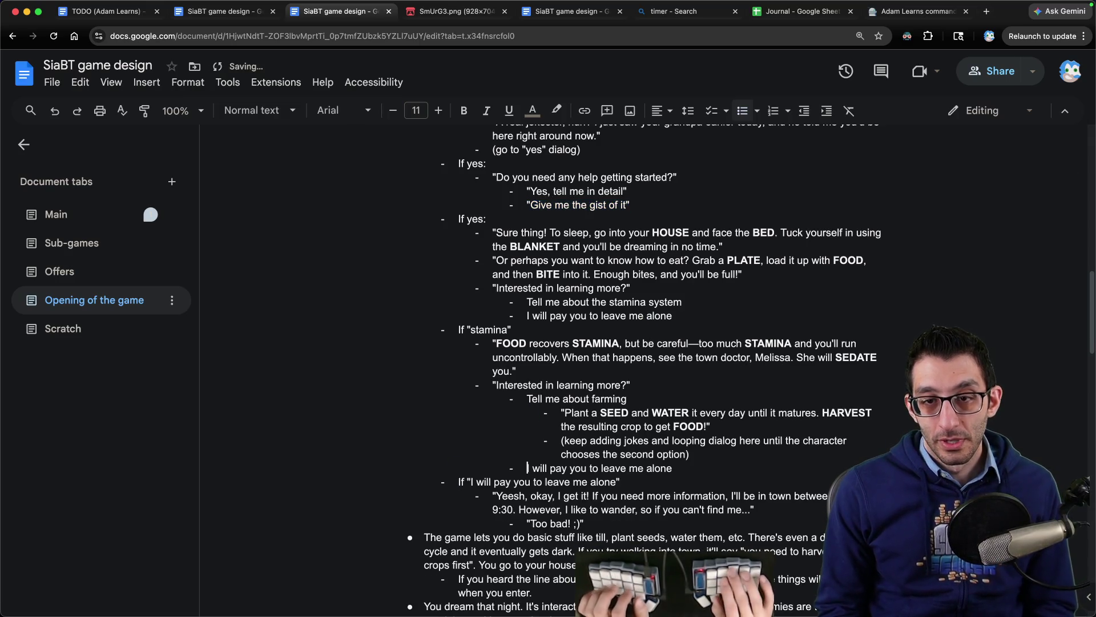
key("Return")
type("If \"Give me the gist of it\"")
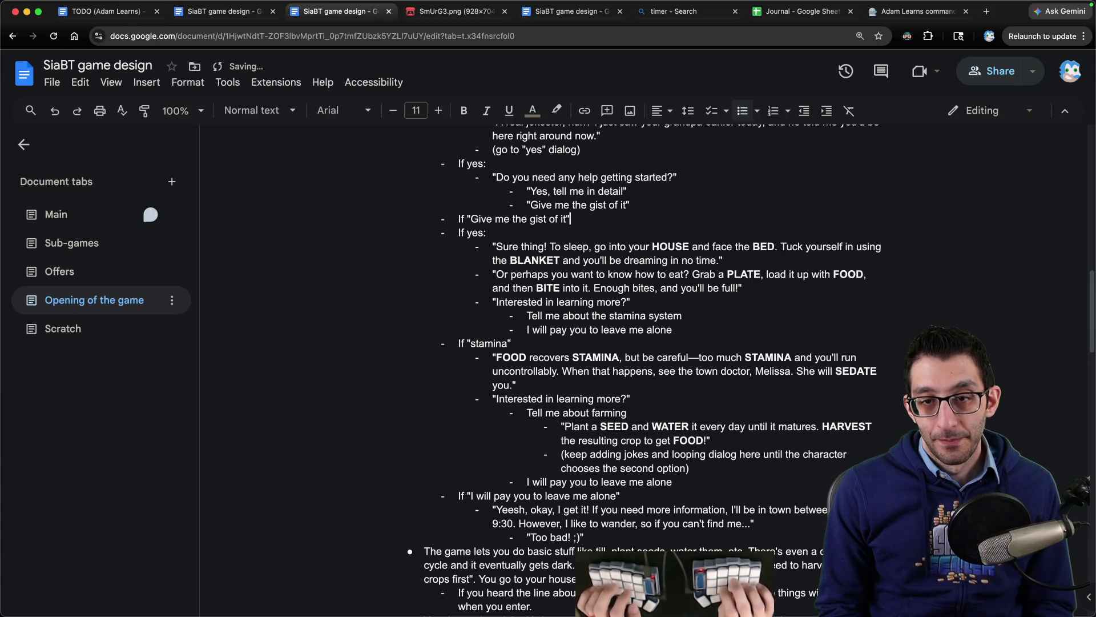
key("Return")
key("Tab")
- Write the quoted quick farming-tip dialog, using 'inventory' in place of 'tools'
type("Use yu")
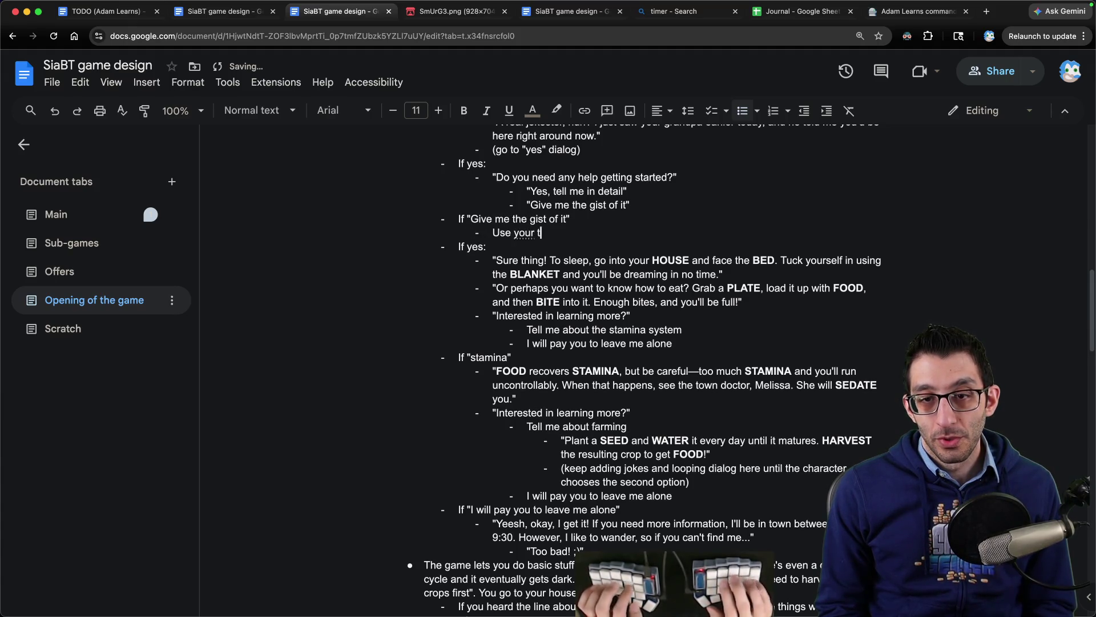
key("Home")
type("\"")
key("End")
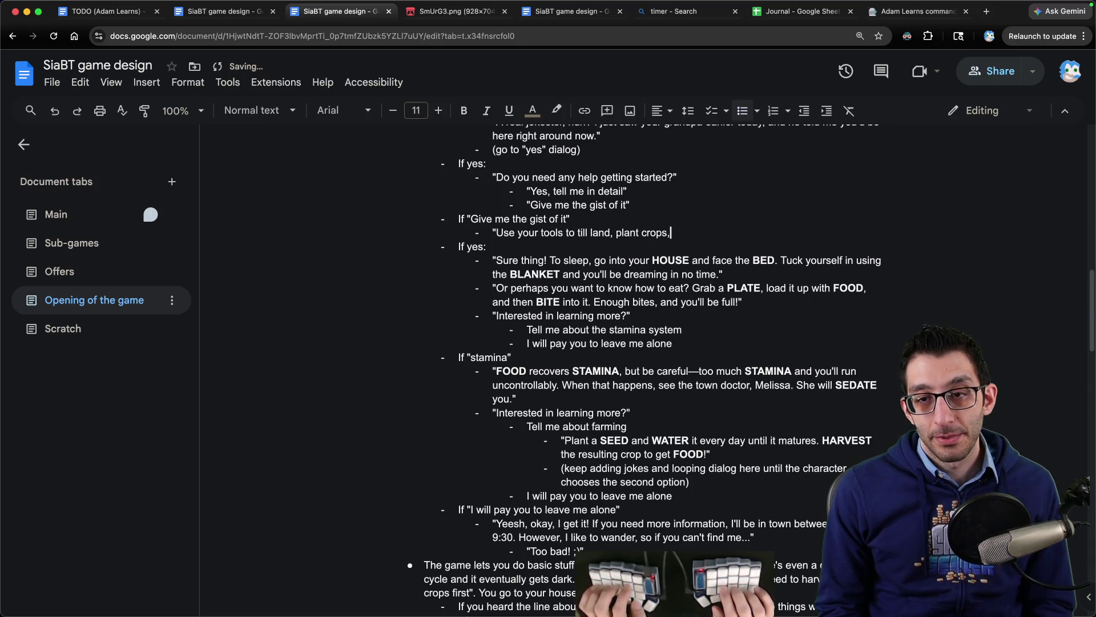
key("shift+alt+Right")
type("inventory")
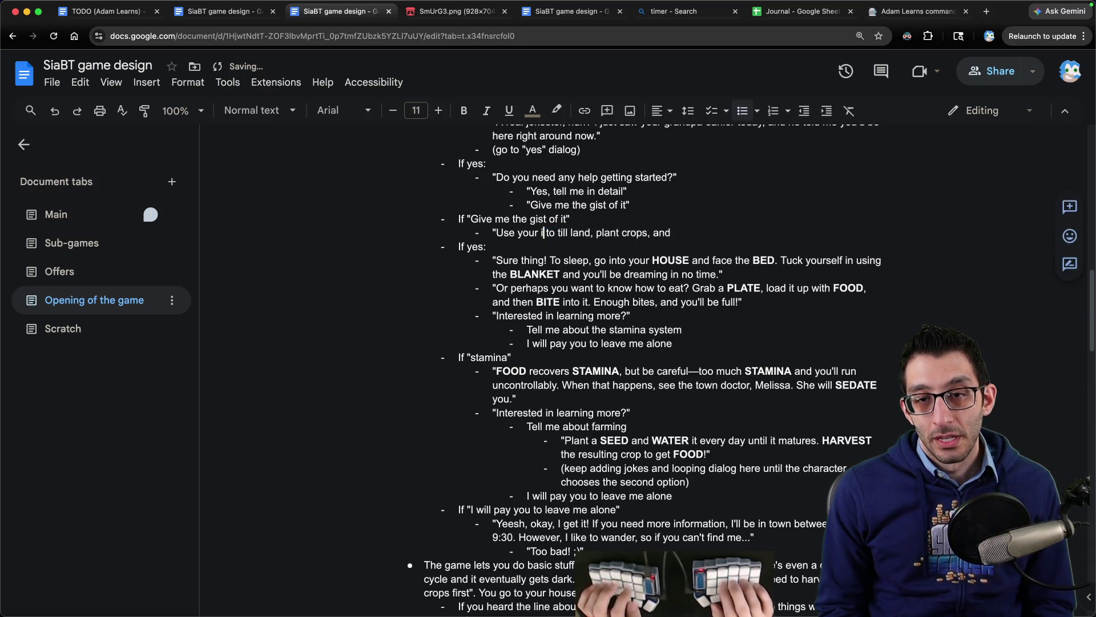
key("End")
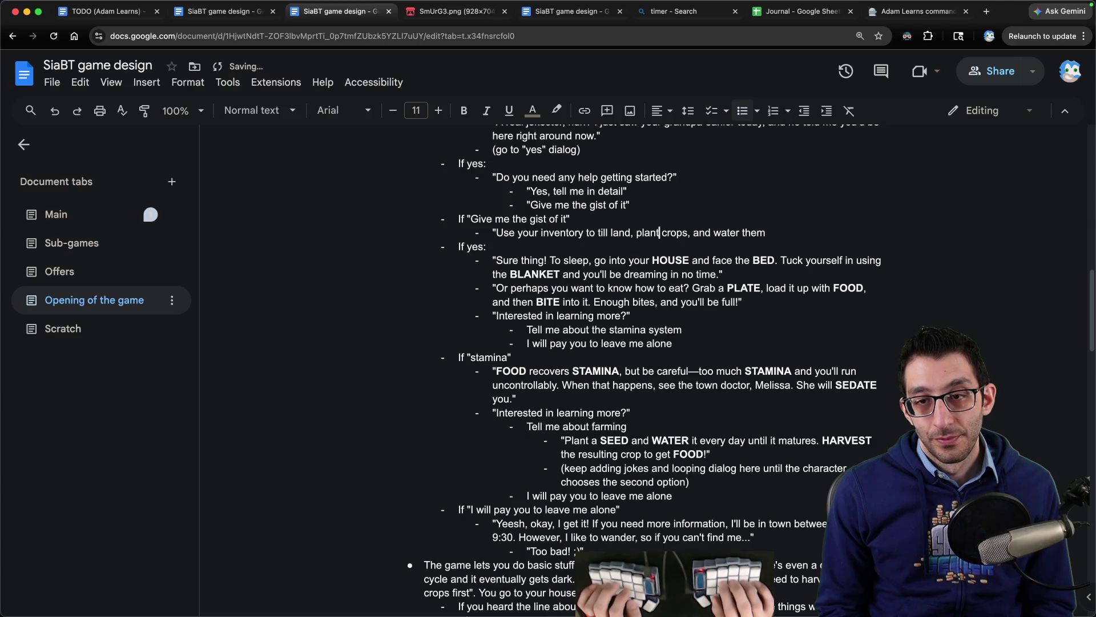
key("BackSpace")
key("BackSpace")
type(",")
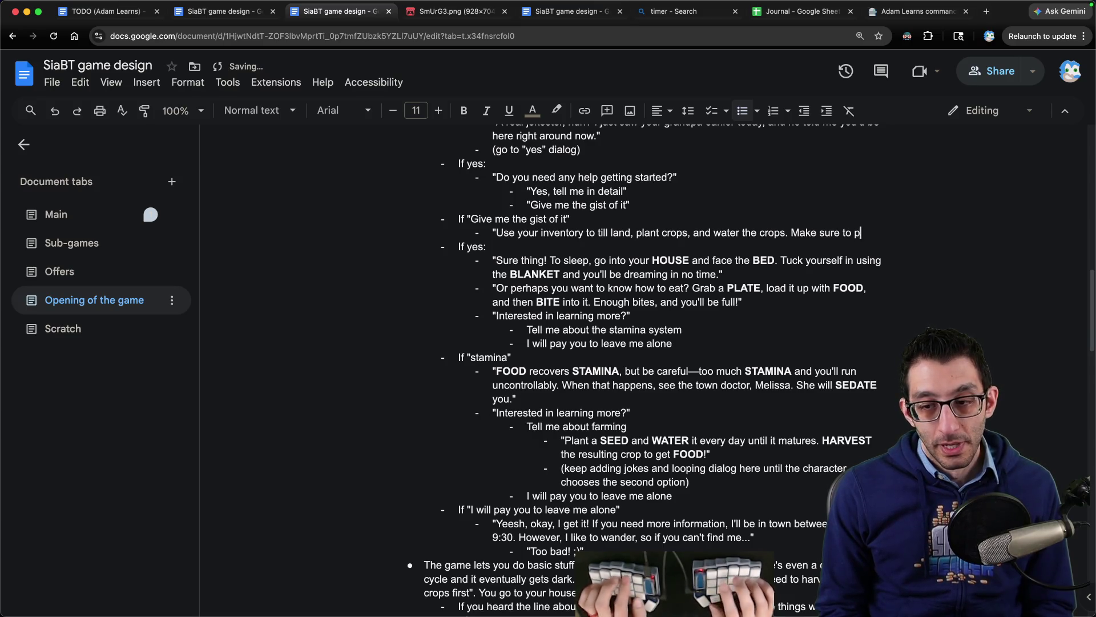
type("at least three crops your first day!")
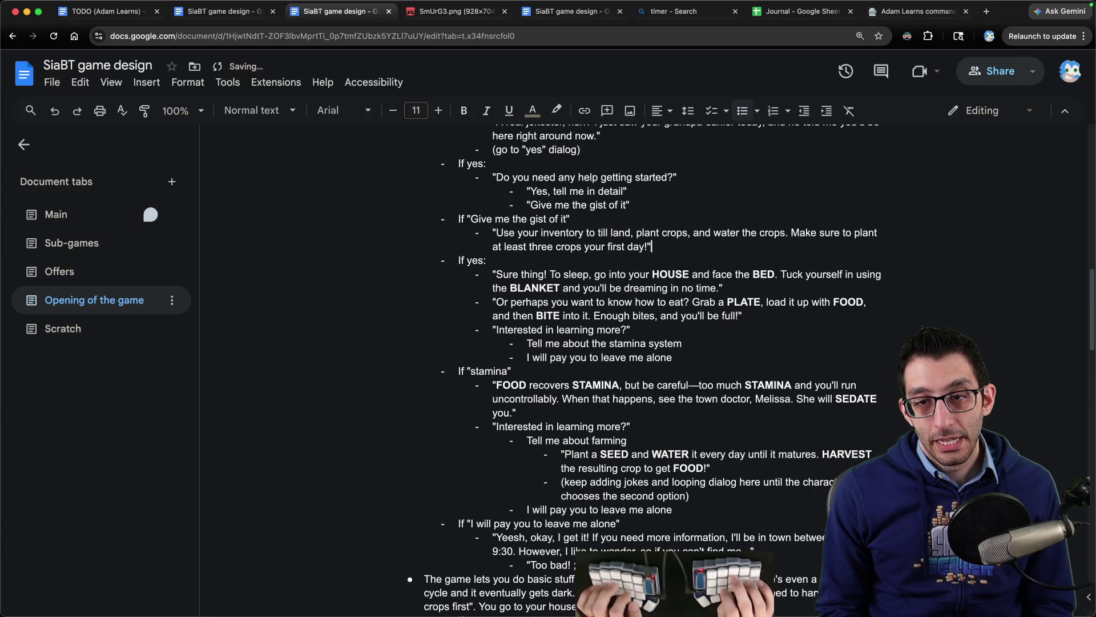
- Change the first-day exclamation to a period and add the note 'Allow the player to play'
key("Return")
key("Tab")
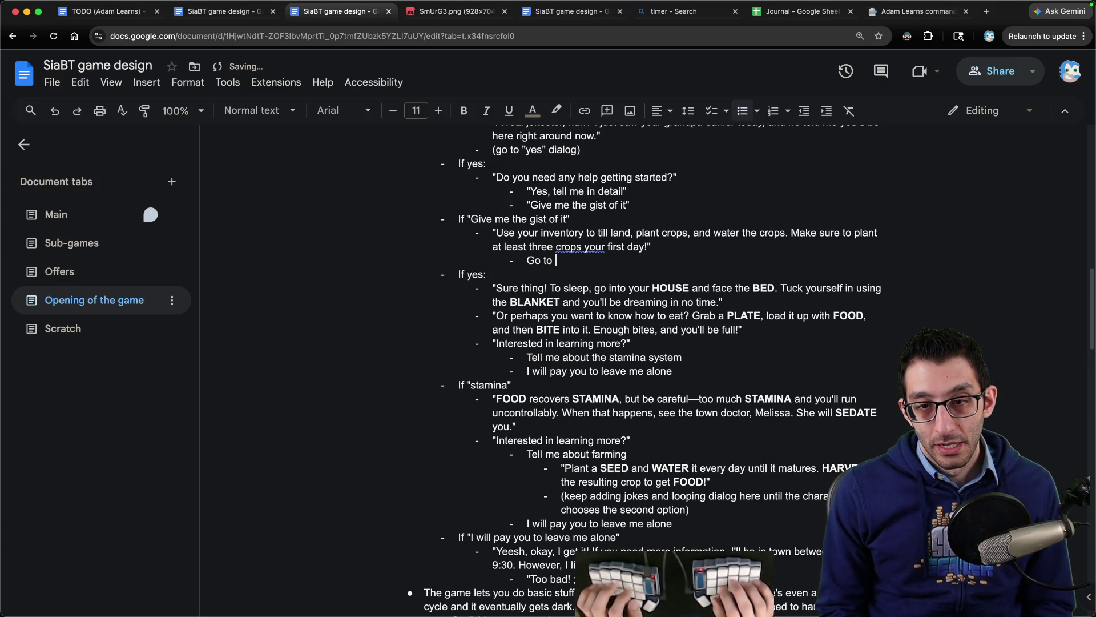
key("BackSpace")
key("BackSpace")
key("BackSpace")
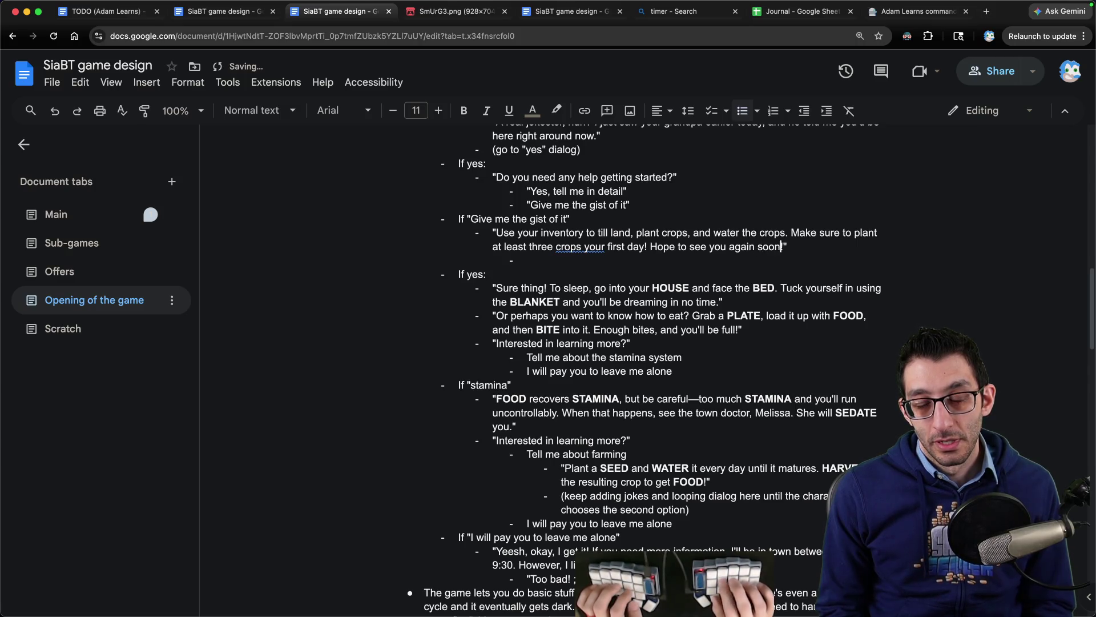
key("Left")
key("Left")
key("Left")
key("BackSpace")
type(".Go")
key("BackSpace")
key("BackSpace")
type("Allow the player to play")
scroll(617, 359, "down", 4)
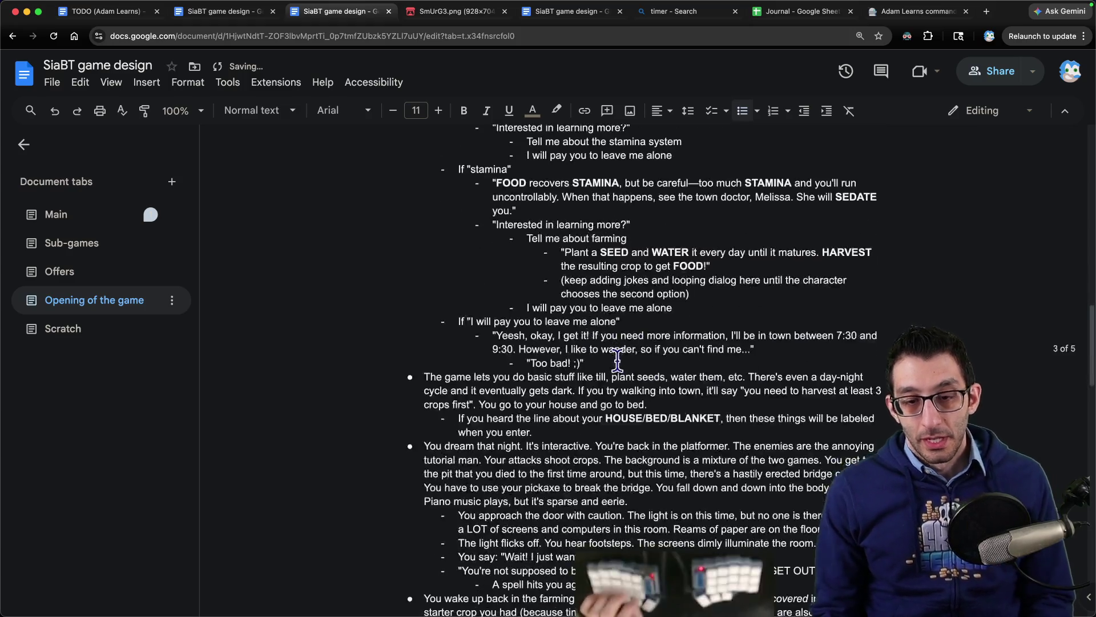
- Switch to the other SiaBT design doc copy, showing the Names rule in Rules of the world
scroll(617, 358, "down", 1)
mouse_move(466, 308)
left_mouse_down()
mouse_move(759, 310)
mouse_move(521, 320)
mouse_move(573, 320)
left_mouse_up()
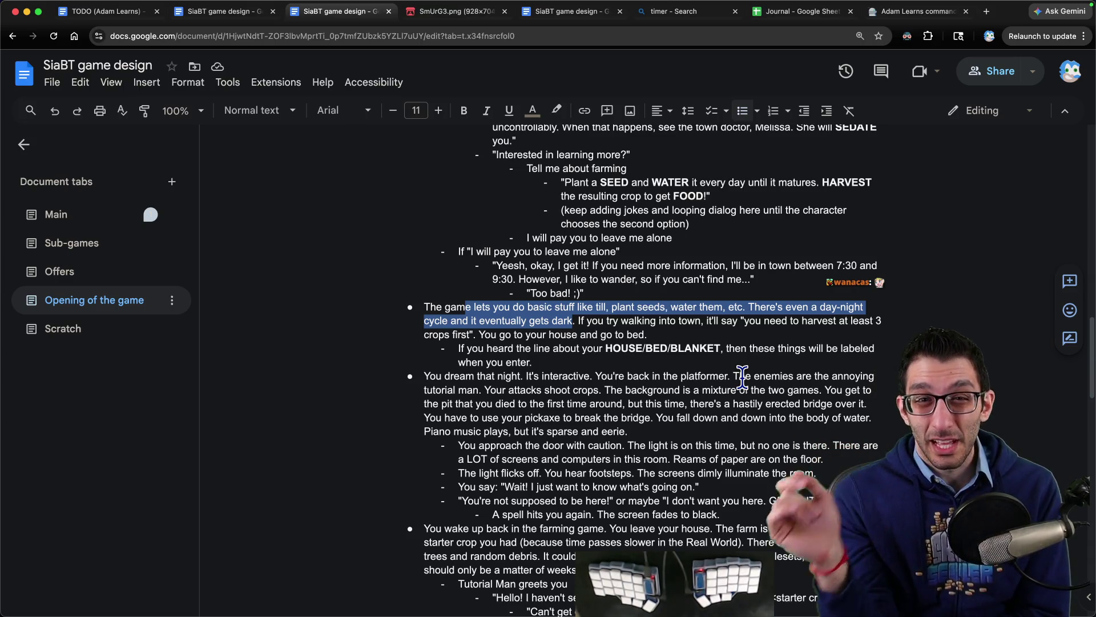
key("ctrl+Tab")
key("ctrl+shift+Tab")
key("ctrl+shift+Tab")
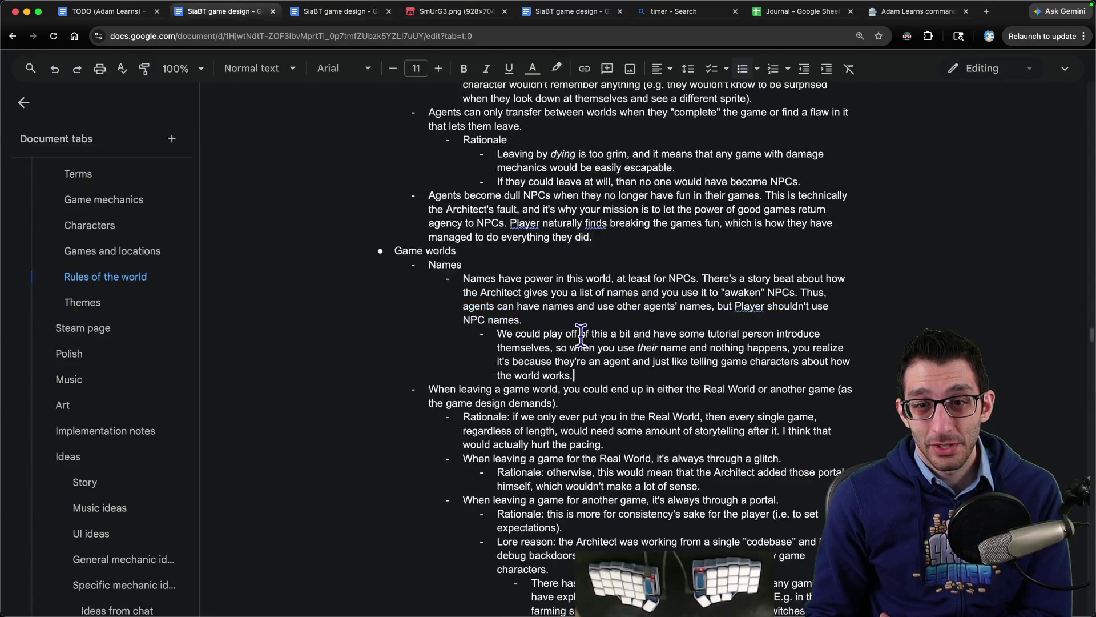
- Go to the doc's Sub-games section and scroll up to the Generic Farming Game link
scroll(33, 296, "down", 5)
left_click(86, 508)
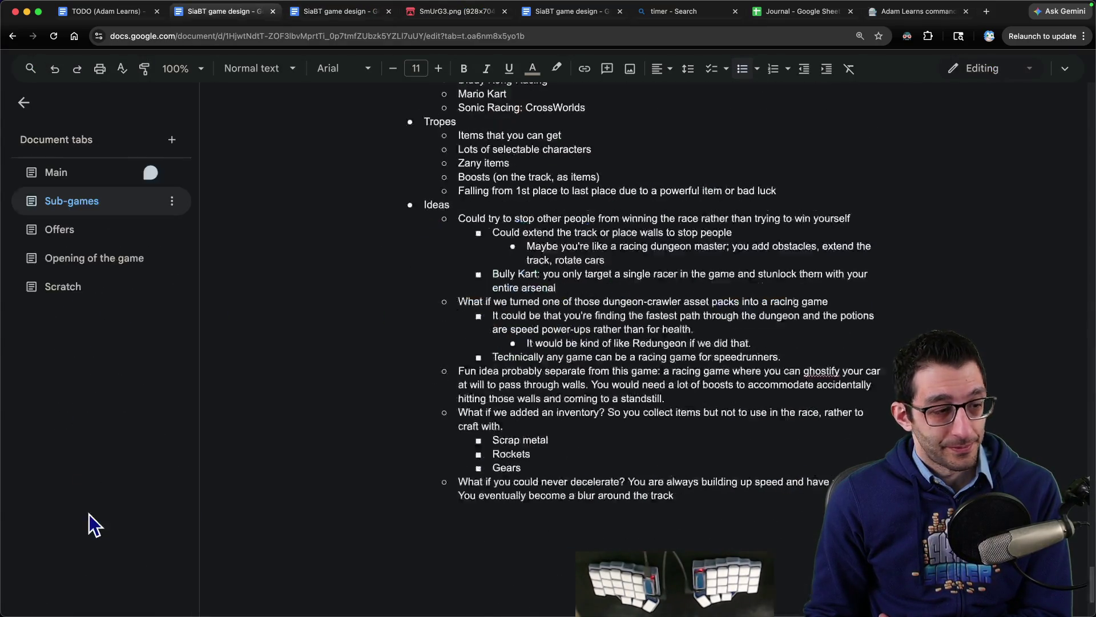
scroll(342, 280, "up", 10)
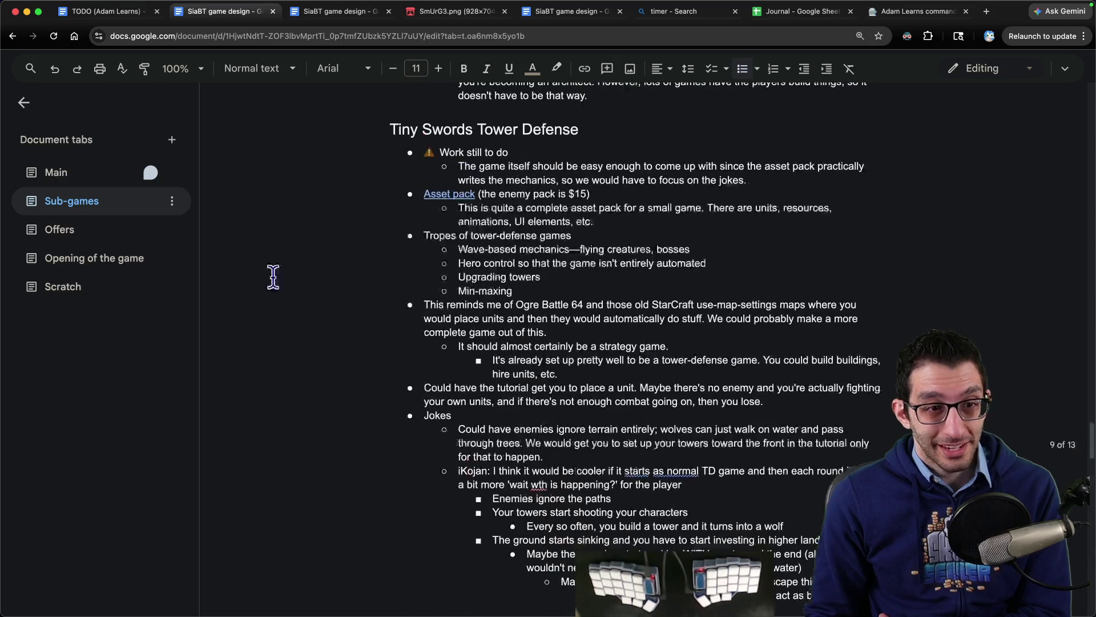
scroll(455, 291, "up", 20)
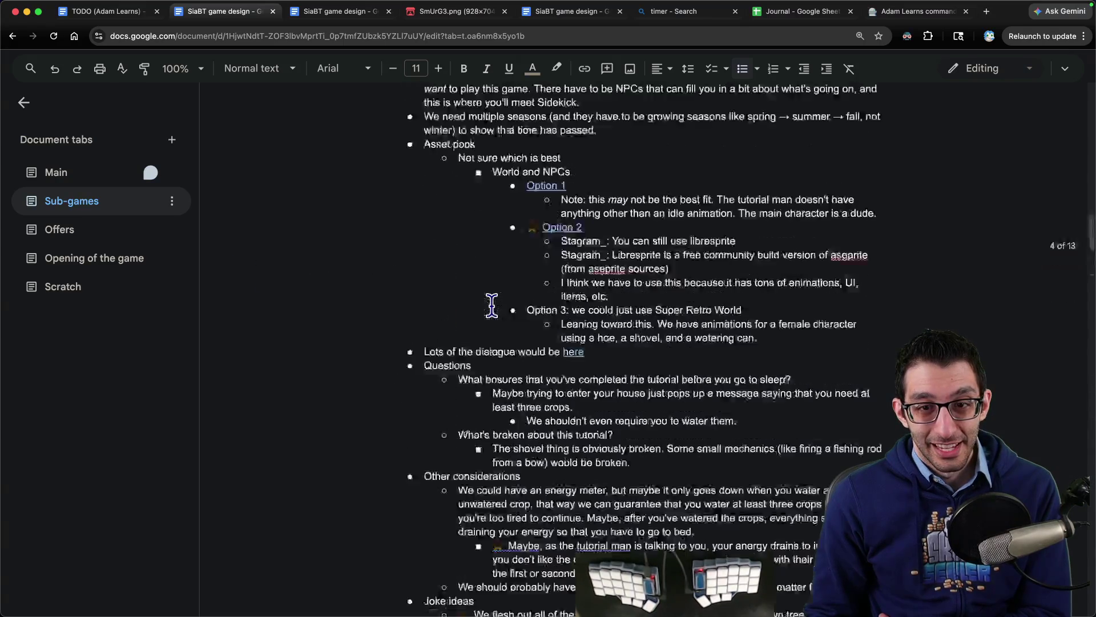
scroll(491, 305, "up", 5)
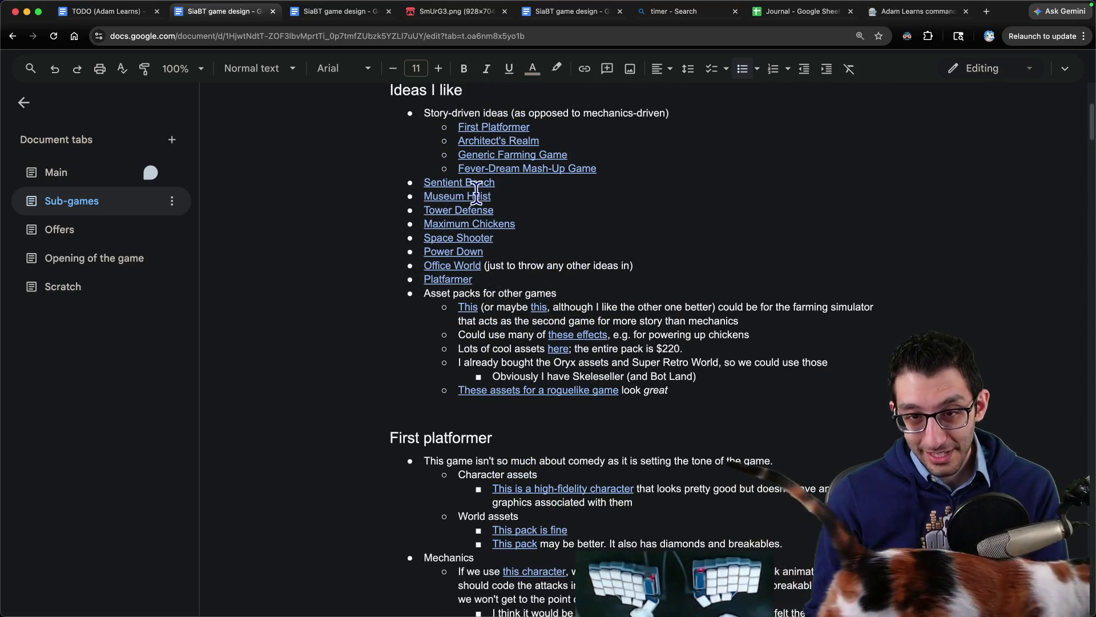
- Open Option 2's Tiny Farm RPG itch.io page and enlarge its winter farm screenshot
left_click(505, 152)
left_click(543, 178)
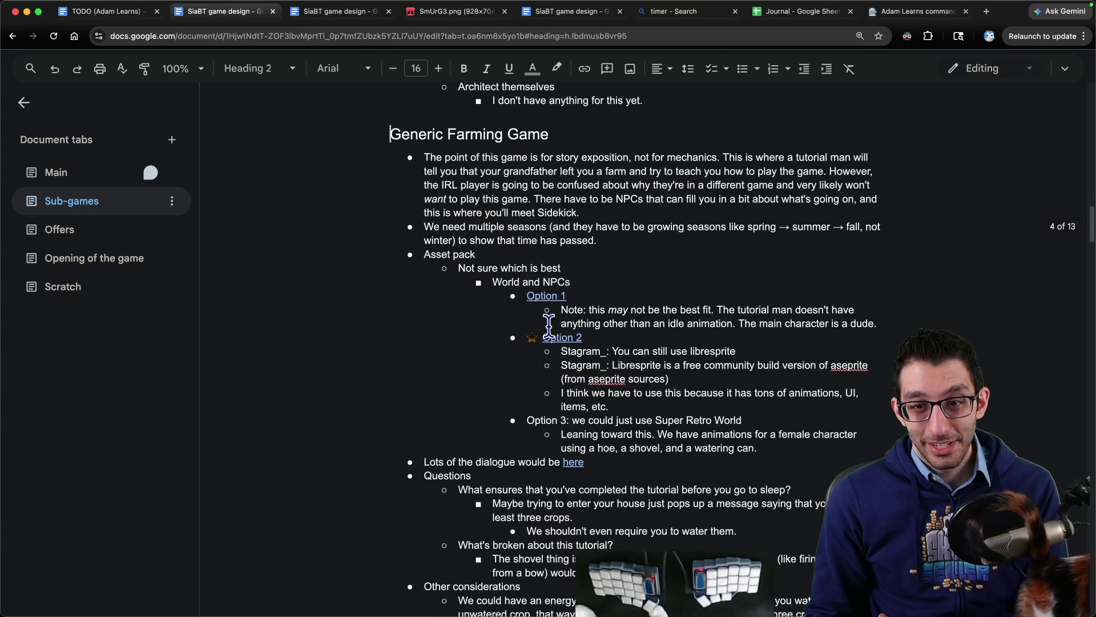
left_click(552, 337)
left_click(572, 363)
scroll(625, 377, "down", 8)
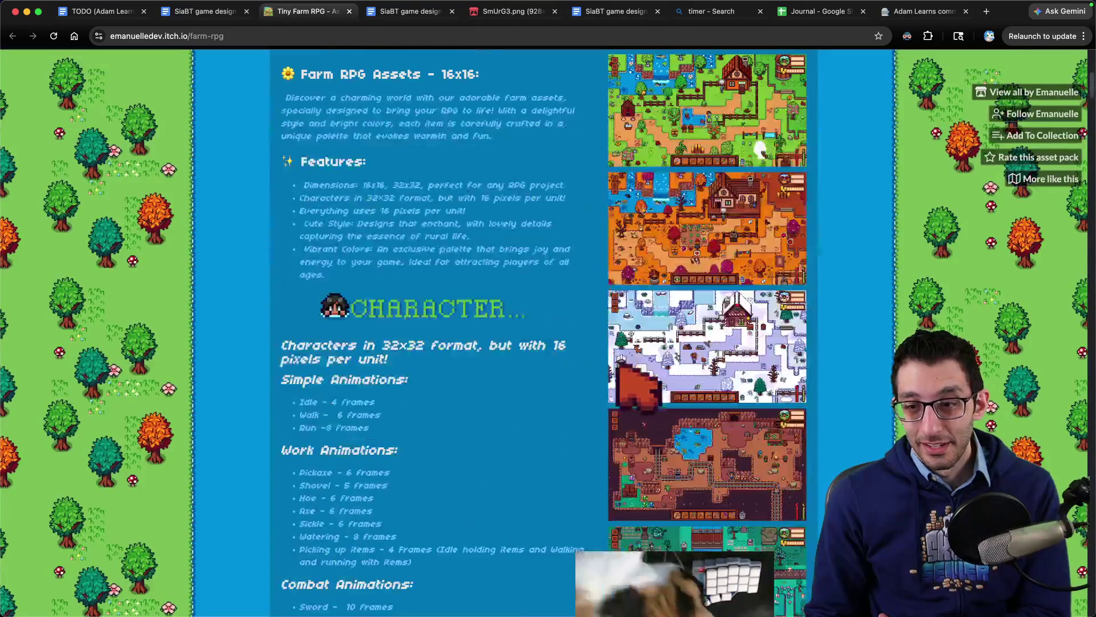
left_click(628, 371)
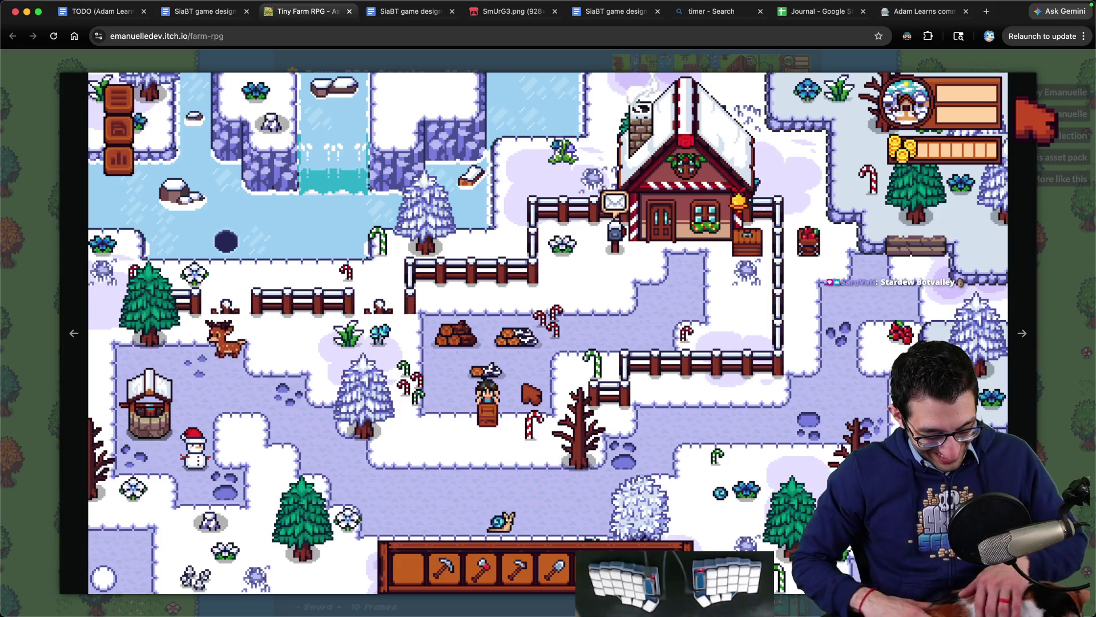
- Page through the enlarged Tiny Farm RPG screenshots, then close the viewer
key("space")
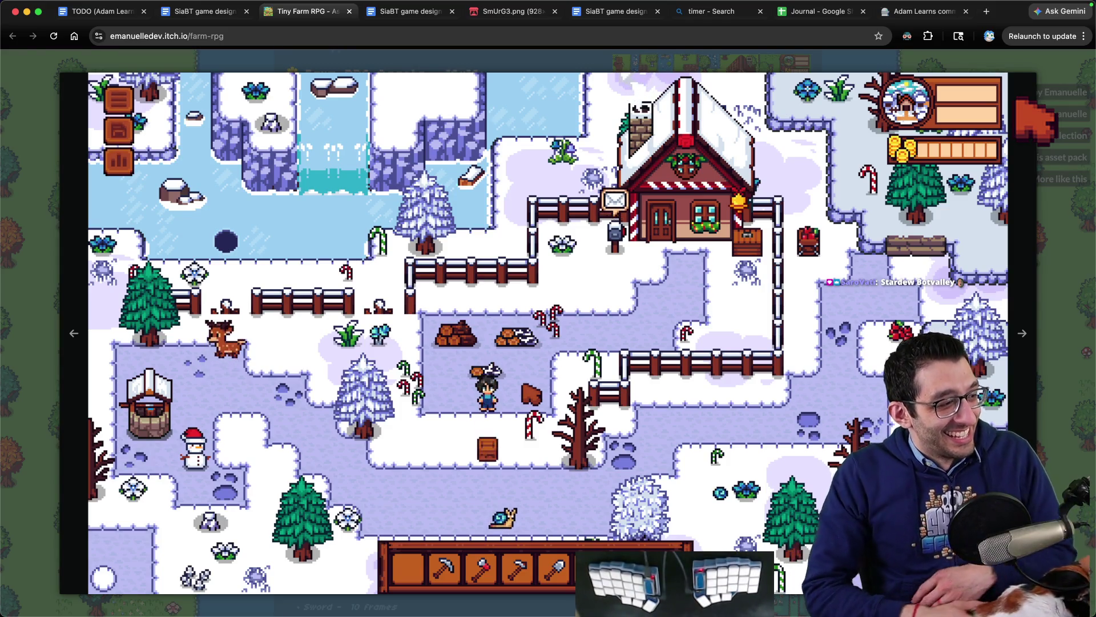
key("space")
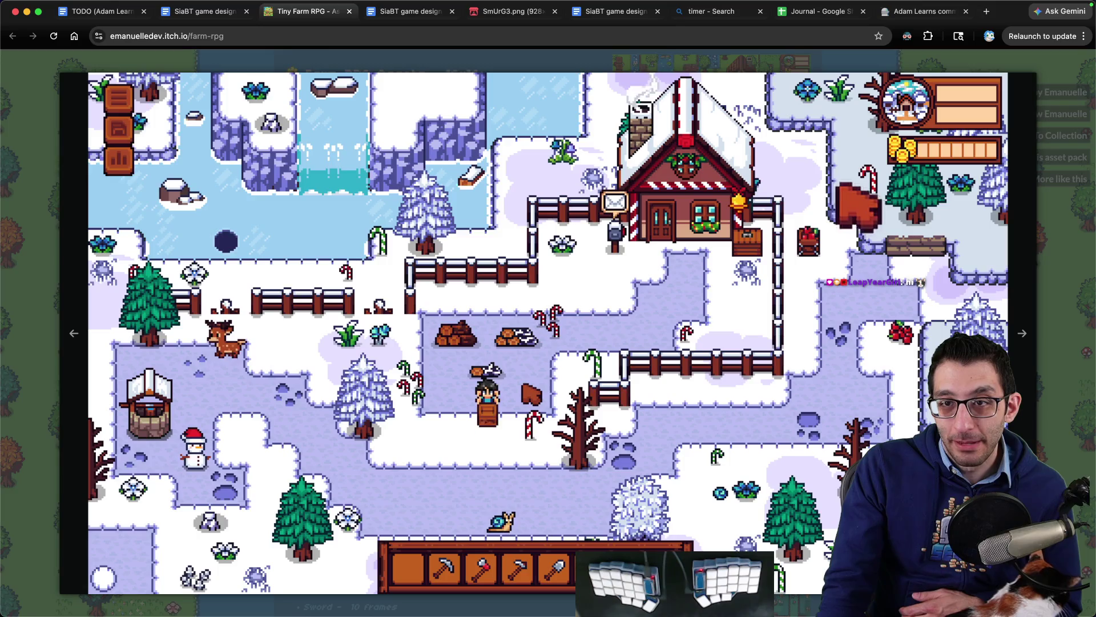
key("Escape")
- Browse the animation, character, animal and icon sections, return to the top, then back to the SiaBT doc
scroll(756, 226, "down", 5)
scroll(759, 223, "down", 15)
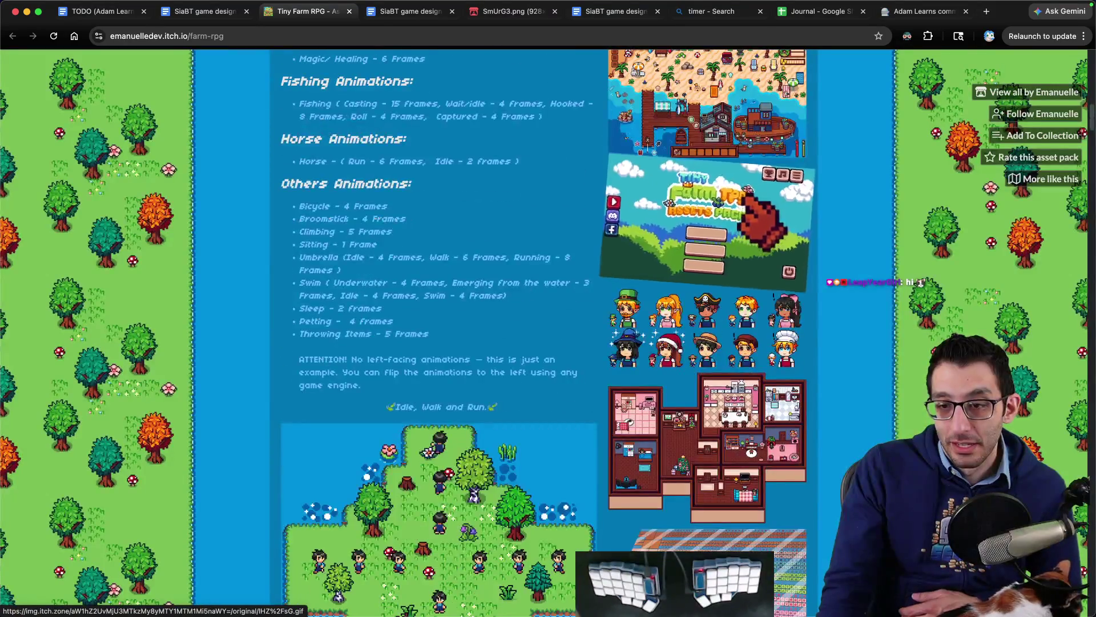
scroll(765, 217, "down", 15)
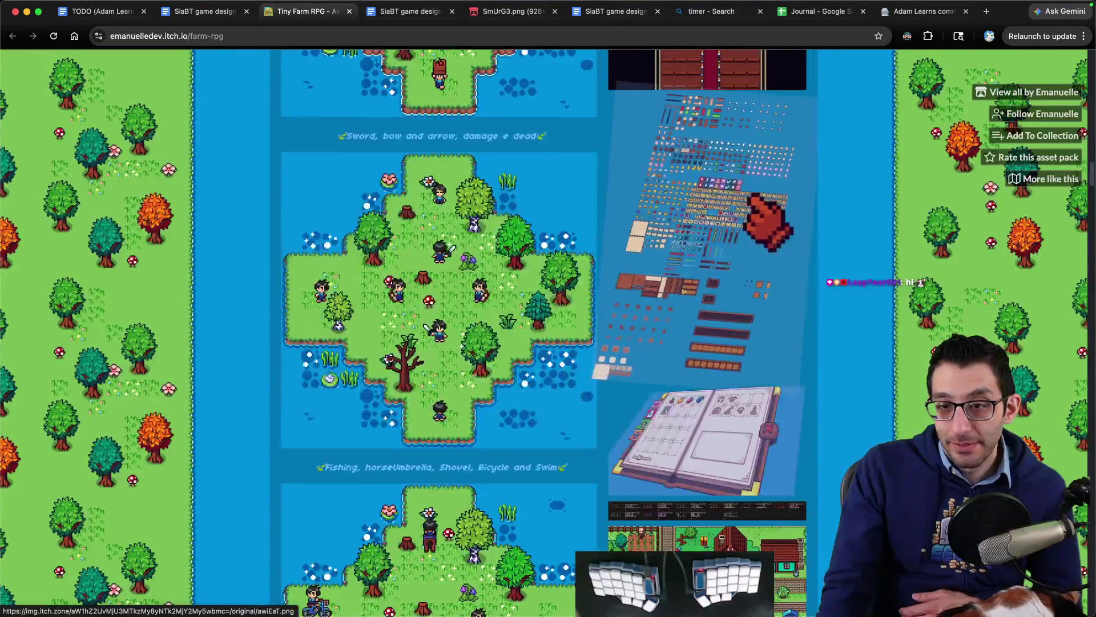
scroll(765, 220, "down", 15)
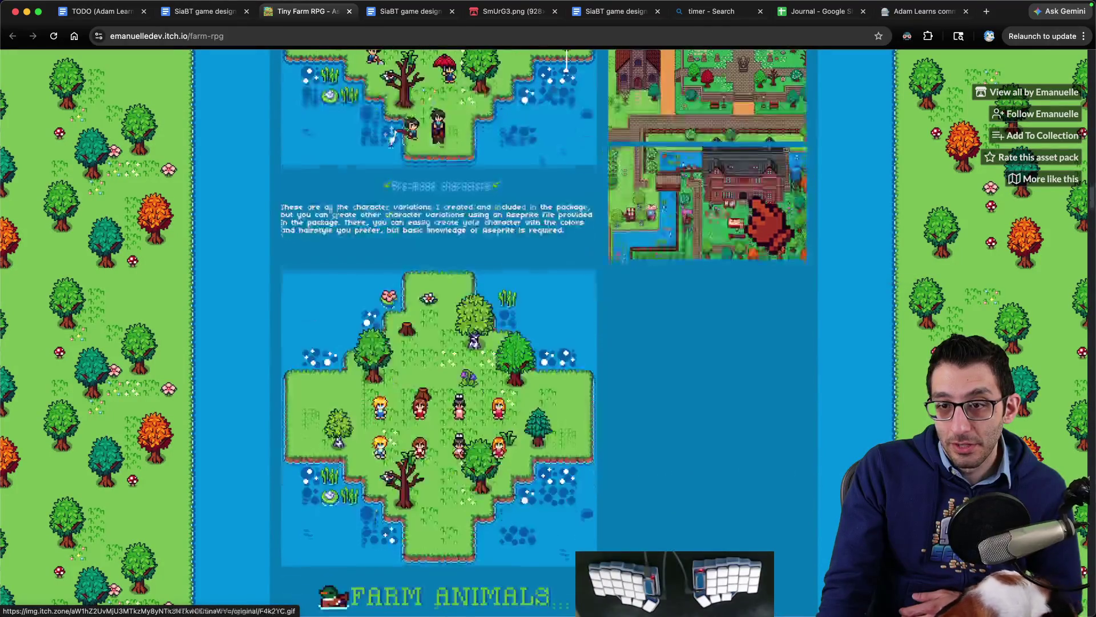
scroll(772, 206, "down", 15)
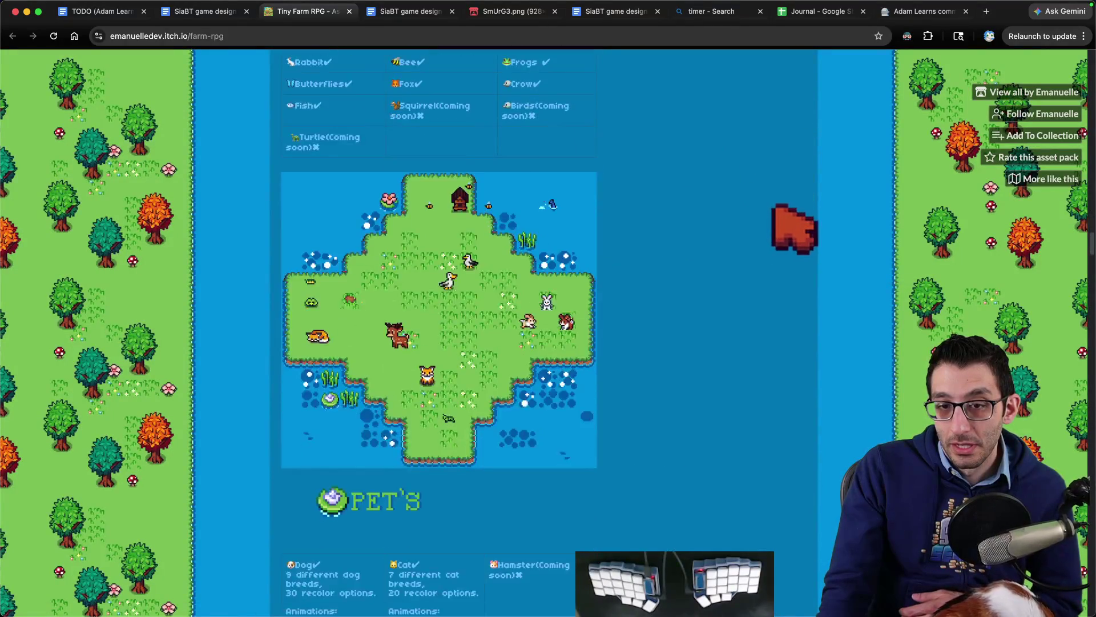
scroll(788, 220, "down", 15)
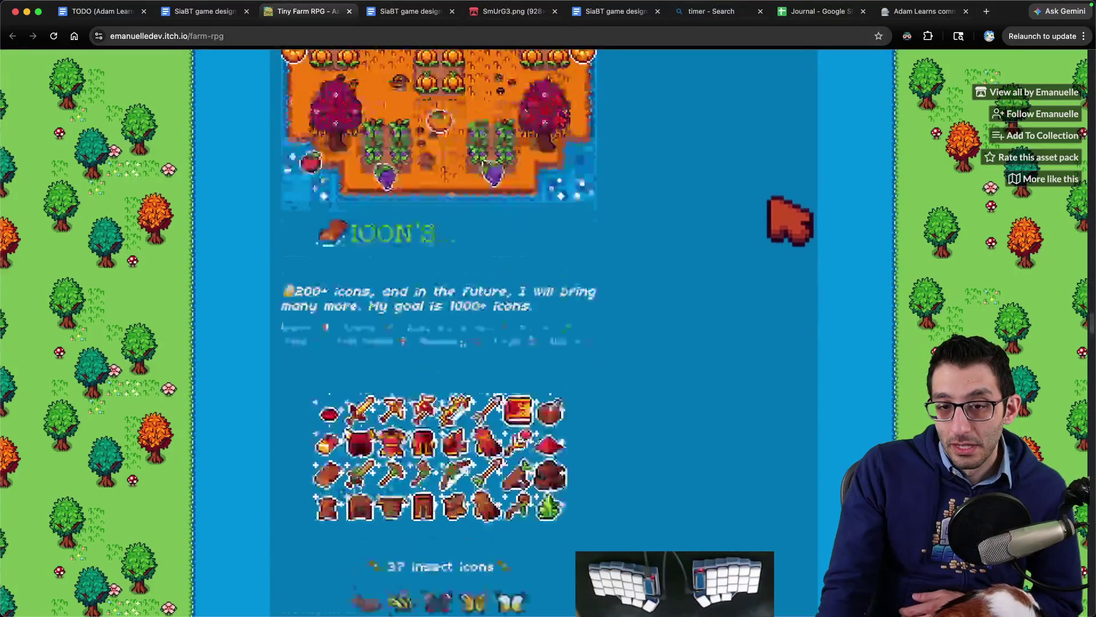
key("Home")
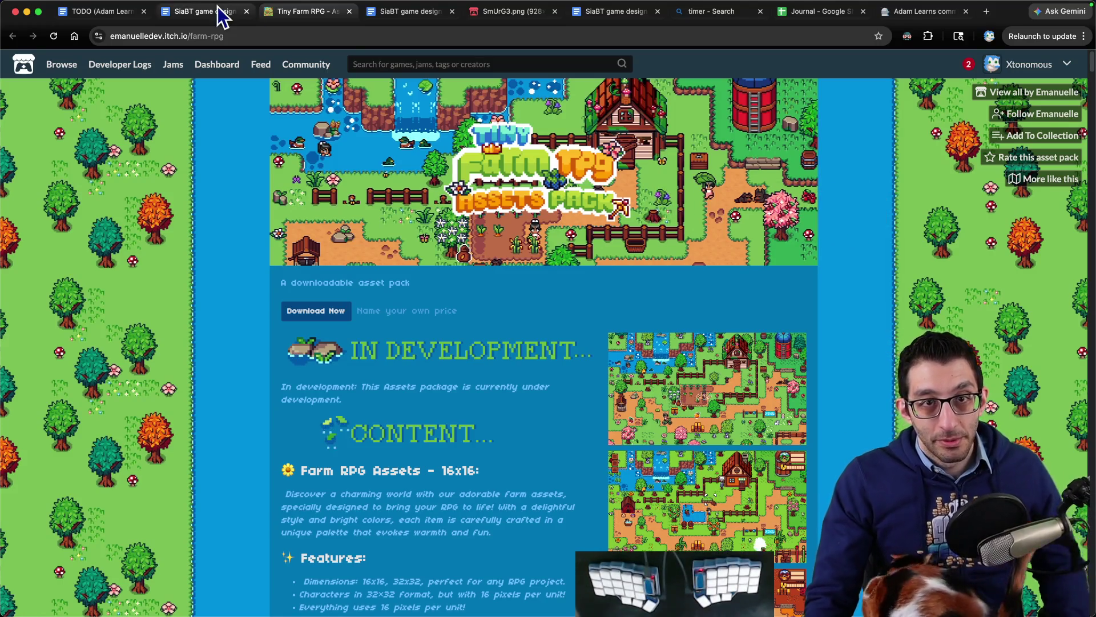
left_click(400, 12)
- In the Scratch notes, add an indented follow-up ending 'out doing what you're supposed to?'
left_click(611, 11)
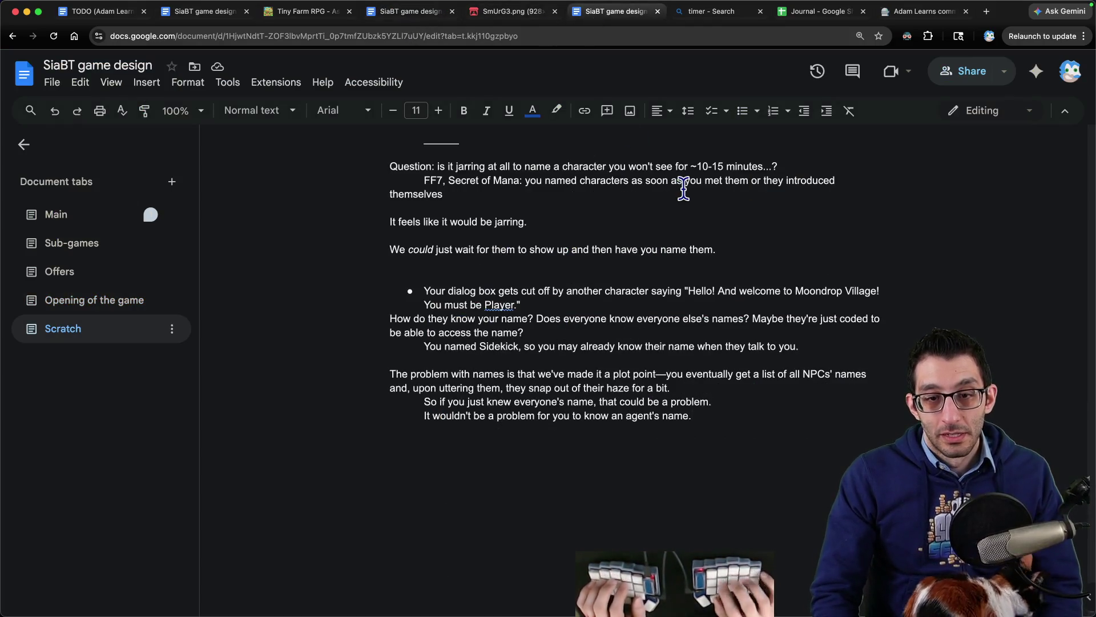
key("Return")
key("BackSpace")
key("BackSpace")
key("BackSpace")
type("Should there be time in the farming game?")
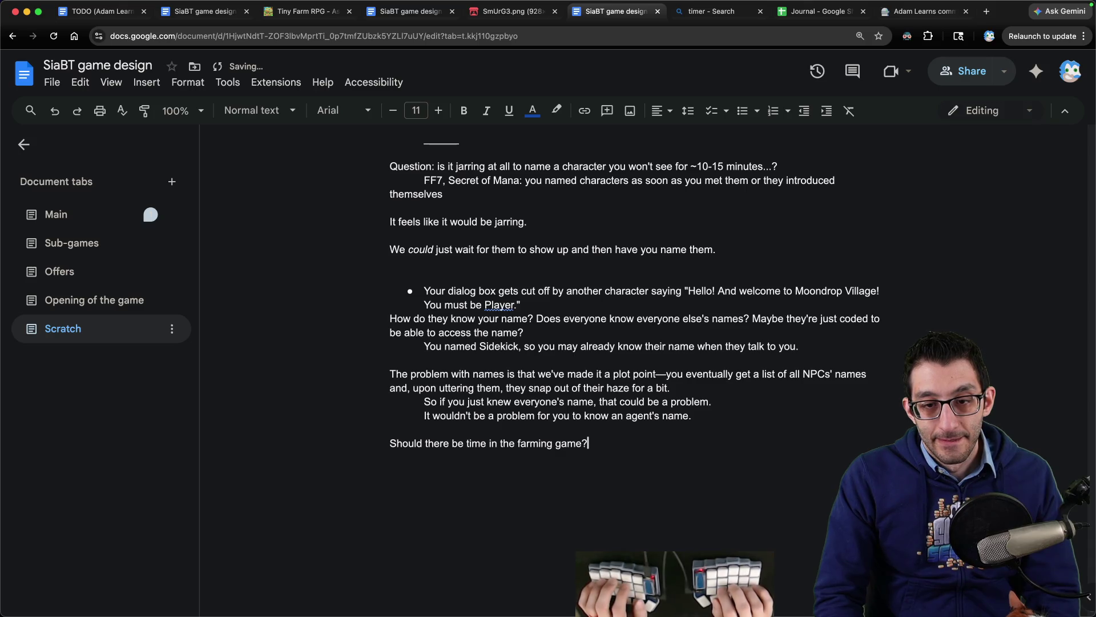
key("Return")
key("Tab")
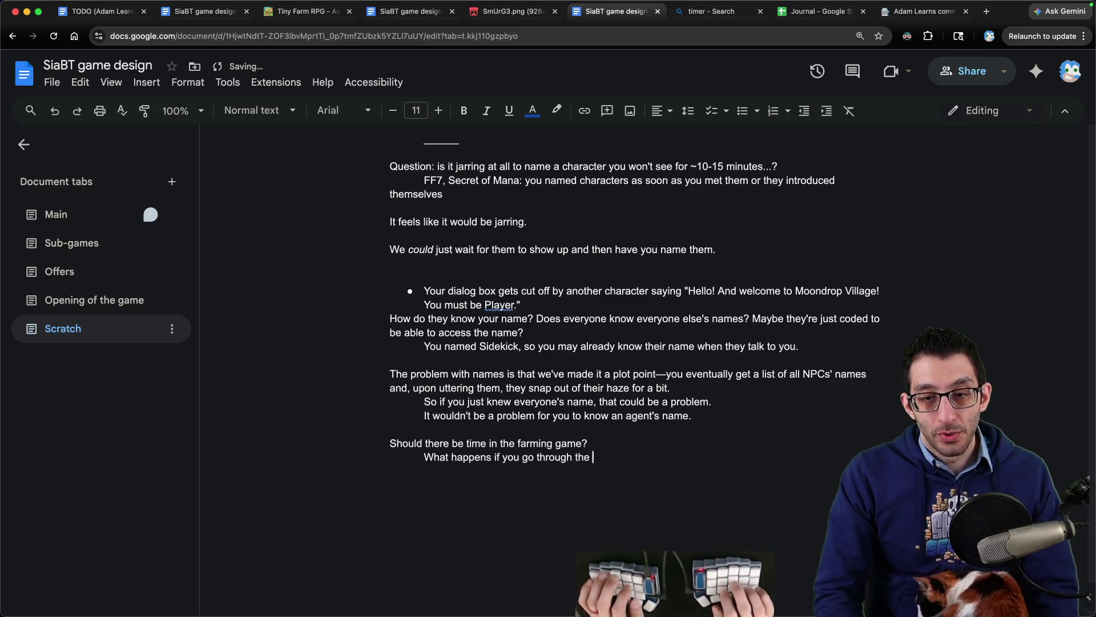
type("out doing")
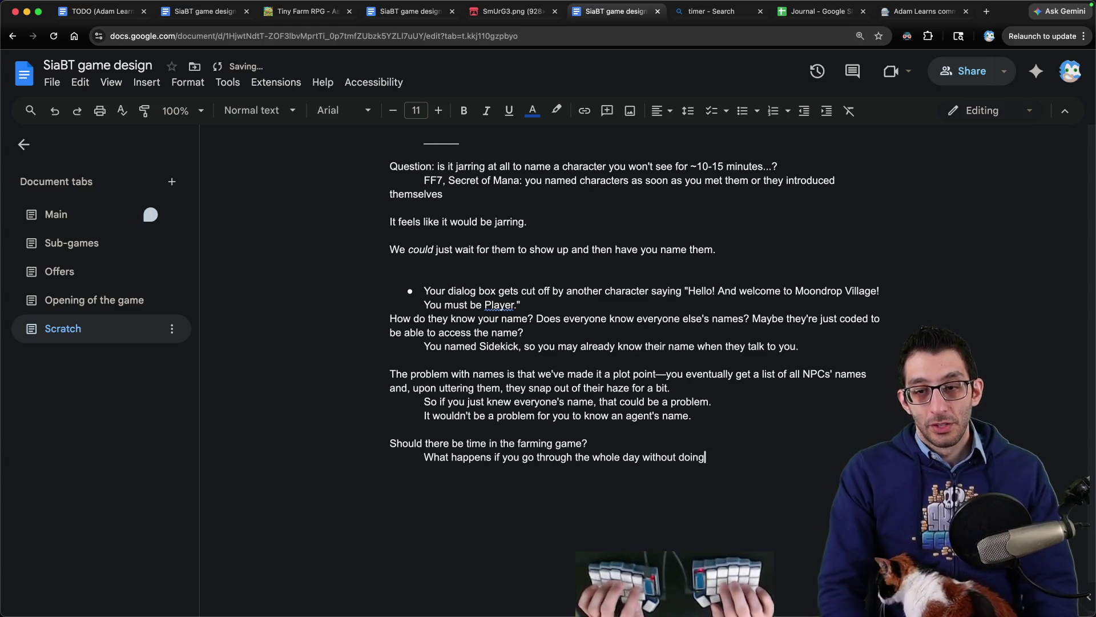
type(" what you're supposed to?")
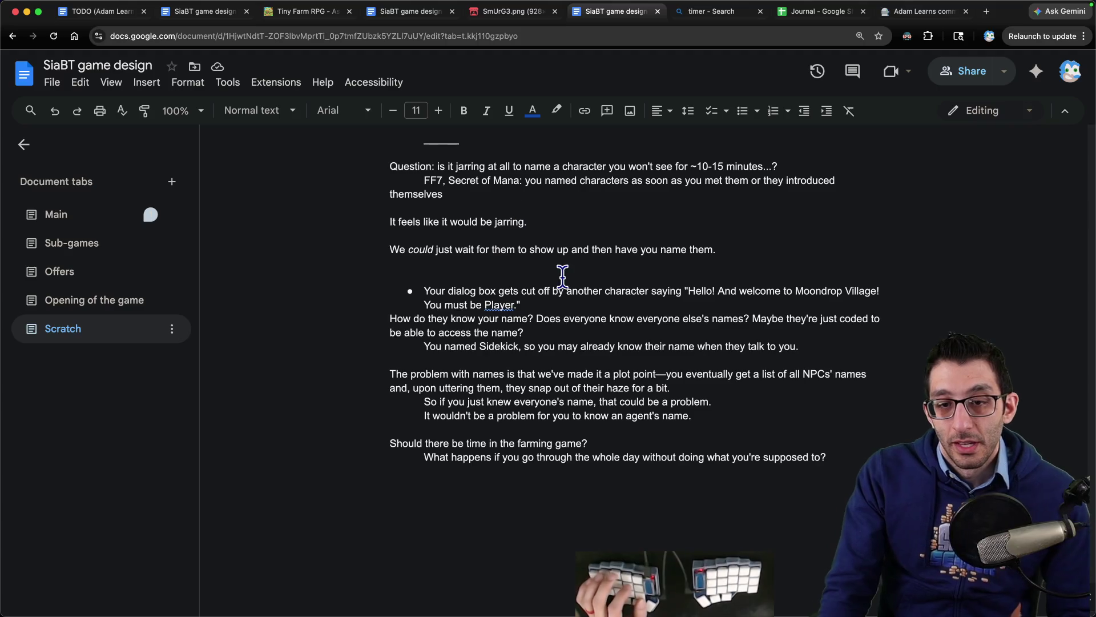
- Add the indented note 'I'd like for there to be time. Maybe it just moves really slowly...?'
key("Return")
key("Return")
key("Tab")
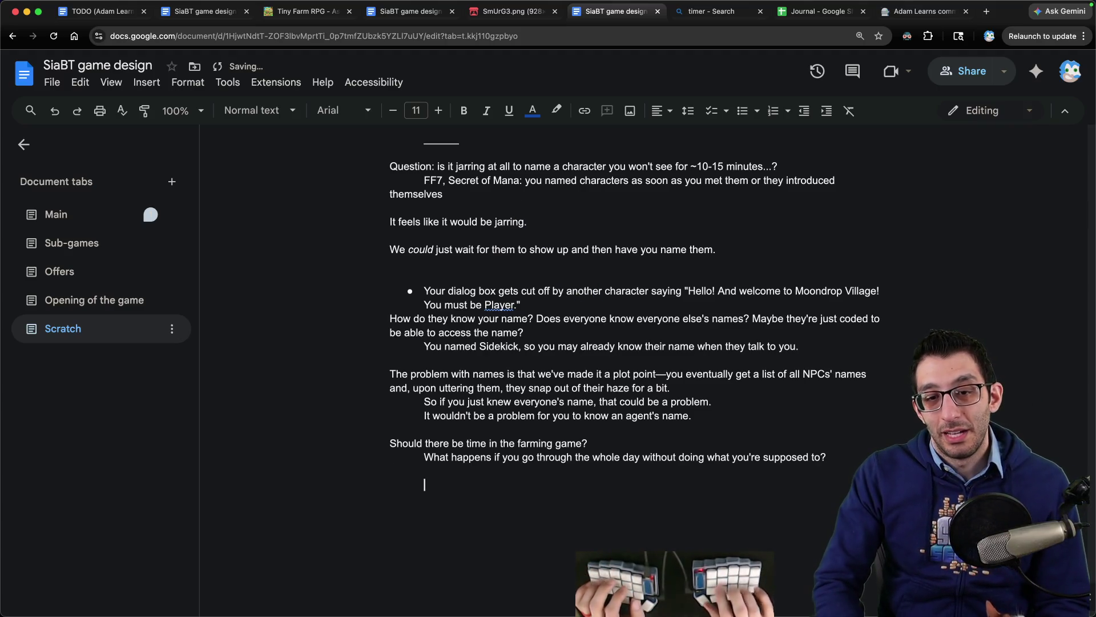
type("I'd like for t")
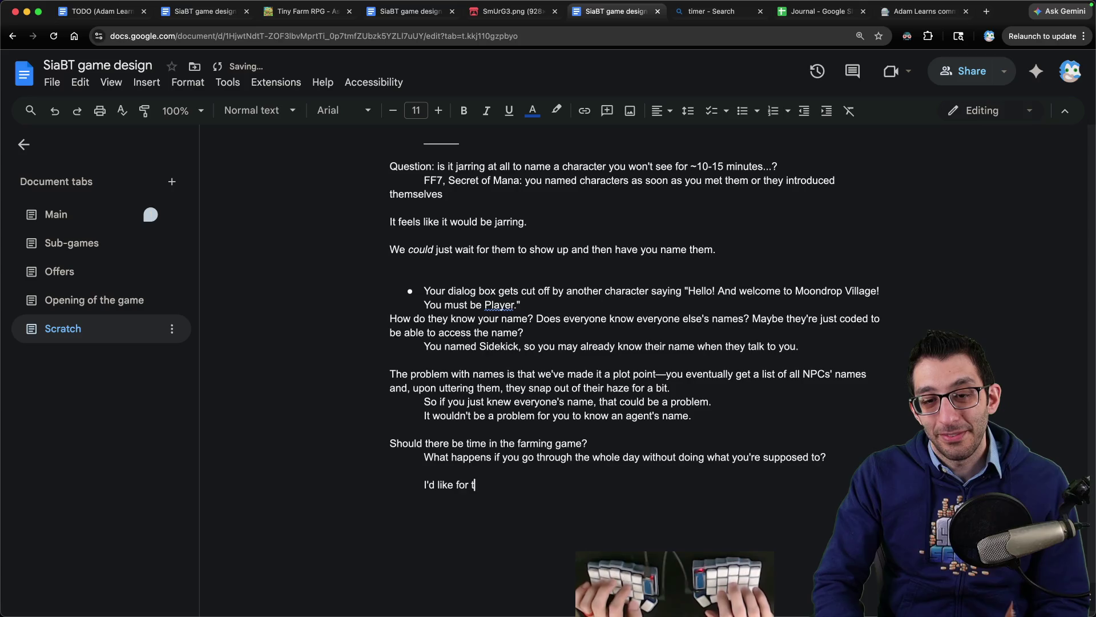
type("here to be time.")
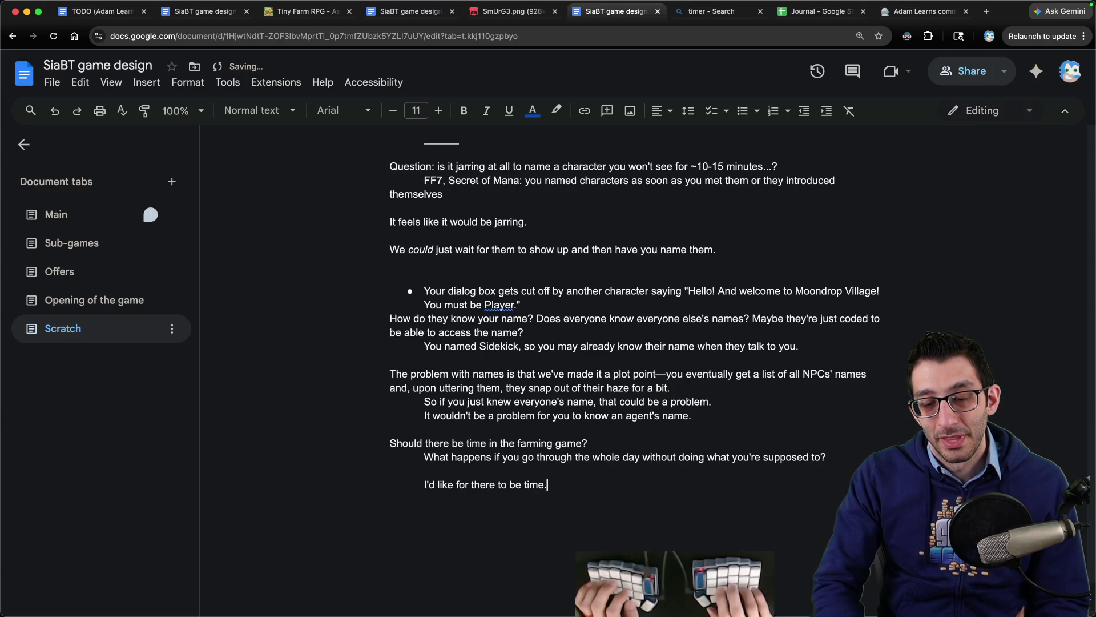
type(" Maybe it just moves really slowly...?")
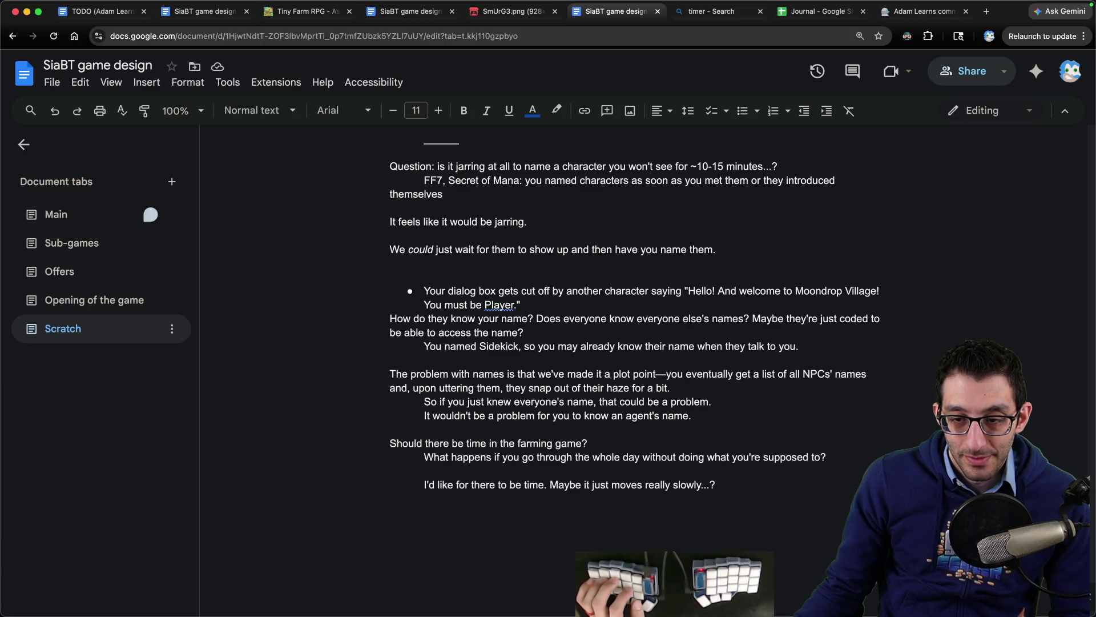
key("ctrl+shift+Tab")
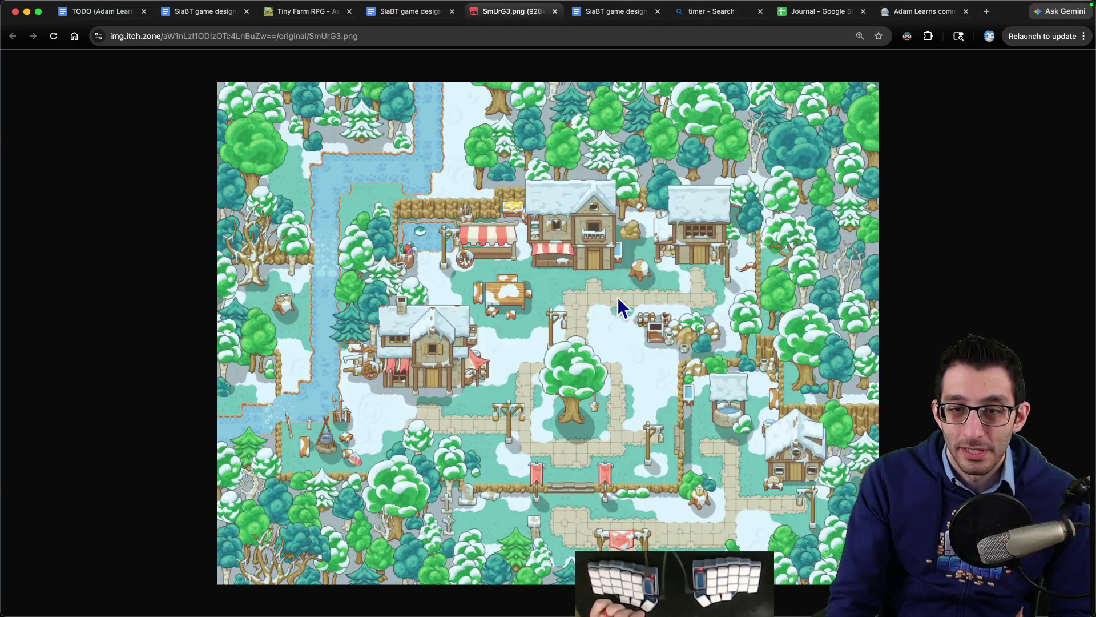
- Enlarge an autumn farm preview screenshot on the Tiny Farm RPG page, then return to the doc
key("ctrl+shift+Tab")
key("ctrl+shift+Tab")
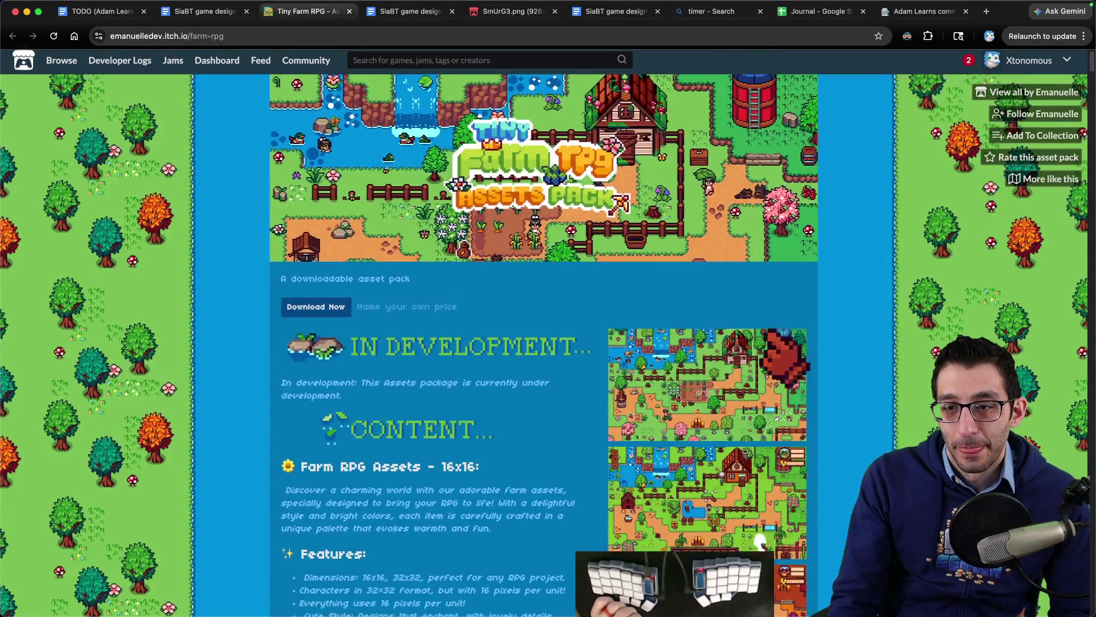
scroll(759, 540, "down", 10)
left_click(708, 319)
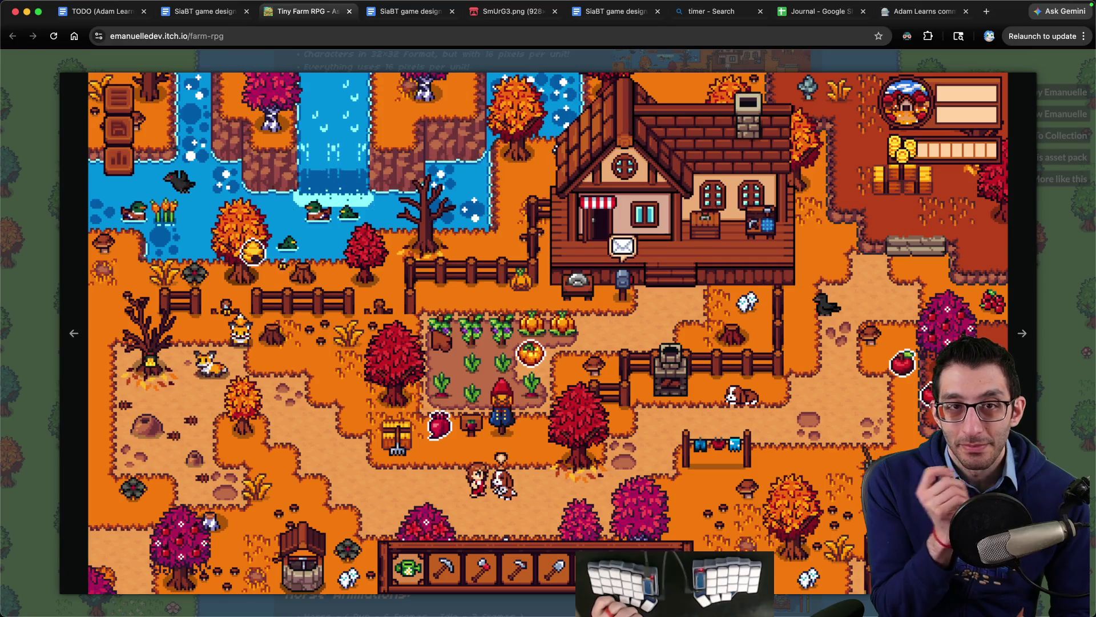
key("ctrl+Tab")
key("ctrl+Tab")
key("ctrl+Tab")
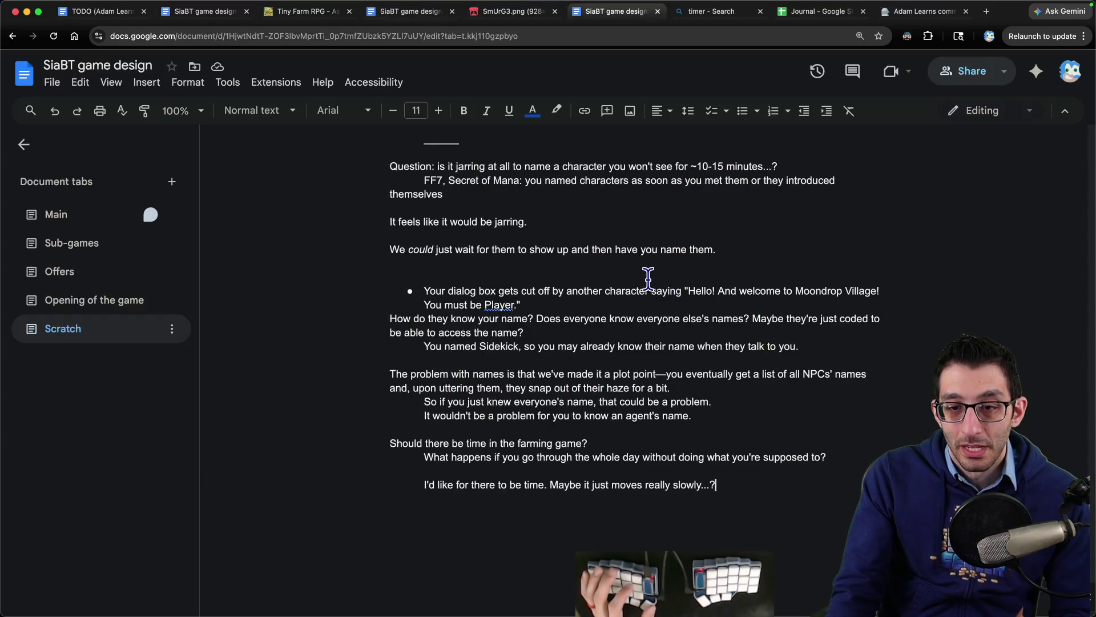
- Finish the note that nightfall blinds players and bedtime can't be forced, then capture the countdown page
key("Return")
key("Return")
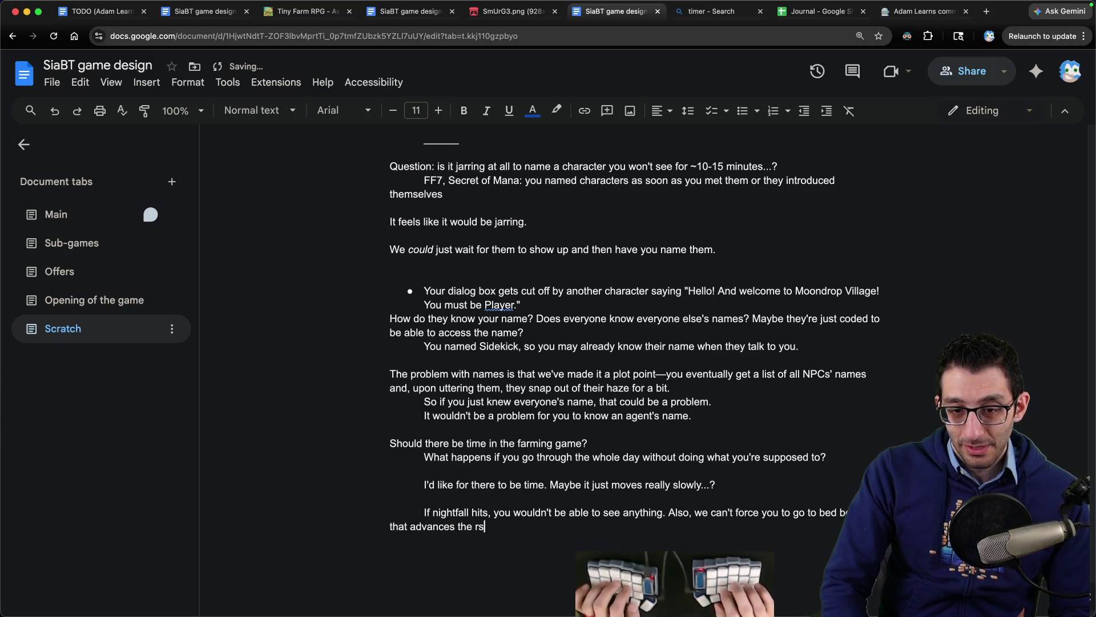
type(".")
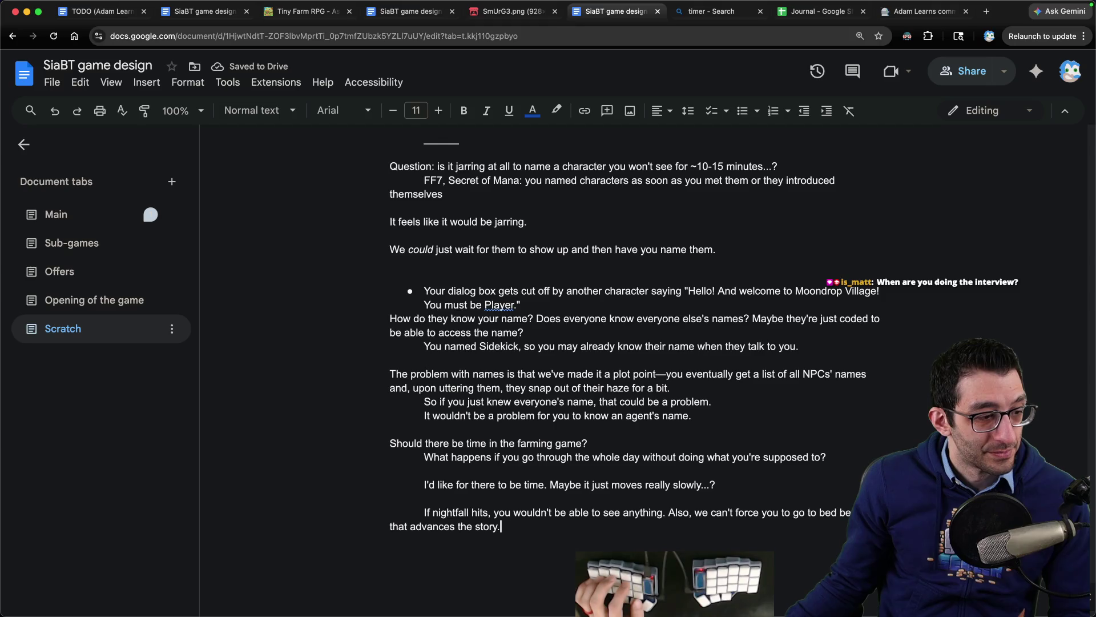
key("super+Tab")
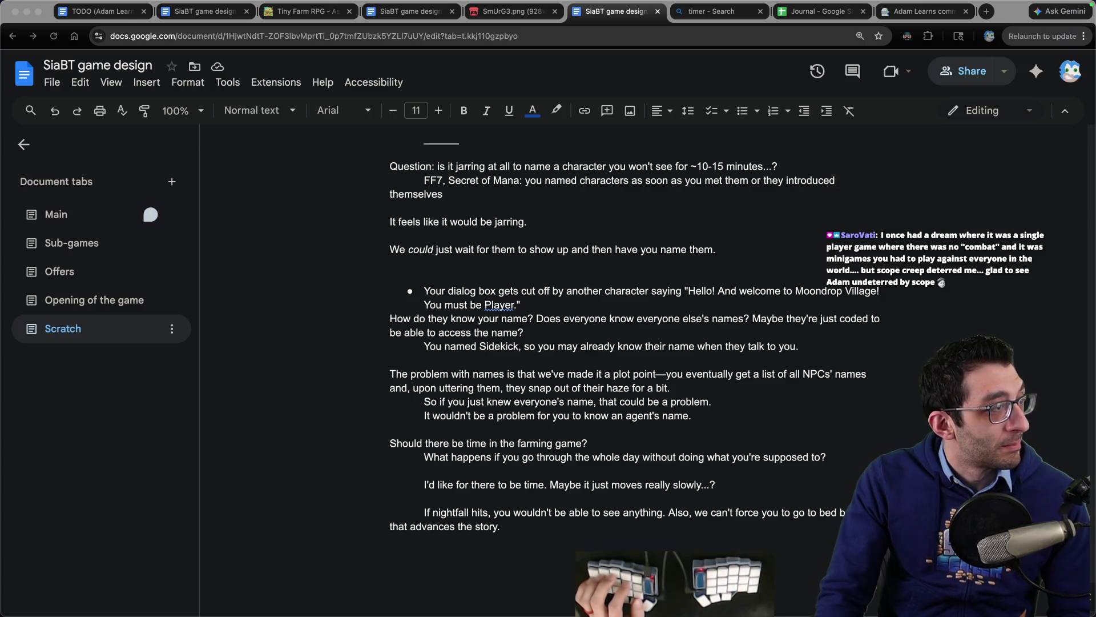
key("super+shift+1")
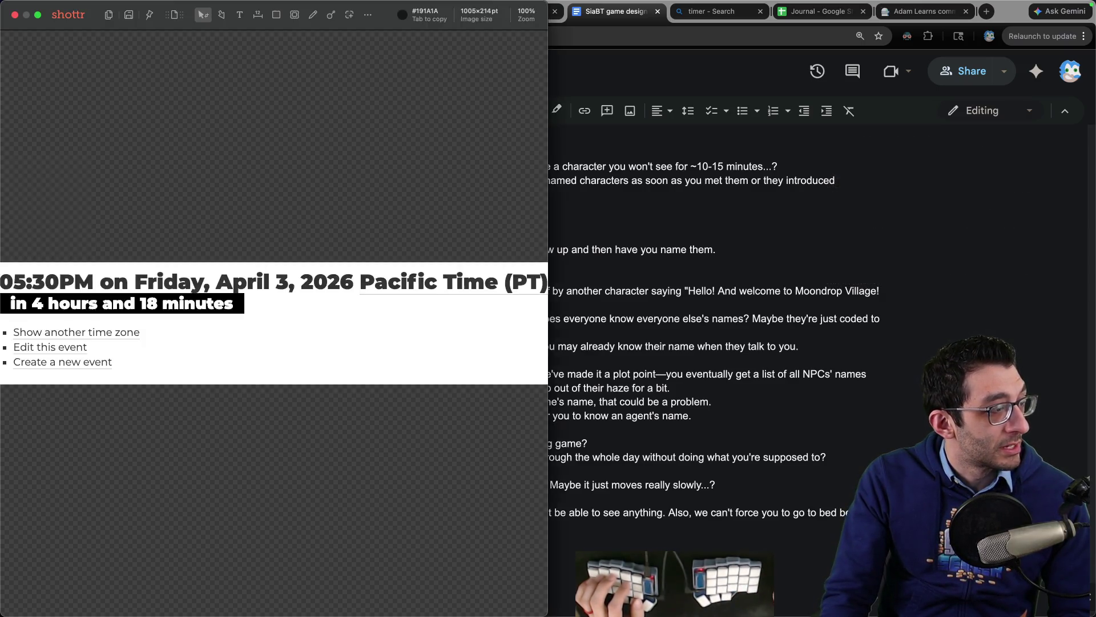
- Crop the Shottr capture to 'in 4 hours and 18 minutes', copy it and close Shottr
key("c")
left_click_drag(281, 295, 505, 318)
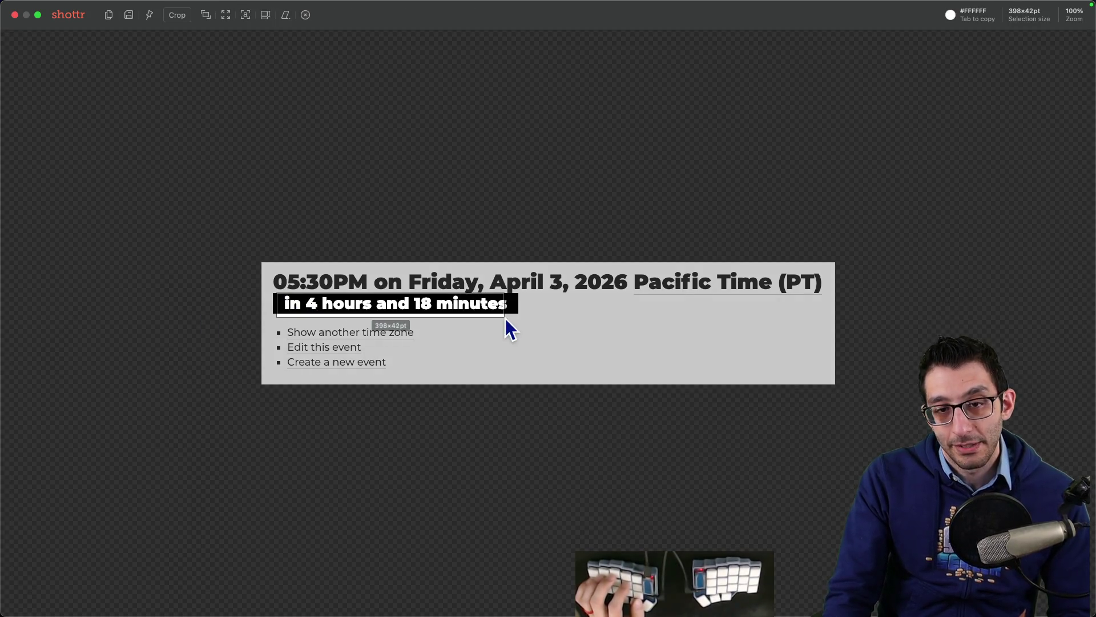
key("super+c")
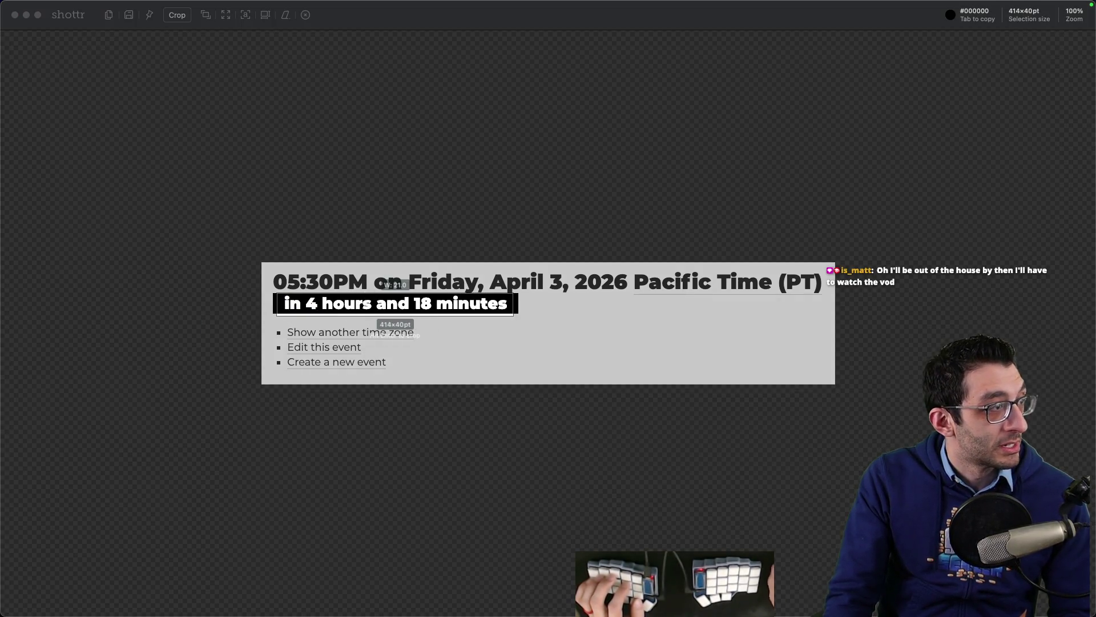
key("Escape")
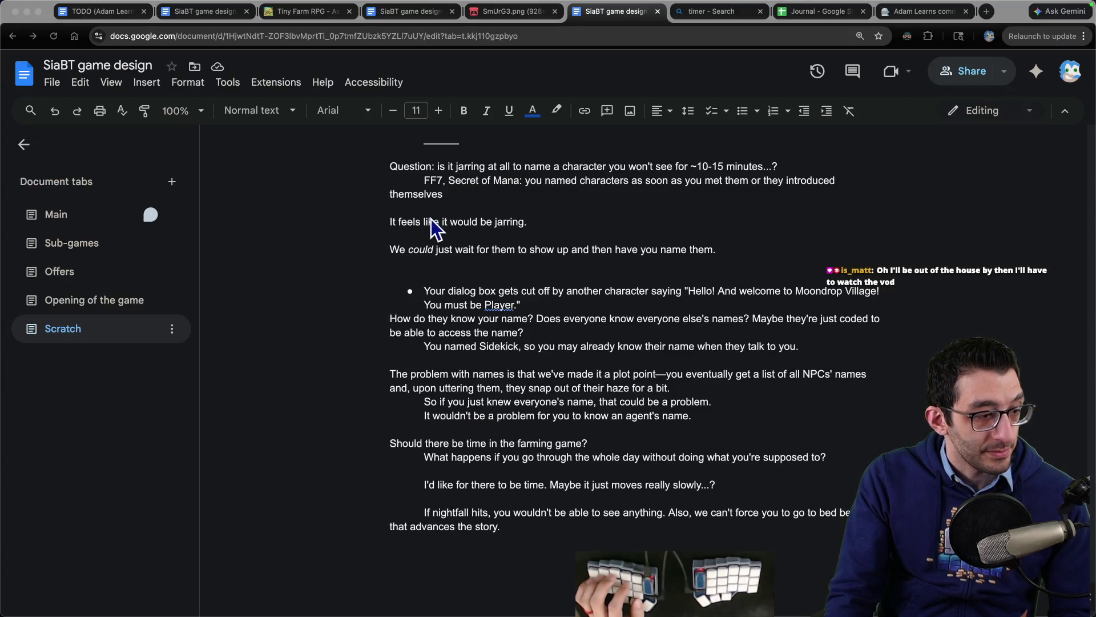
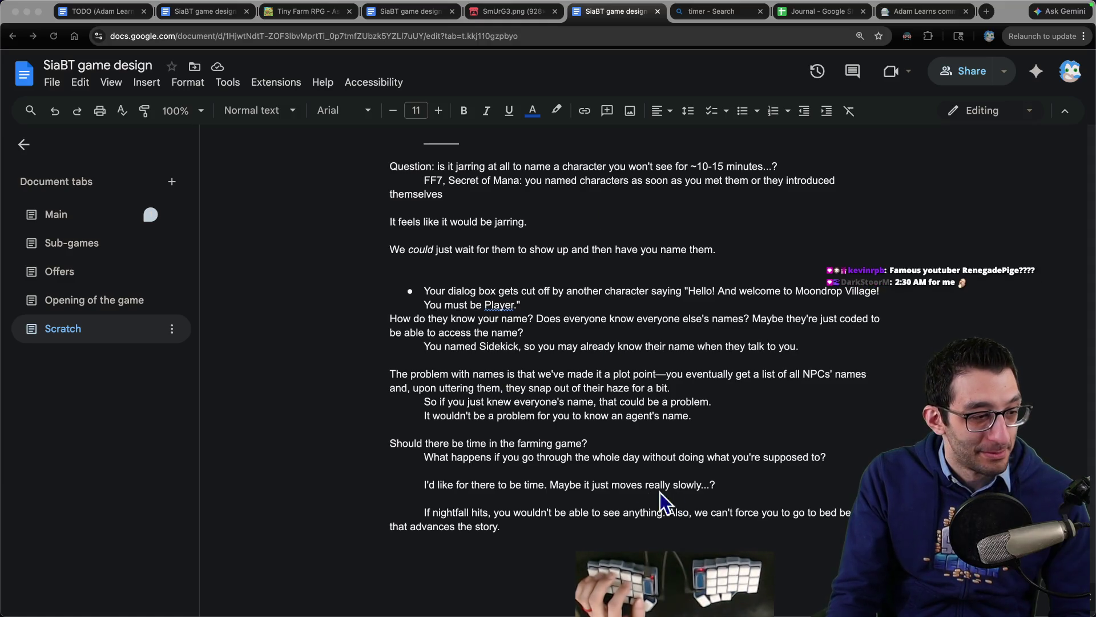
- Add an indented Scratch note 'Well, we could force you to go to bed' and a 'Maybe there's a joke…' idea
key("super+Tab")
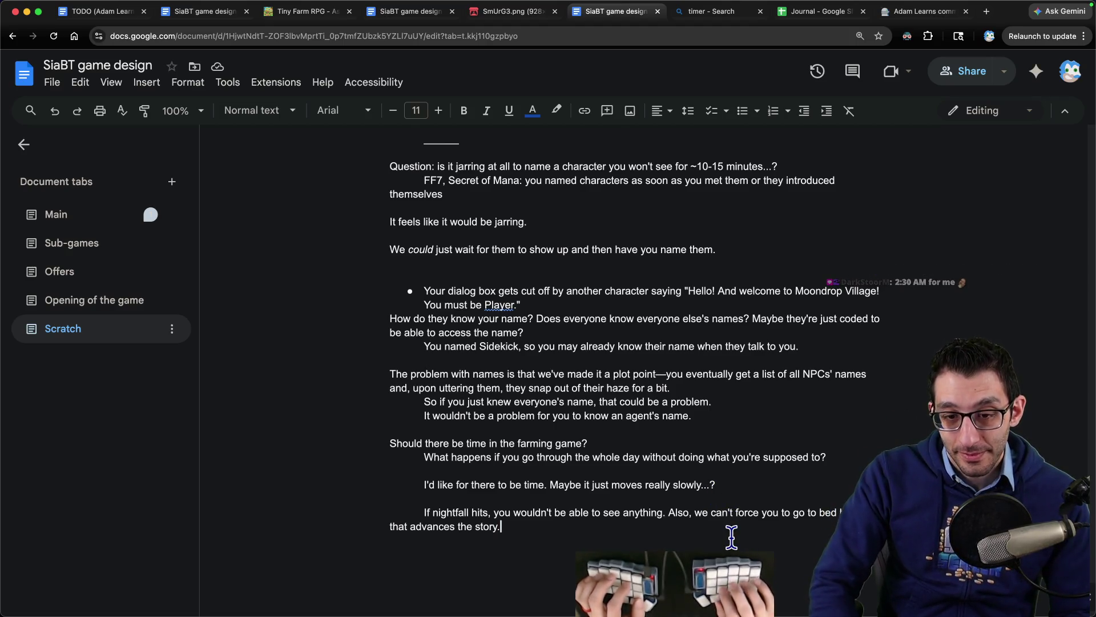
key("Return")
key("Tab")
key("Tab")
type("Well, we could forec")
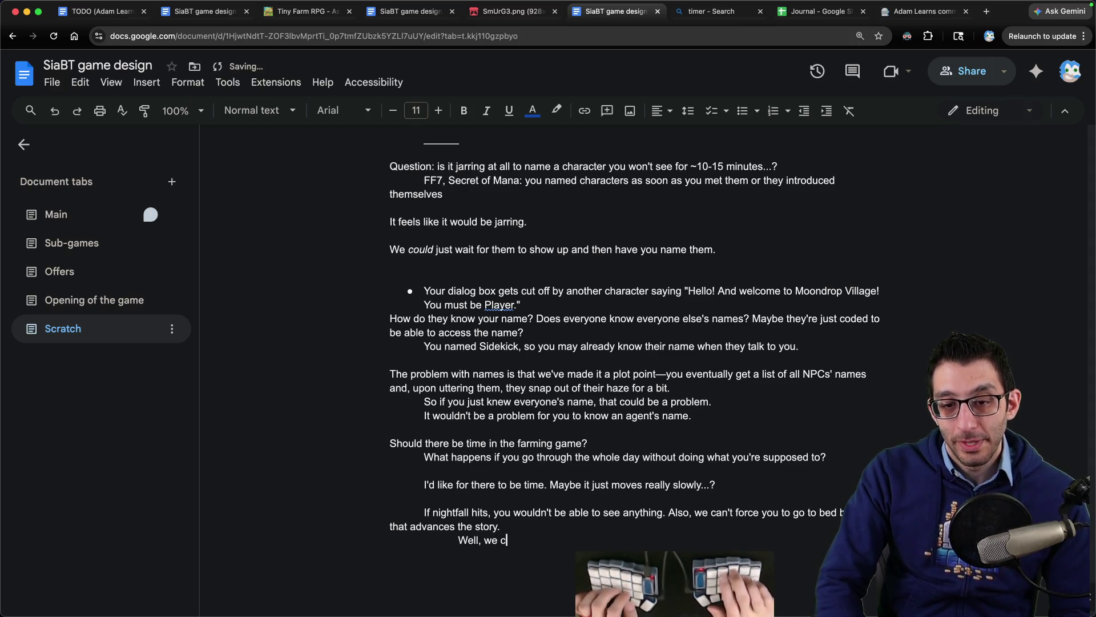
key("BackSpace")
key("BackSpace")
type("ce you to go to bed, but you wouldn't have planted the crops.")
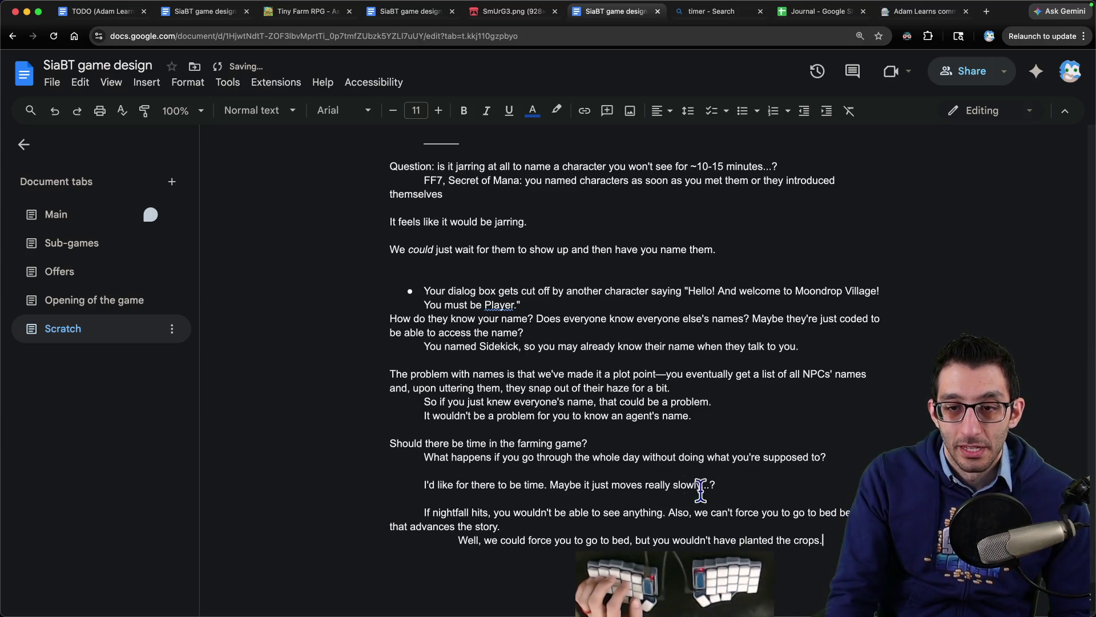
scroll(765, 454, "down", 1)
type("Mayb")
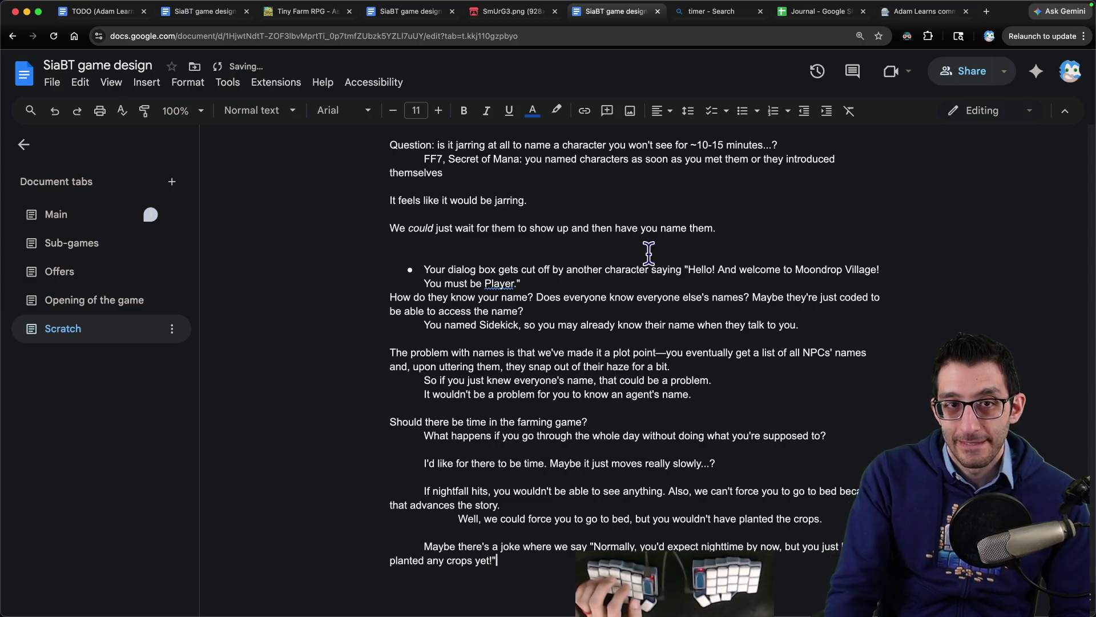
key("super+2")
- Replace the day-night cycle clause with 'There's no day-night cycle so we don't force-advance the story for you'
key("super+4")
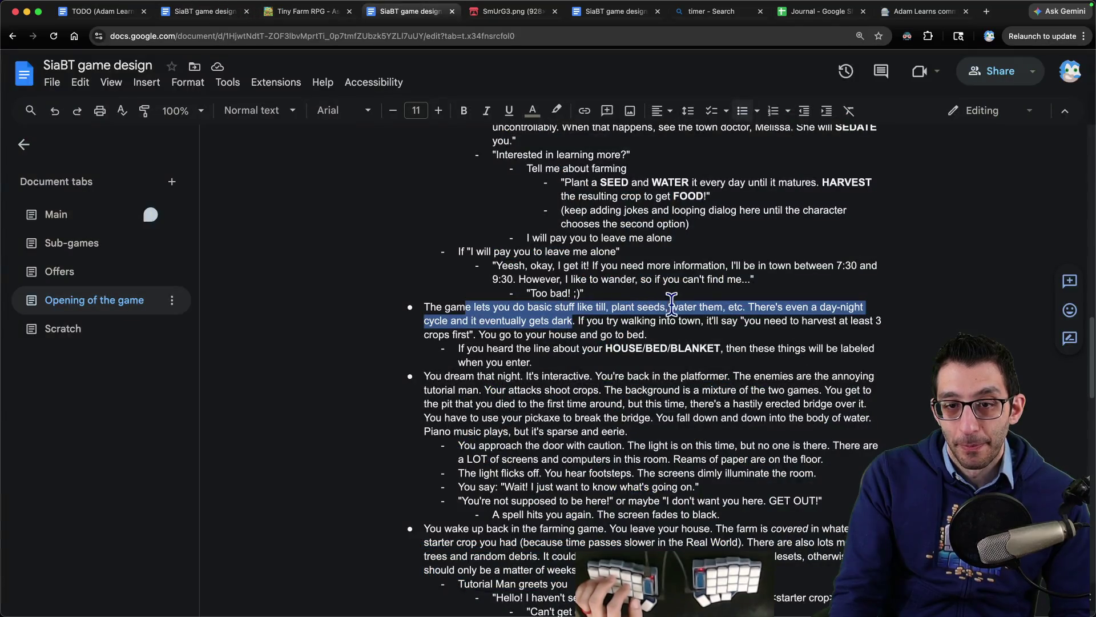
left_click(515, 315)
mouse_move(748, 307)
left_mouse_down()
mouse_move(525, 320)
mouse_move(572, 321)
left_mouse_up()
type("There's no day-nig")
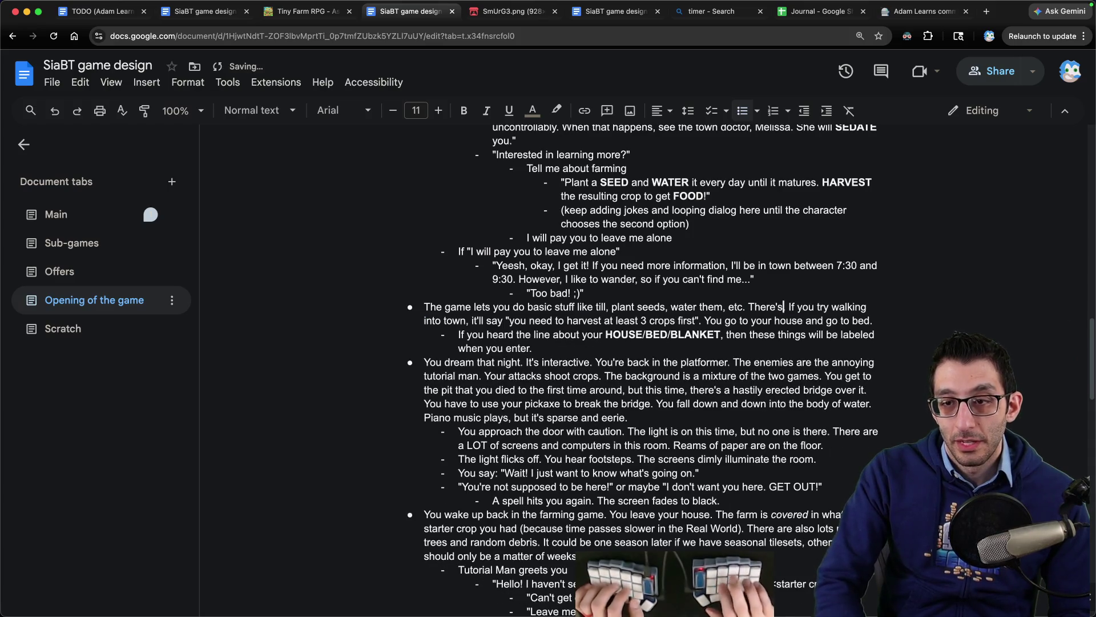
type("ht cycle so that you do'n")
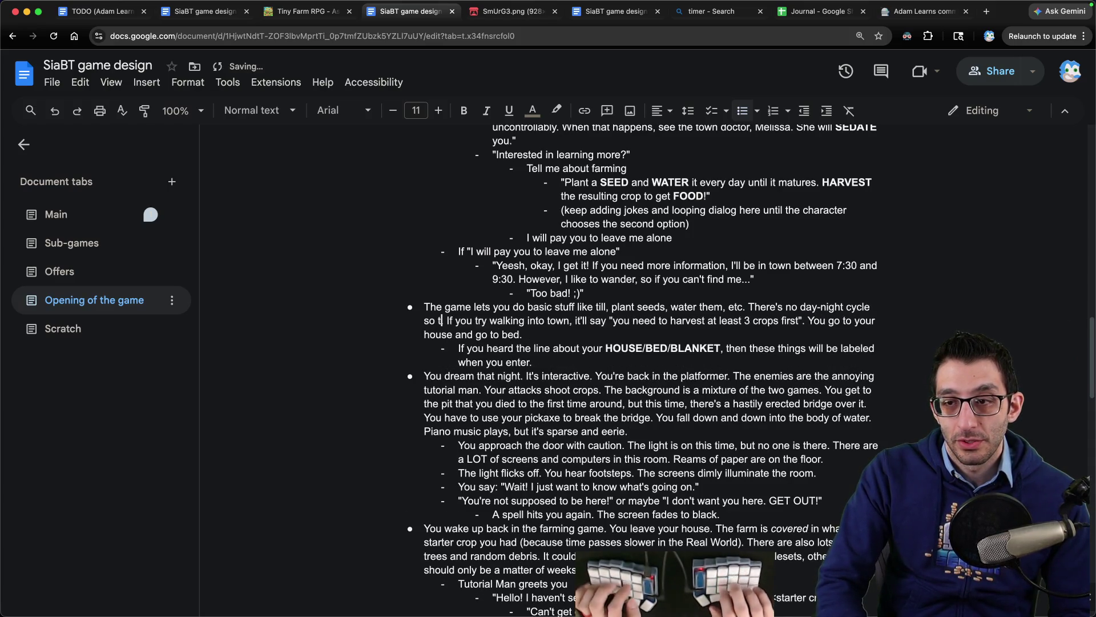
key("BackSpace")
key("BackSpace")
key("BackSpace")
type("we don't f")
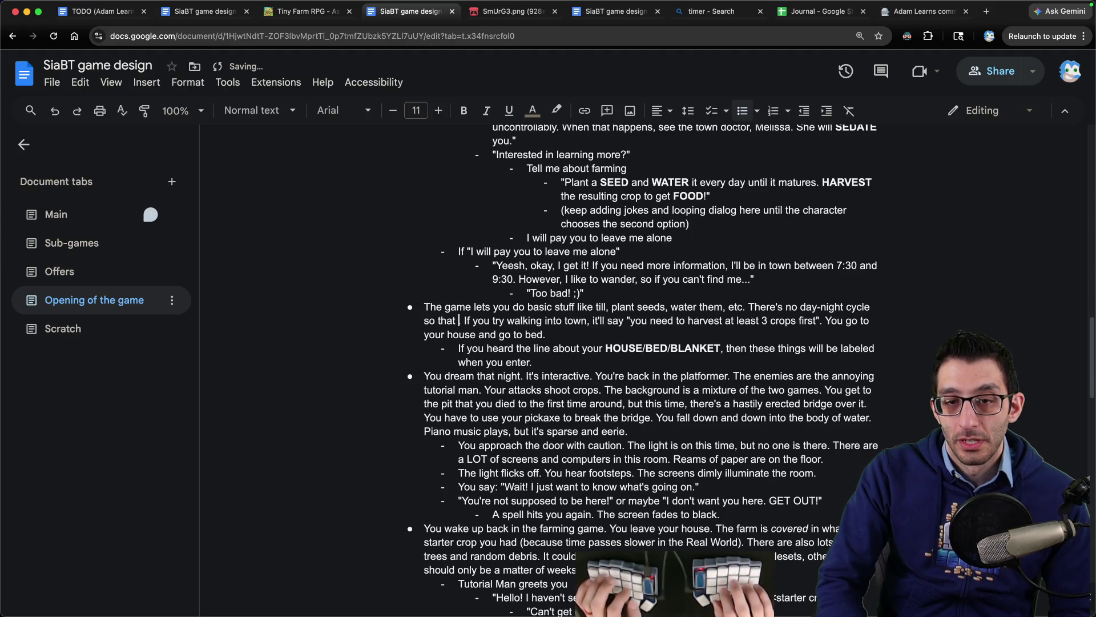
type("orce-advance the story")
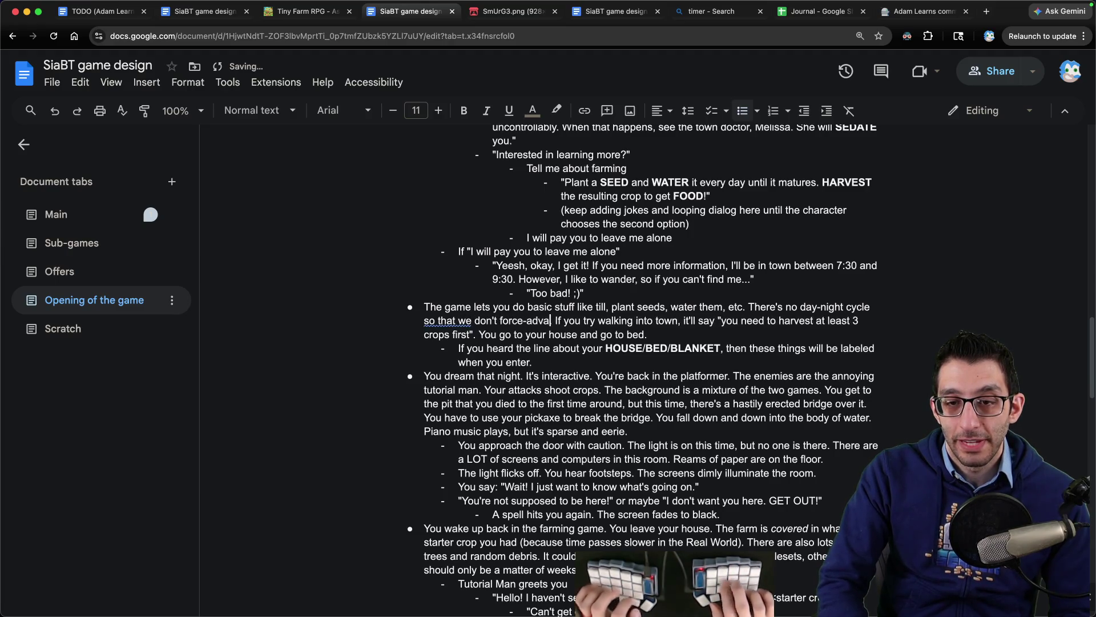
type(" for you")
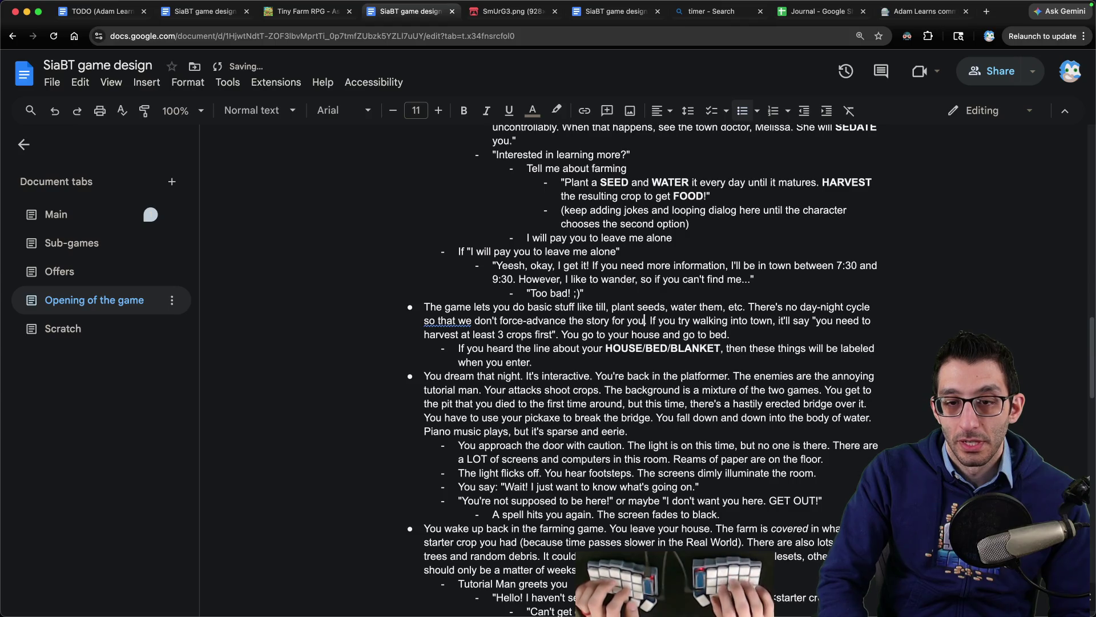
- Bring up the Sub-games document and scroll down to its joke ideas
key("ctrl+Tab")
key("ctrl+shift+Tab")
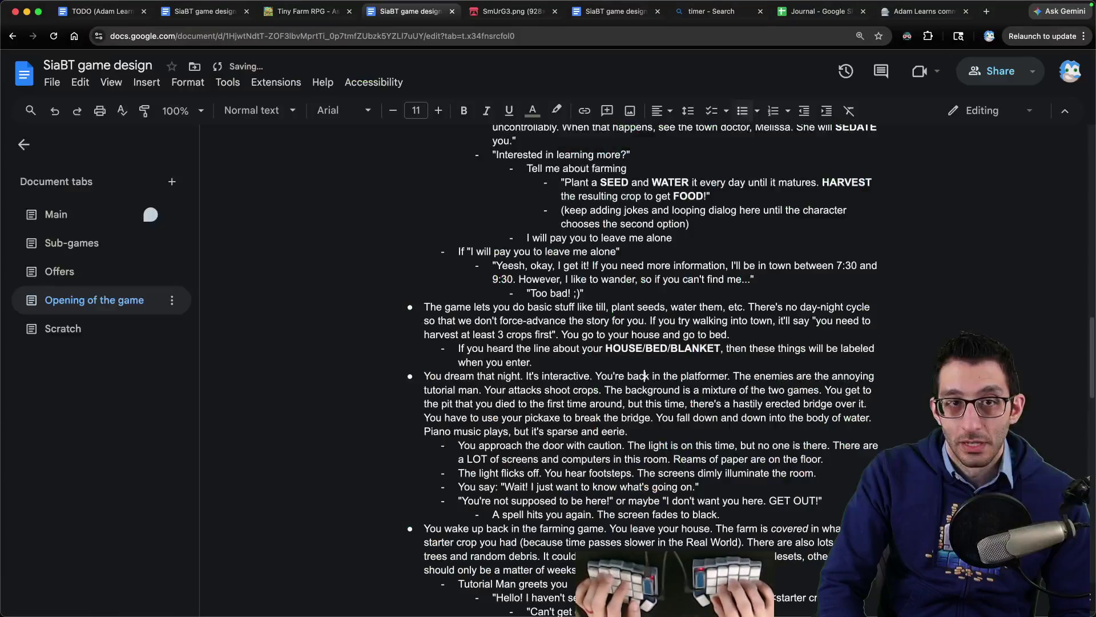
key("ctrl+shift+Tab")
key("ctrl+shift+Tab")
scroll(448, 387, "down", 7)
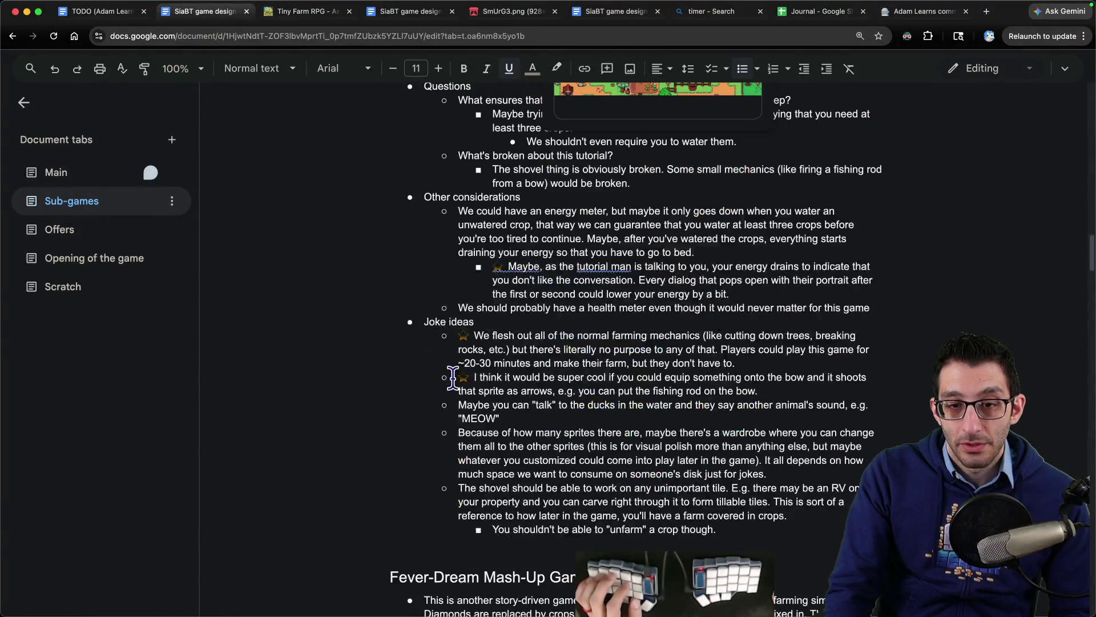
- Add a joke-idea bullet under 'a crop though.' about nightfall arriving if you stand around too long
left_click(771, 529)
key("Return")
type("If you stand around for too long, we could say that it would usually be nightfall righ")
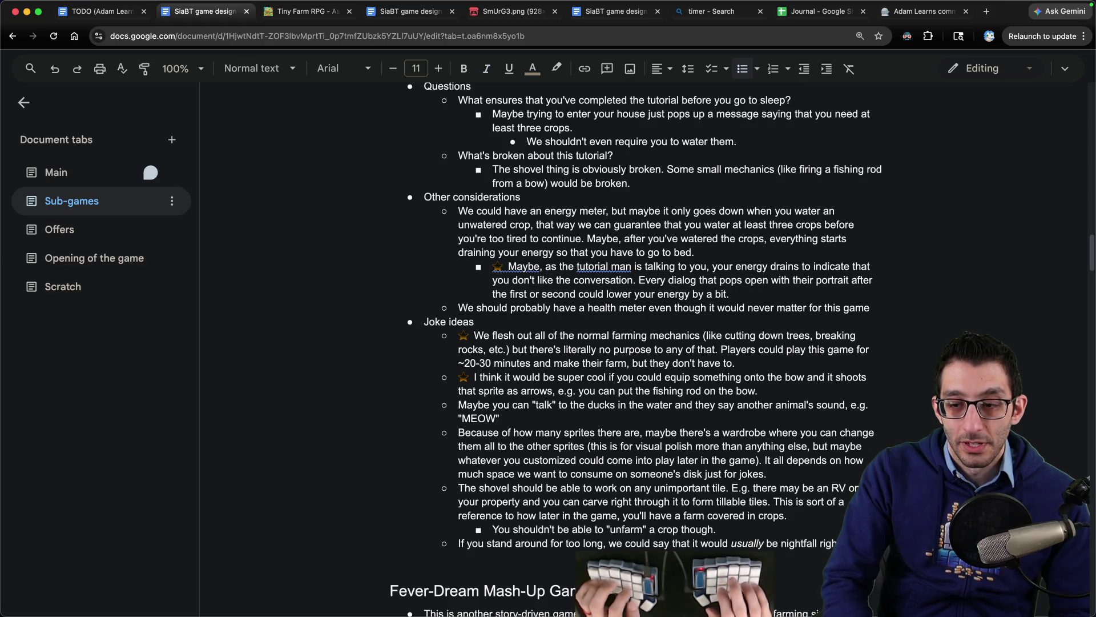
type("now, but without crops in")
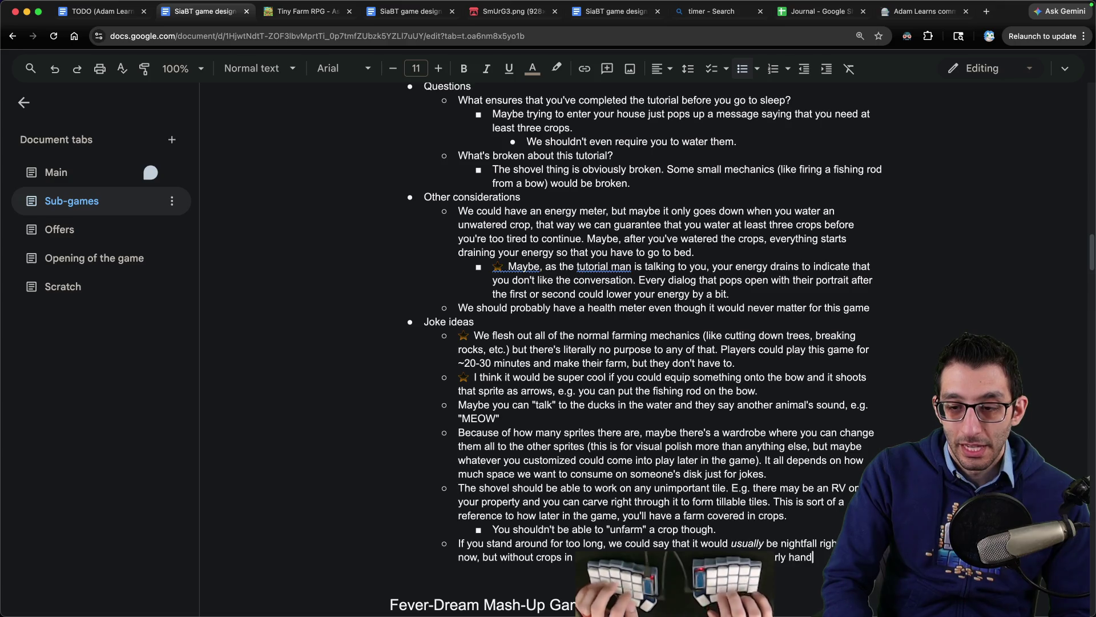
type("to get you on gotten how ti")
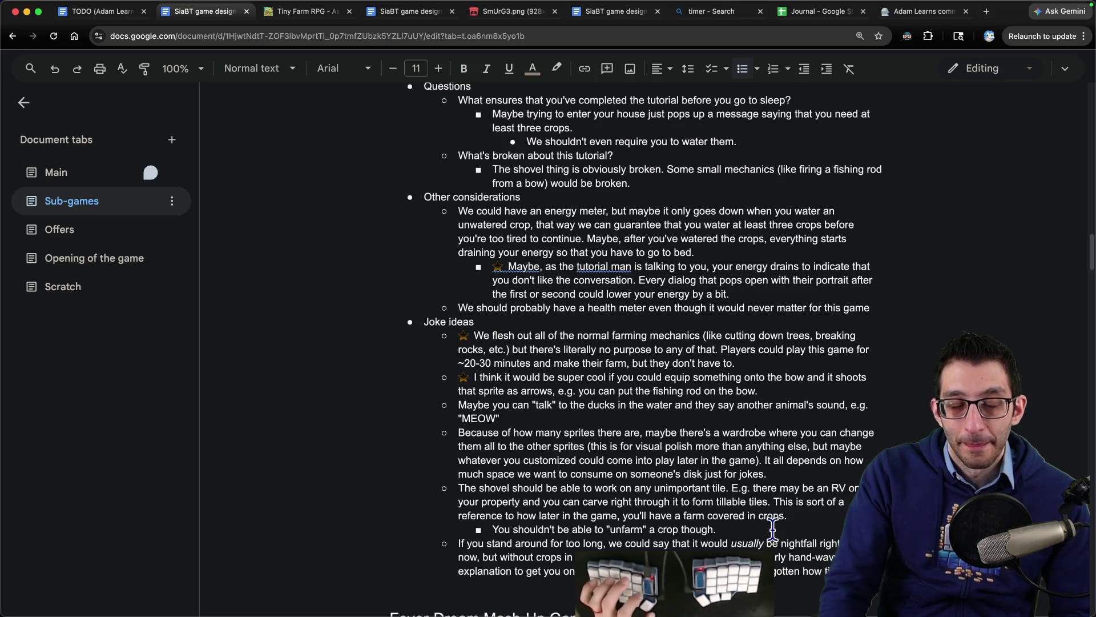
key("super+1")
key("super+4")
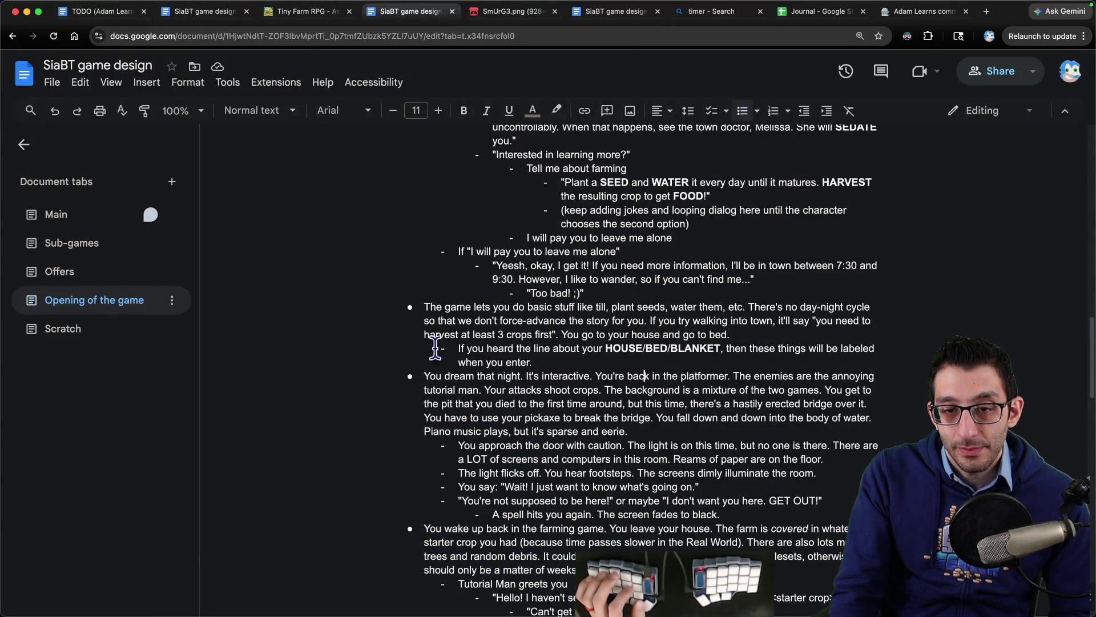
mouse_move(424, 376)
left_mouse_down()
mouse_move(600, 390)
mouse_move(651, 374)
mouse_move(657, 459)
mouse_move(616, 505)
mouse_move(712, 520)
left_mouse_up()
scroll(675, 451, "down", 3)
scroll(674, 451, "down", 2)
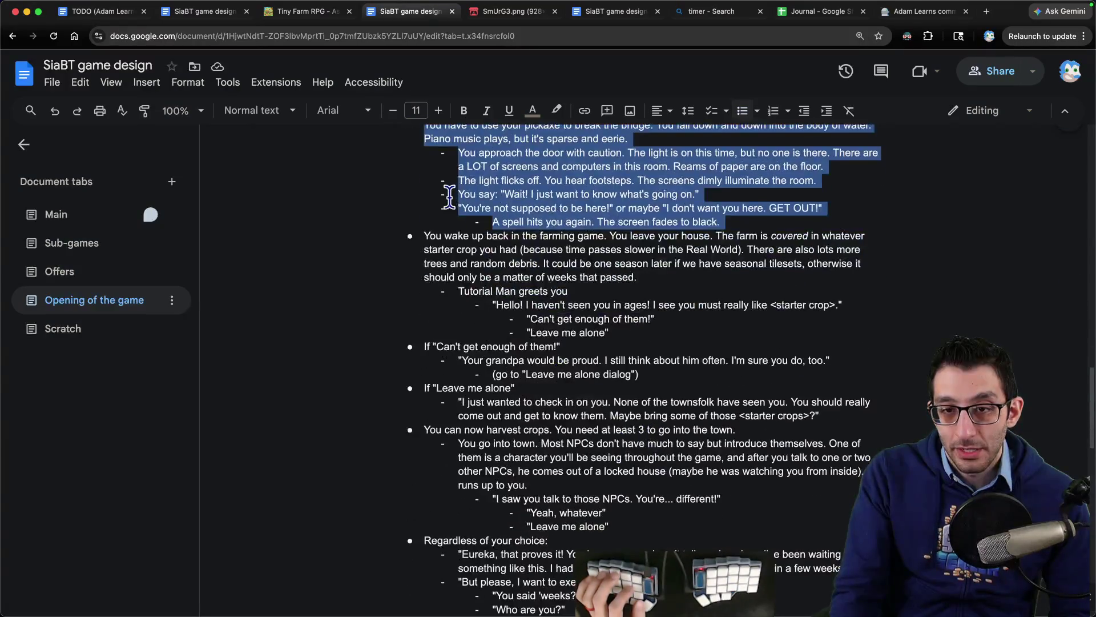
mouse_move(422, 235)
left_mouse_down()
mouse_move(651, 252)
mouse_move(659, 287)
left_mouse_up()
left_click_drag(497, 304, 853, 303)
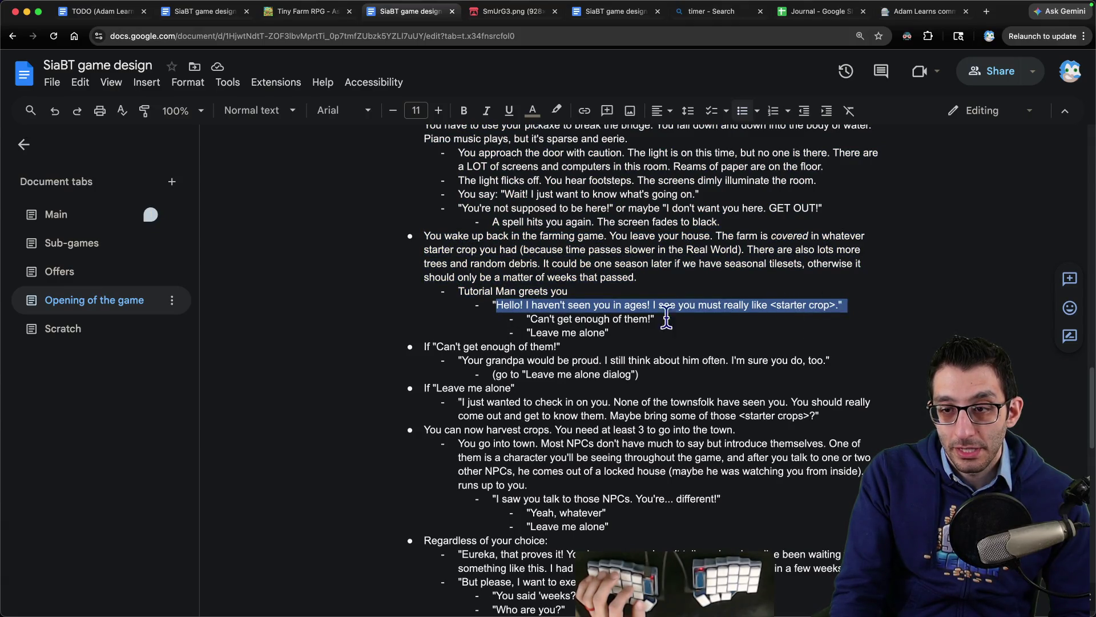
left_click_drag(527, 319, 698, 320)
left_click_drag(527, 332, 610, 332)
left_click_drag(424, 346, 561, 346)
triple_click(474, 360)
type("wwwwwwwwwwwwwwwwwww")
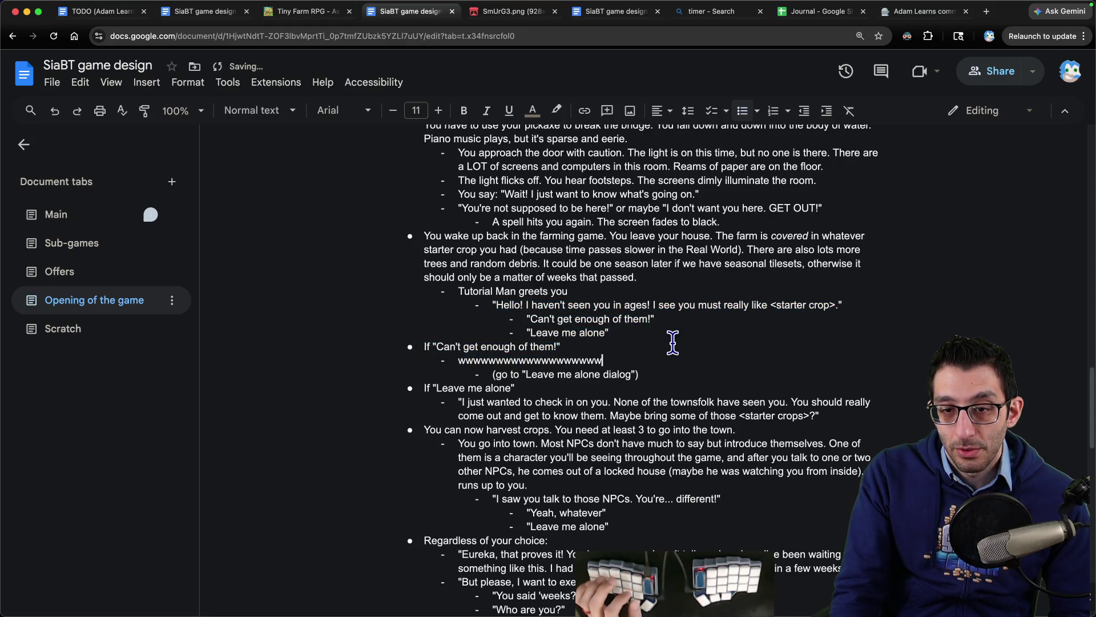
key("BackSpace")
key("BackSpace")
key("BackSpace")
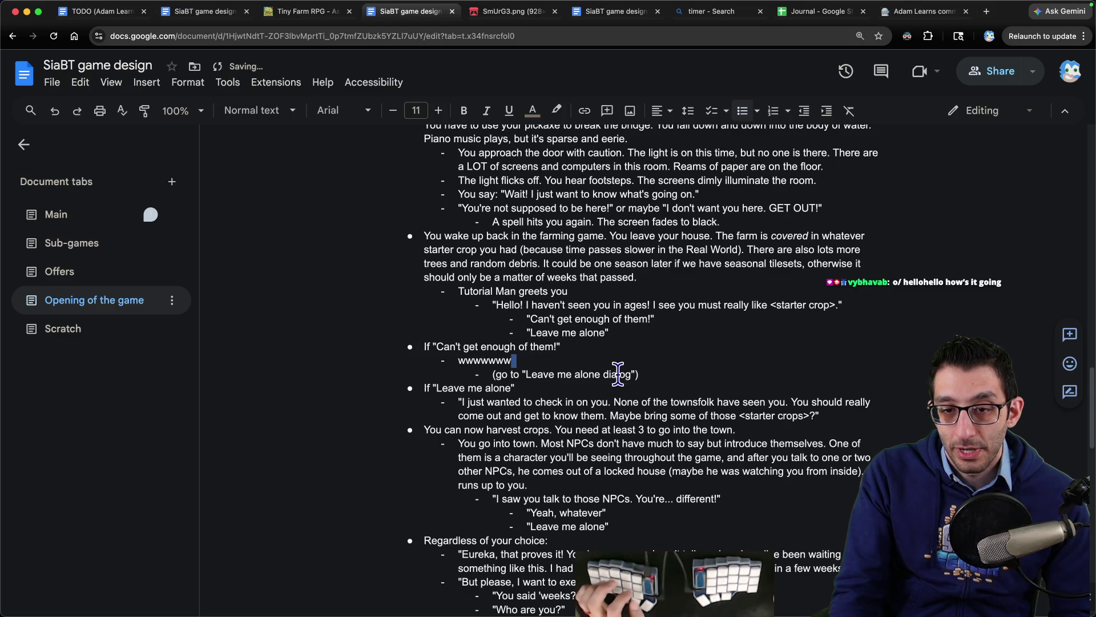
key("ctrl+z")
key("ctrl+z")
key("ctrl+z")
left_click(509, 369)
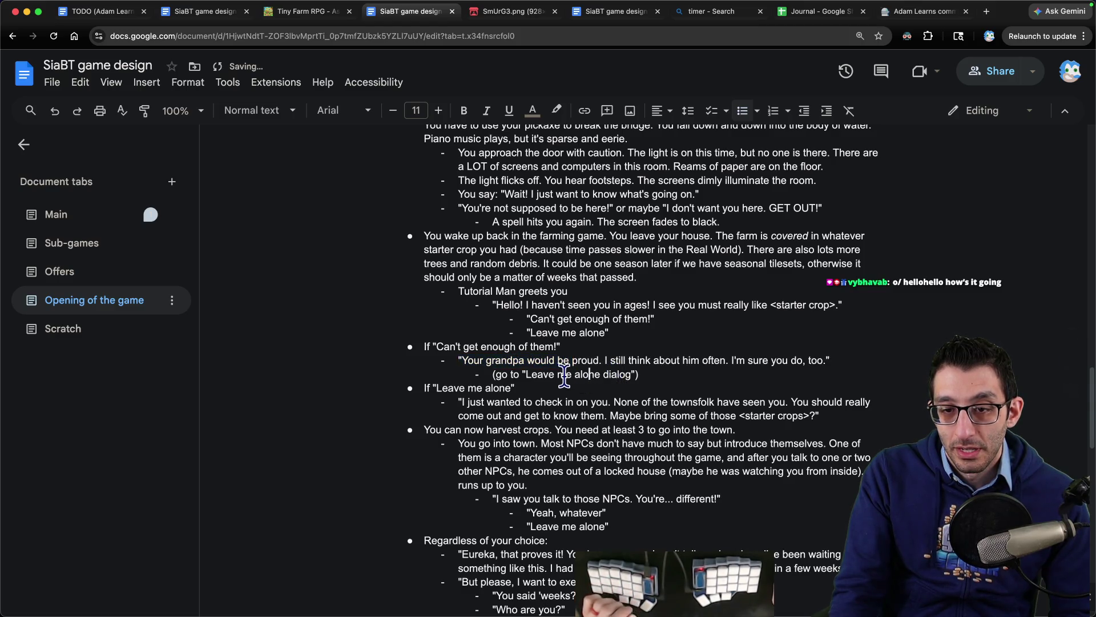
left_click_drag(470, 361, 840, 360)
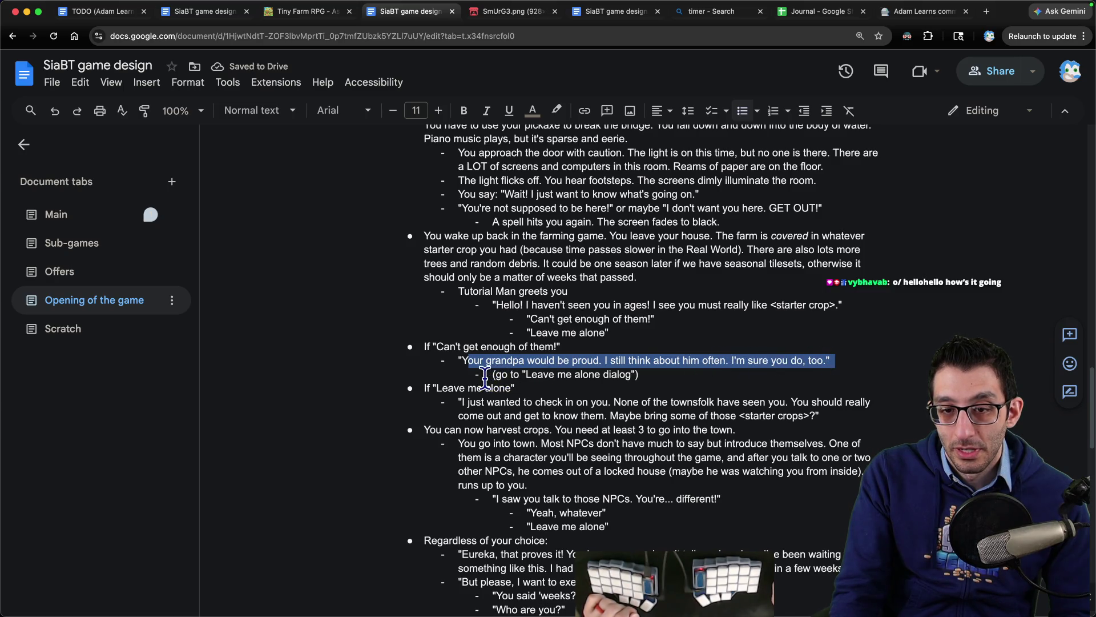
mouse_move(416, 391)
left_mouse_down()
mouse_move(833, 401)
mouse_move(577, 435)
mouse_move(625, 418)
mouse_move(827, 412)
left_mouse_up()
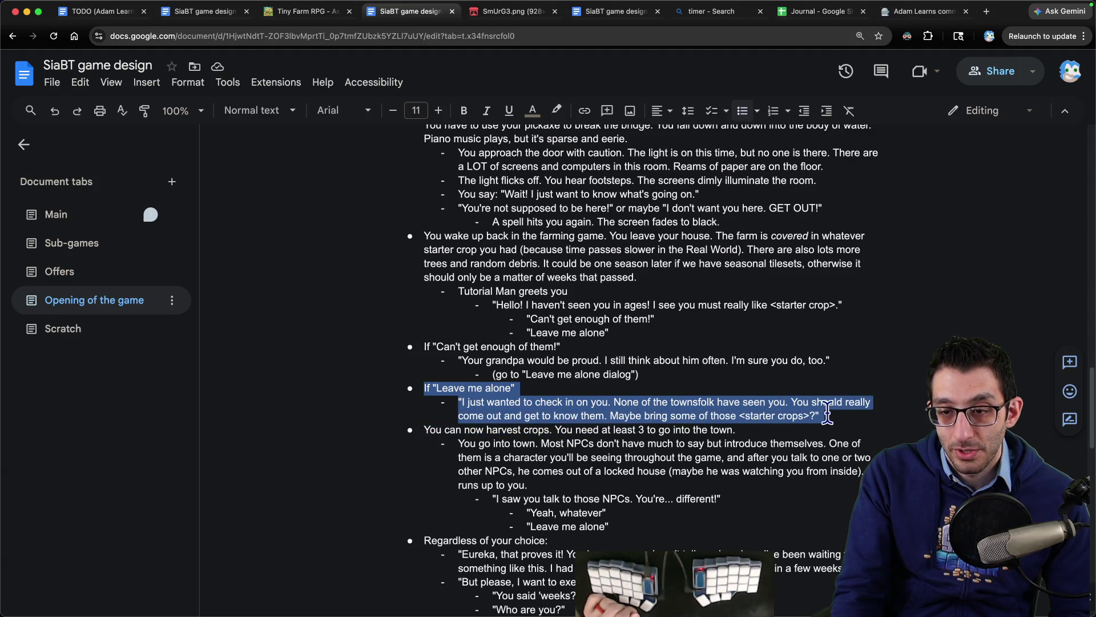
scroll(694, 371, "down", 3)
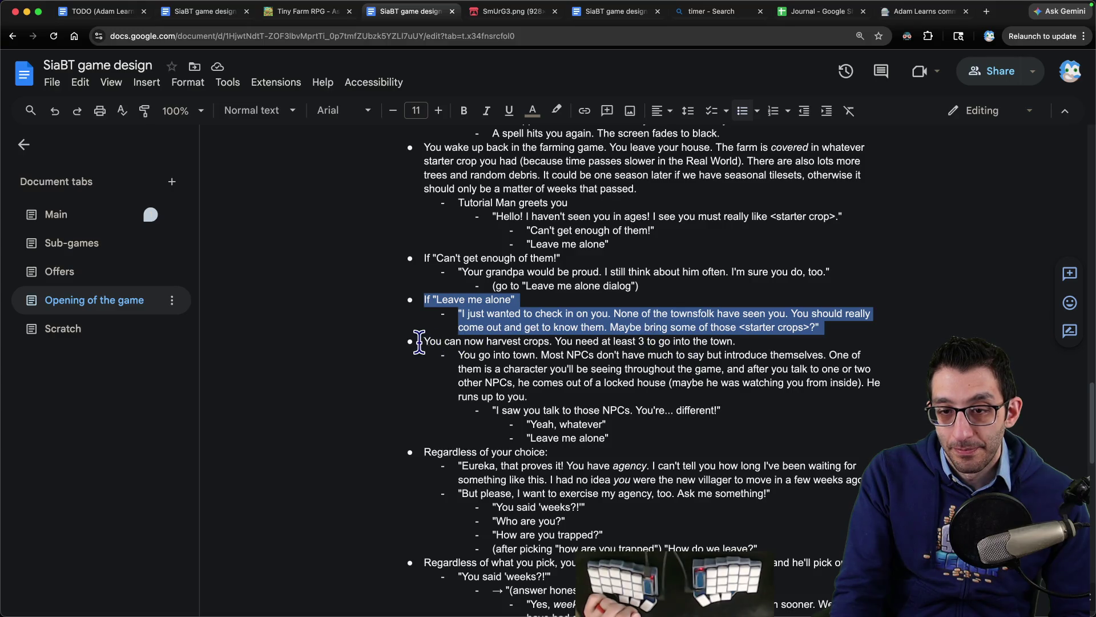
mouse_move(419, 341)
left_mouse_down()
mouse_move(465, 352)
mouse_move(488, 402)
mouse_move(669, 437)
left_mouse_up()
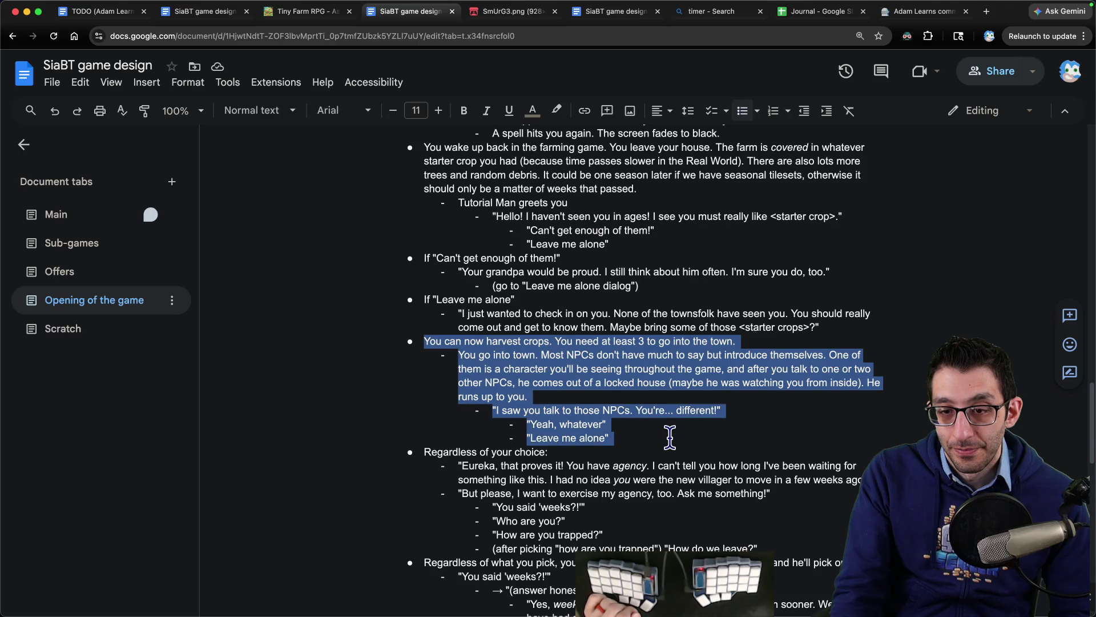
scroll(665, 408, "down", 1)
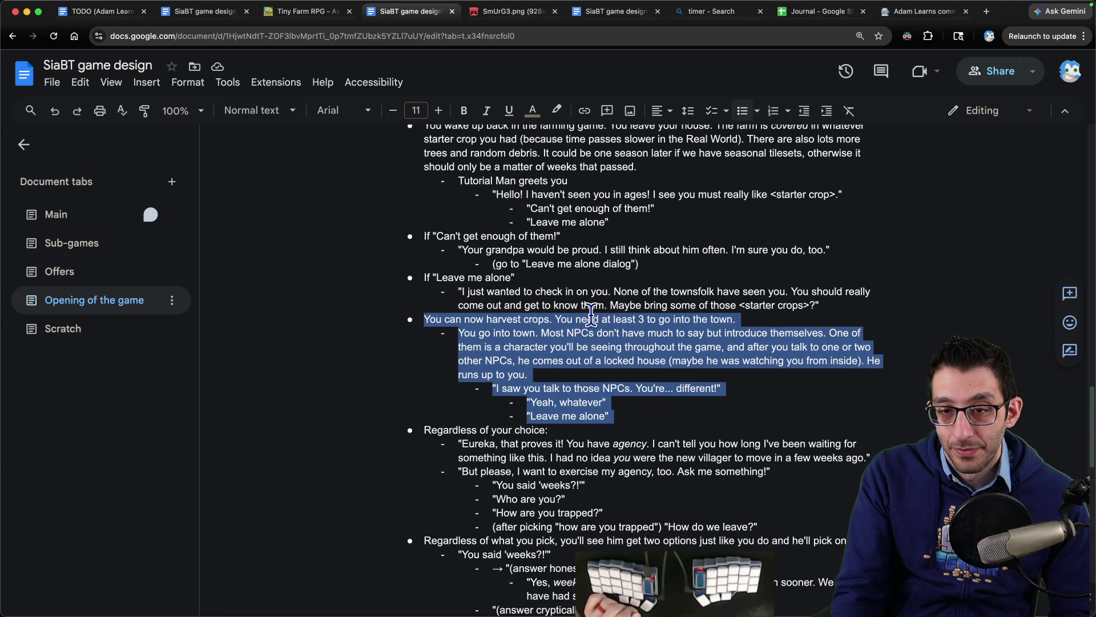
key("Left")
key("Return")
key("Up")
- Finish the town bullet so it ends 'a message saying that you need to do so.'
type("If you try ")
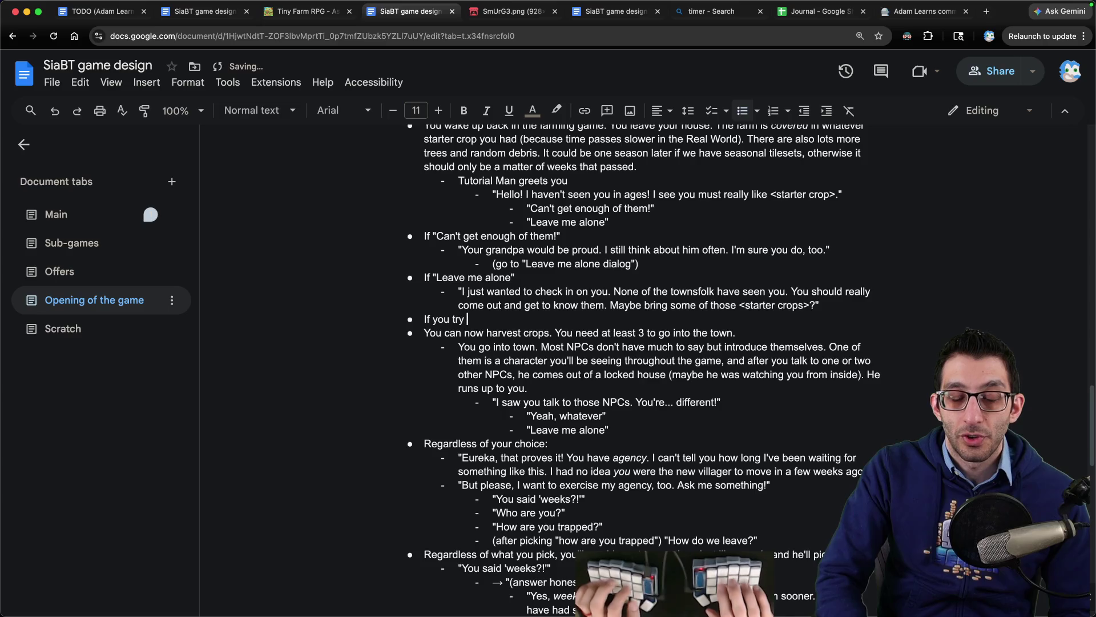
type("going town wit")
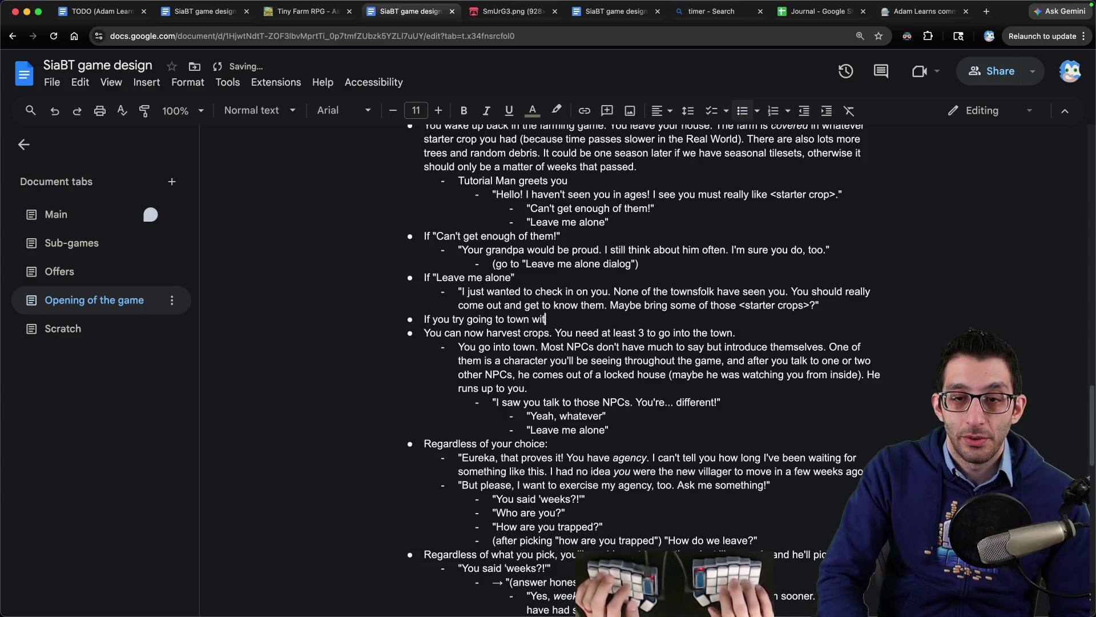
type("ing at least three crops, you")
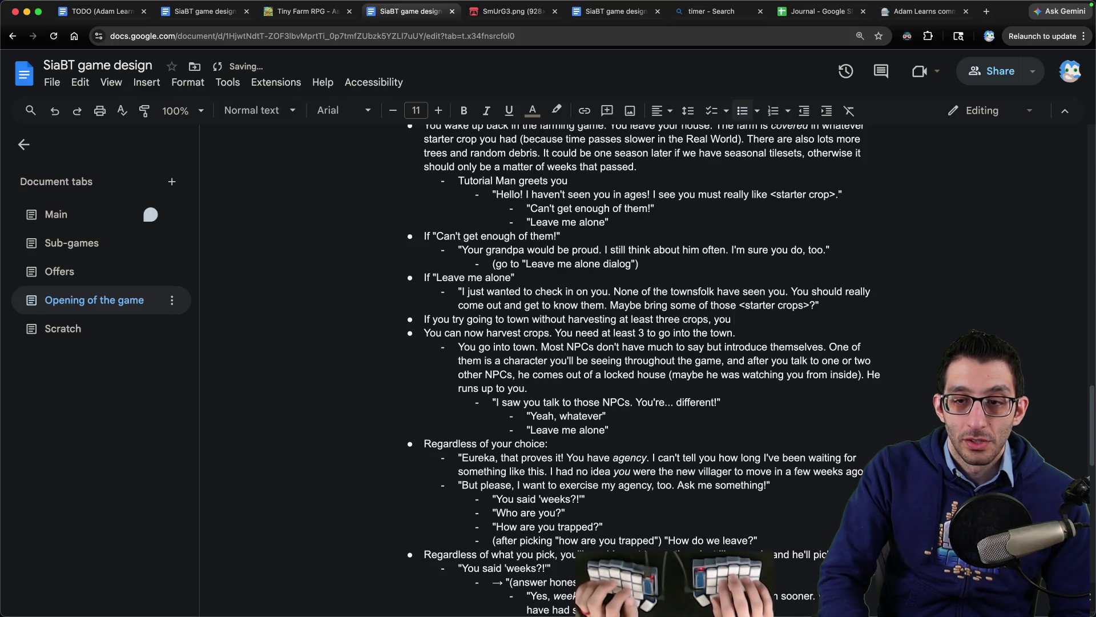
type("will see a message saying")
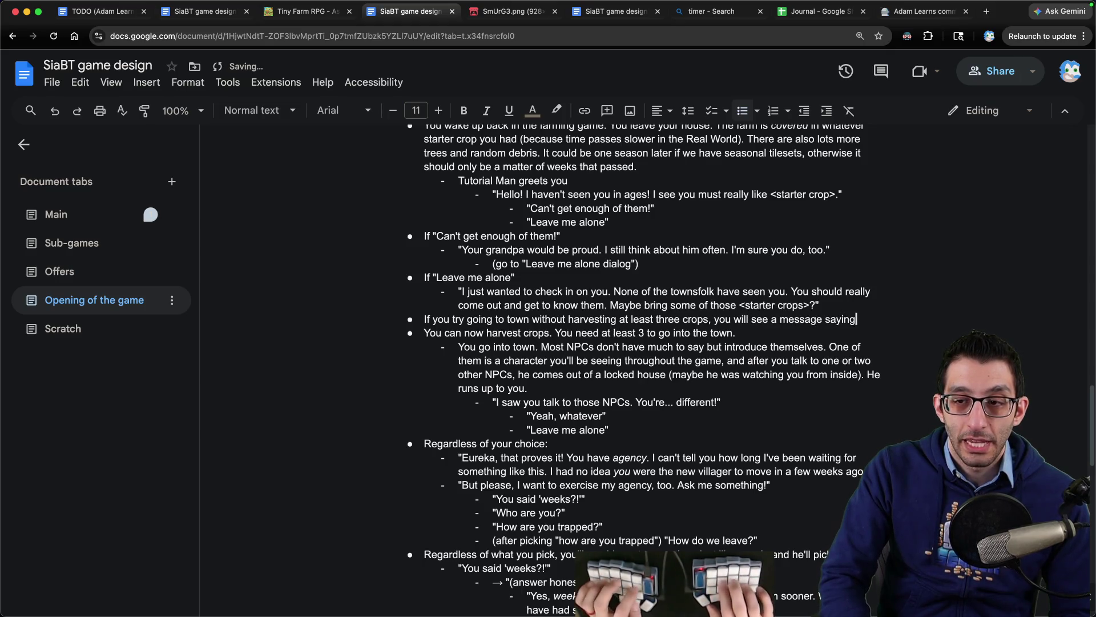
type(" to do so.")
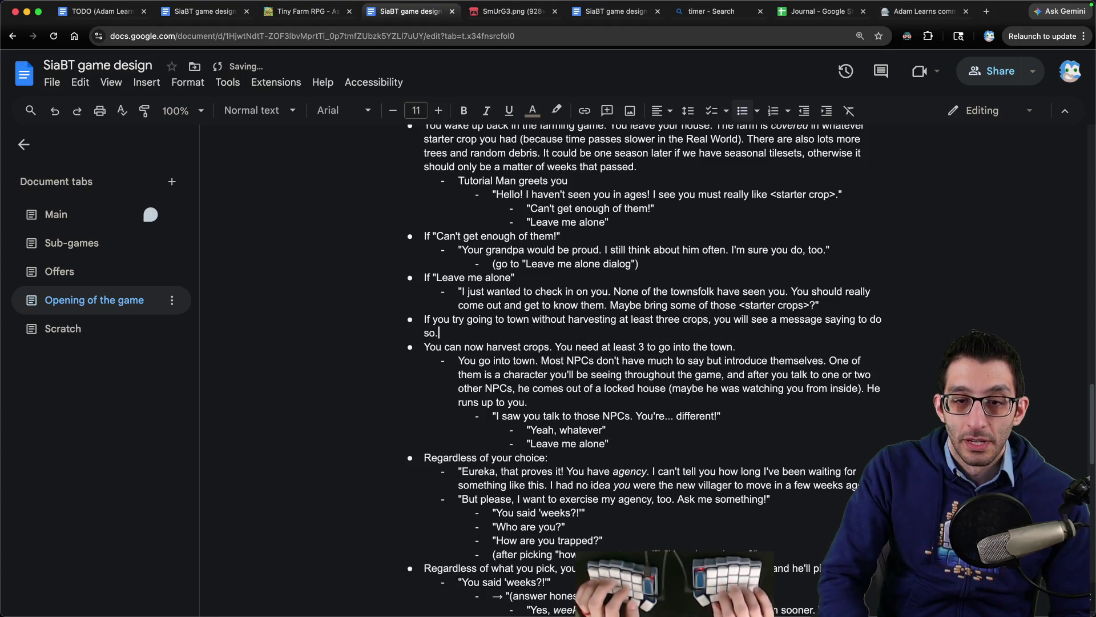
key("BackSpace")
key("BackSpace")
key("BackSpace")
type("that you need t")
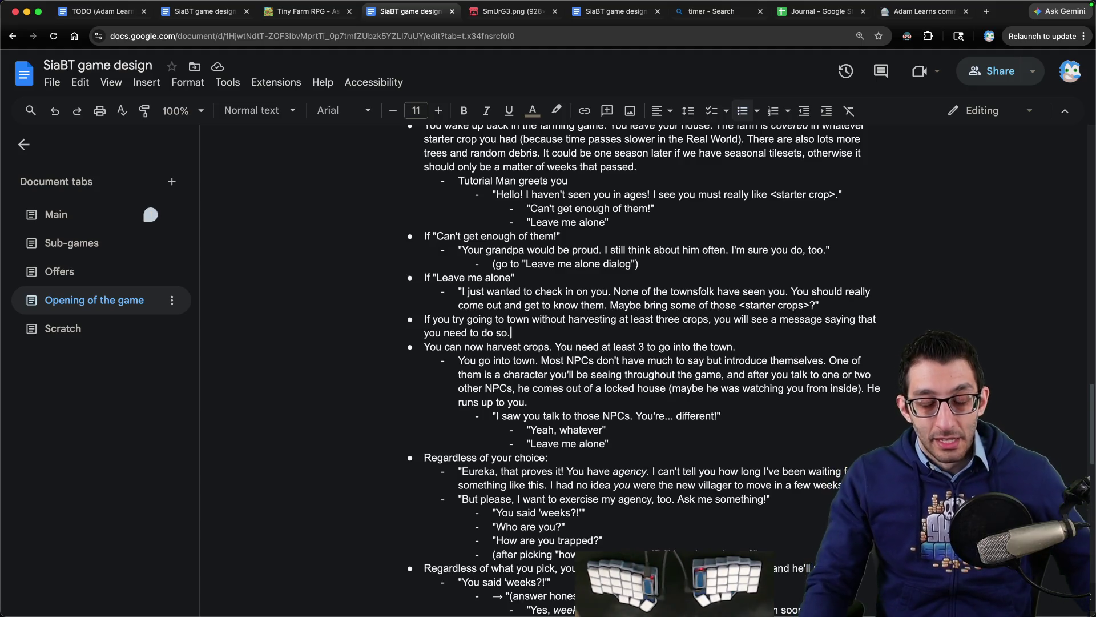
key("ctrl+shift+Tab")
key("ctrl+shift+Tab")
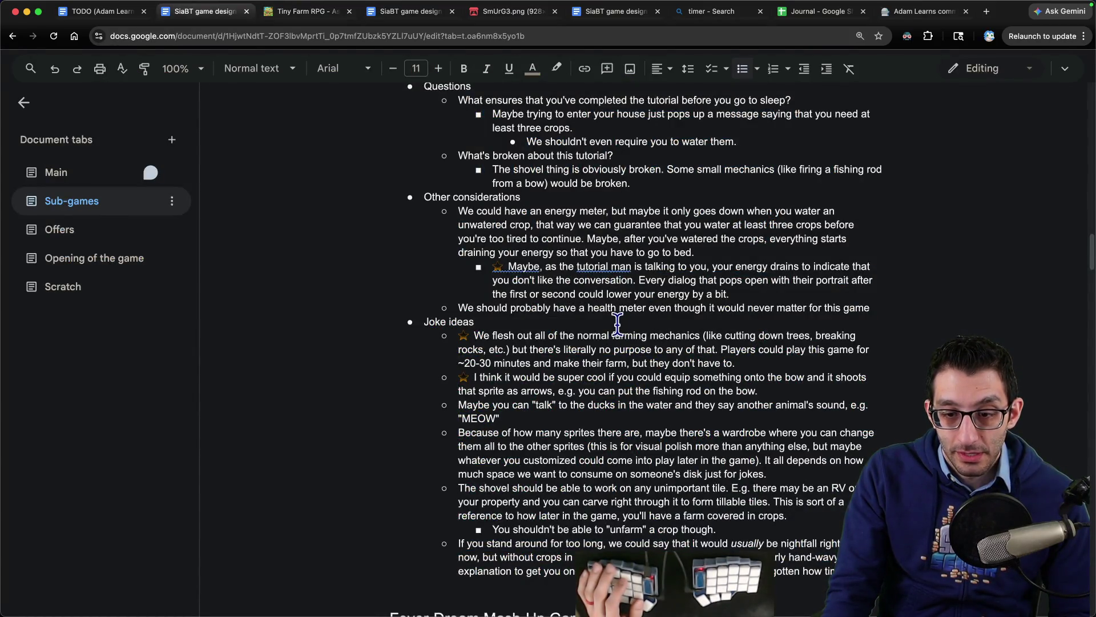
- Skim the Sub-games joke ideas, then return to the NPC paragraph in Opening of the game
scroll(618, 323, "down", 3)
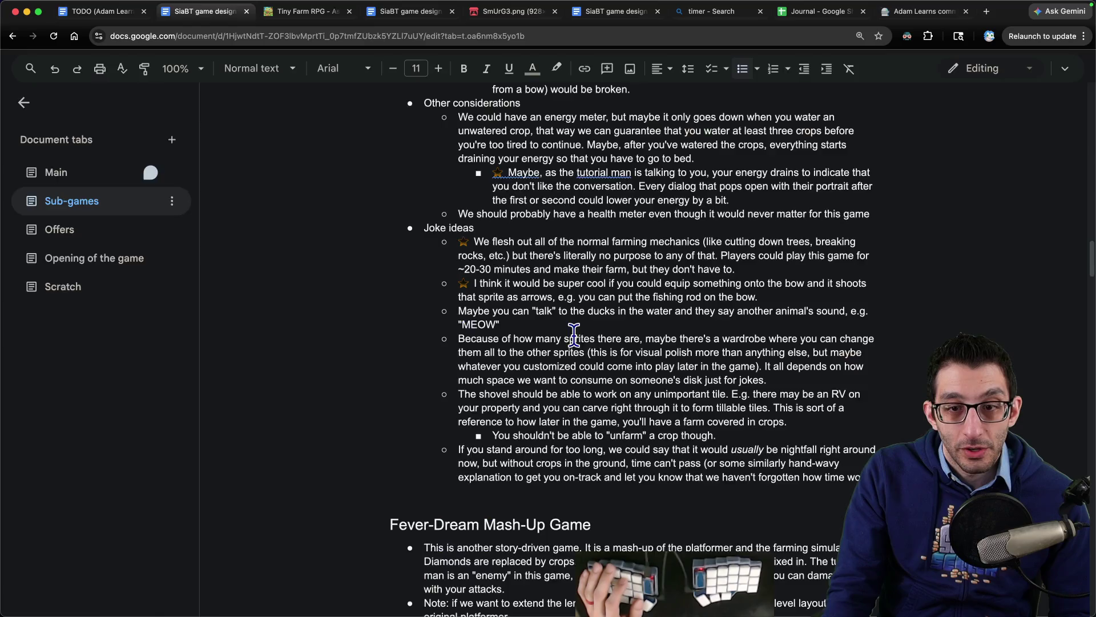
key("ctrl+Tab")
key("ctrl+Tab")
scroll(551, 280, "down", 3)
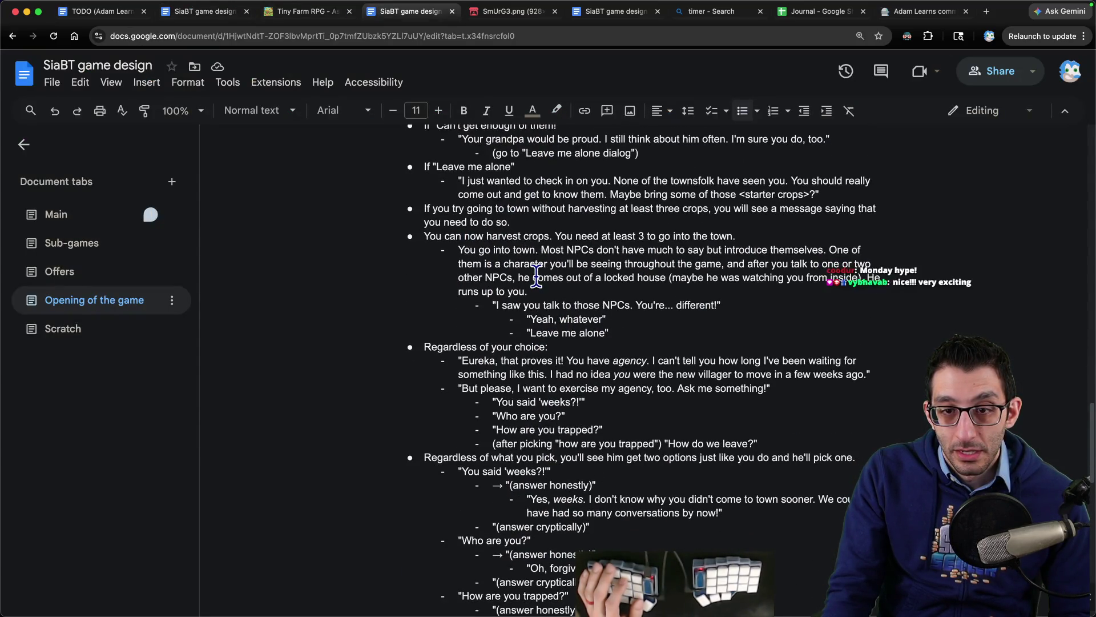
left_click_drag(460, 249, 821, 250)
left_click(821, 248)
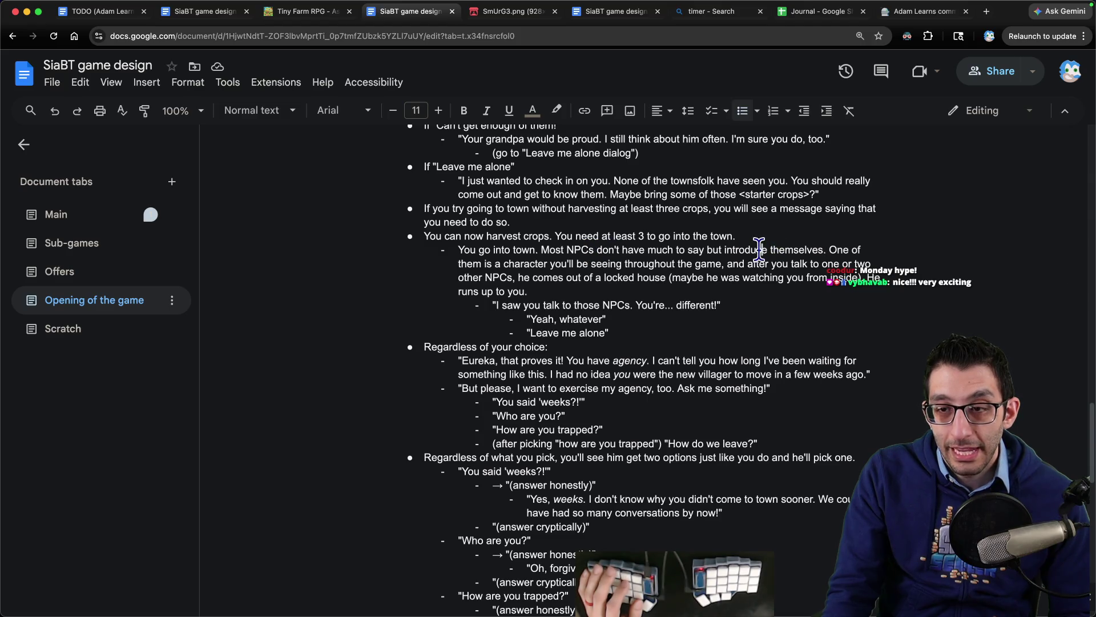
key("alt+shift+Left")
key("alt+shift+Left")
- Change 'introduce themselves.' to 'are friendly.' in the NPC sentence
left_click(711, 249)
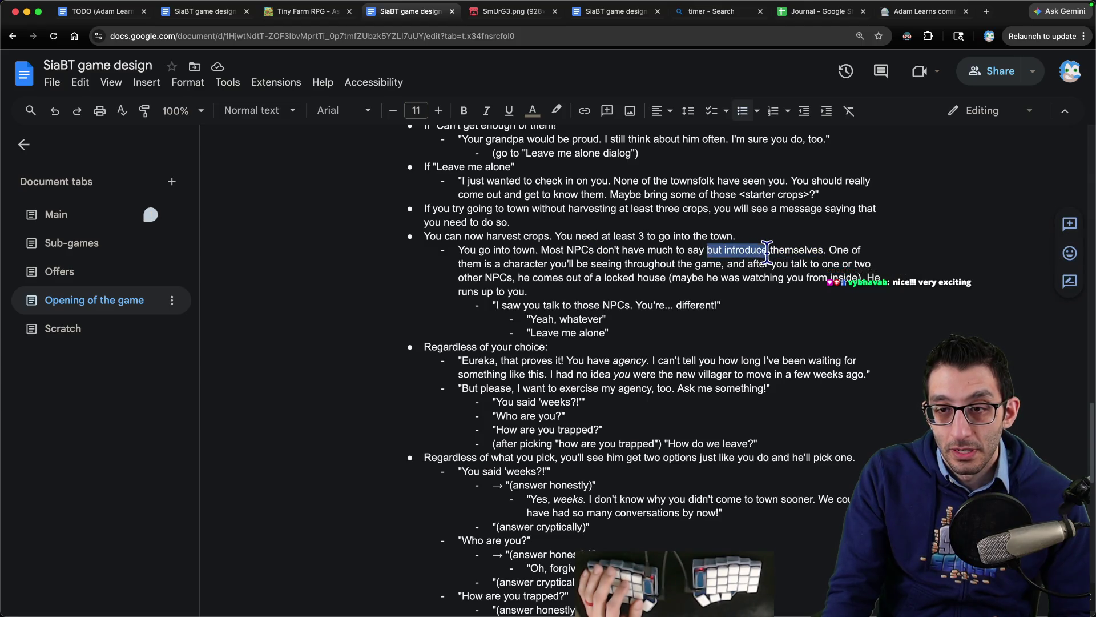
left_click_drag(724, 249, 829, 250)
type("ane friendly.")
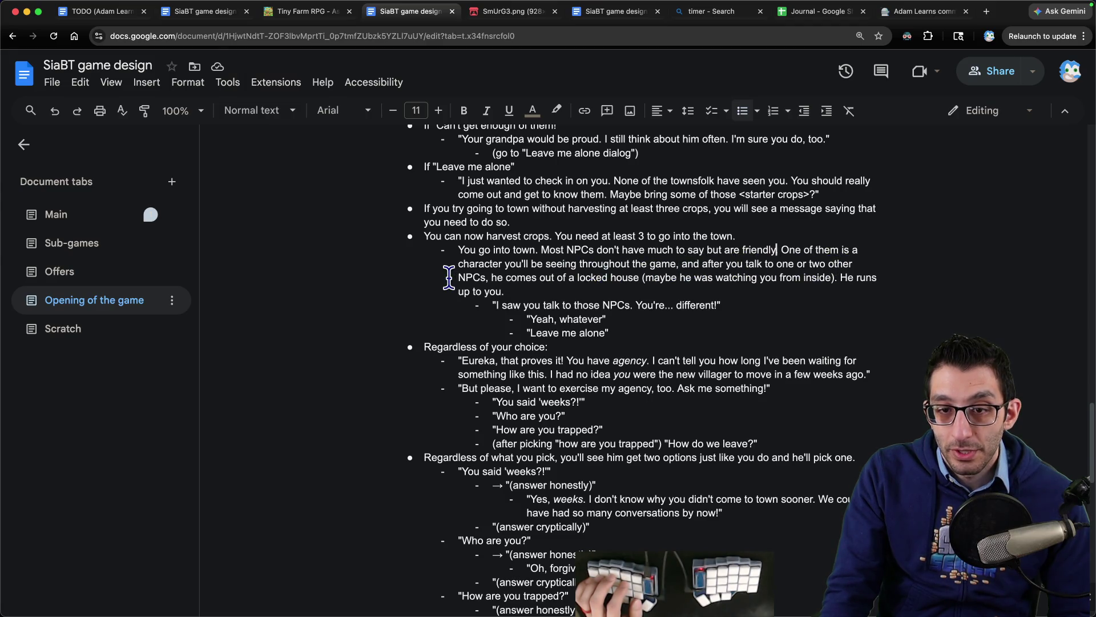
- Replace 'is a character' with 'is Sidekick, whom you'll' and fix the duplicated word
left_click_drag(491, 265, 843, 251)
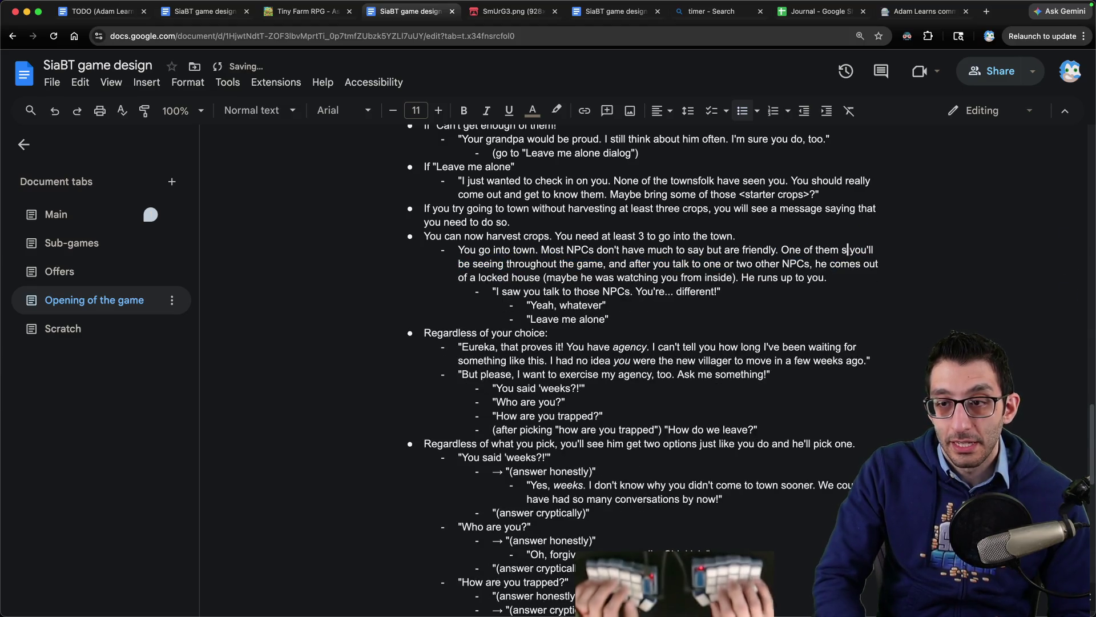
type("i Sis S")
type("idekick, whom you'l")
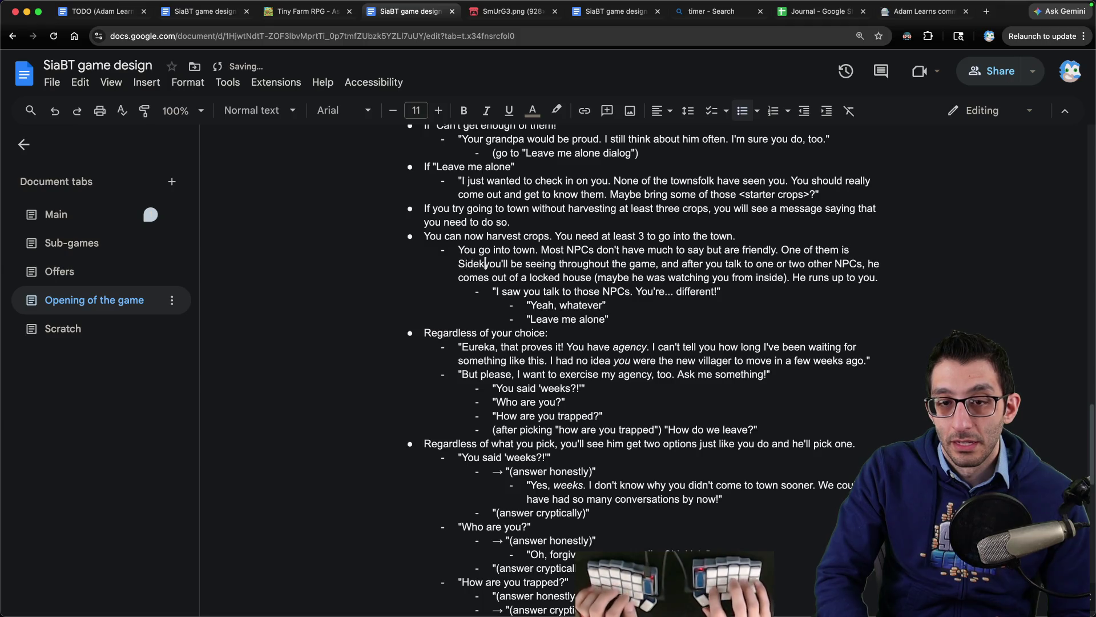
key("BackSpace")
key("BackSpace")
key("BackSpace")
key("End")
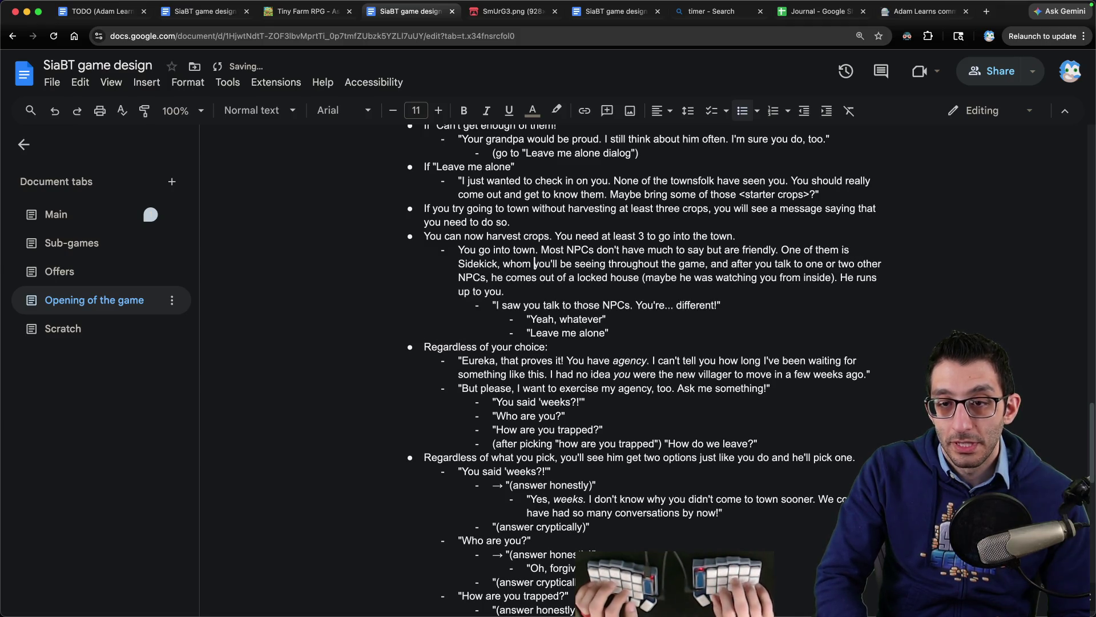
left_click(498, 305)
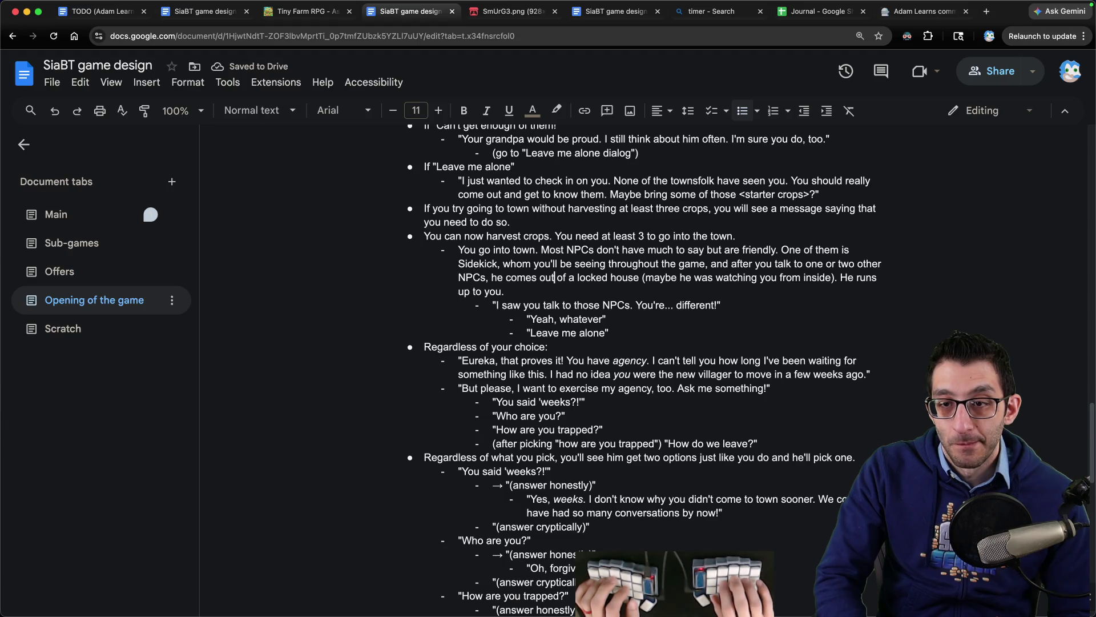
key("End")
key("Down")
key("Down")
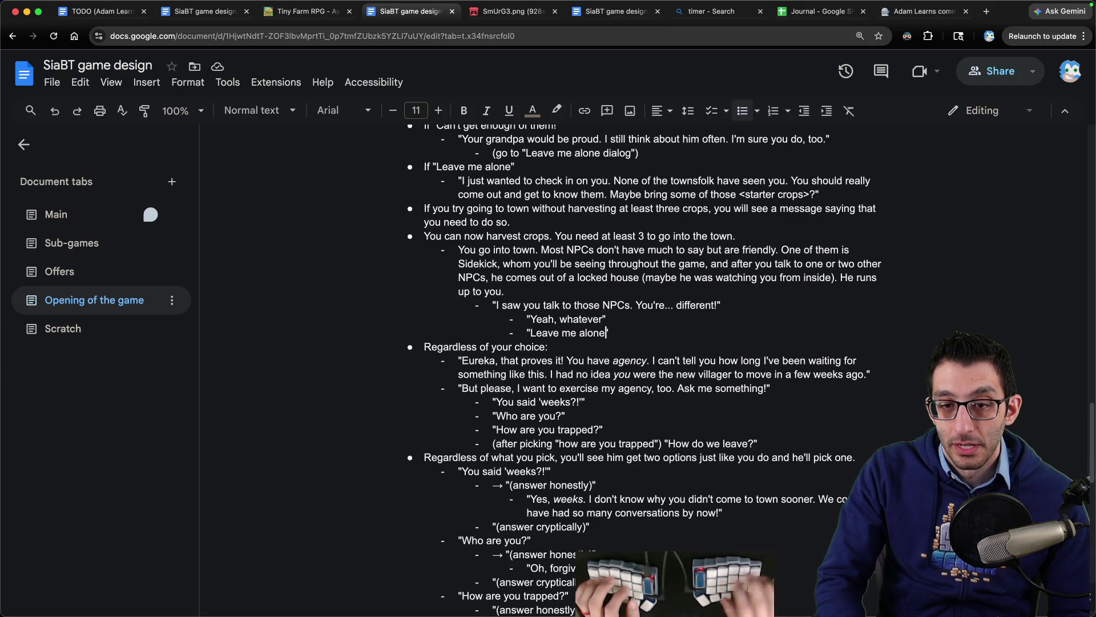
scroll(773, 269, "down", 2)
- Review the dialogue, highlighting the Eureka, Ask me something and question-option lines, then open the TODO notes
scroll(624, 256, "down", 10)
scroll(588, 245, "up", 7)
mouse_move(567, 254)
left_mouse_down()
mouse_move(822, 255)
mouse_move(507, 268)
mouse_move(864, 269)
left_mouse_up()
left_click_drag(462, 282, 790, 281)
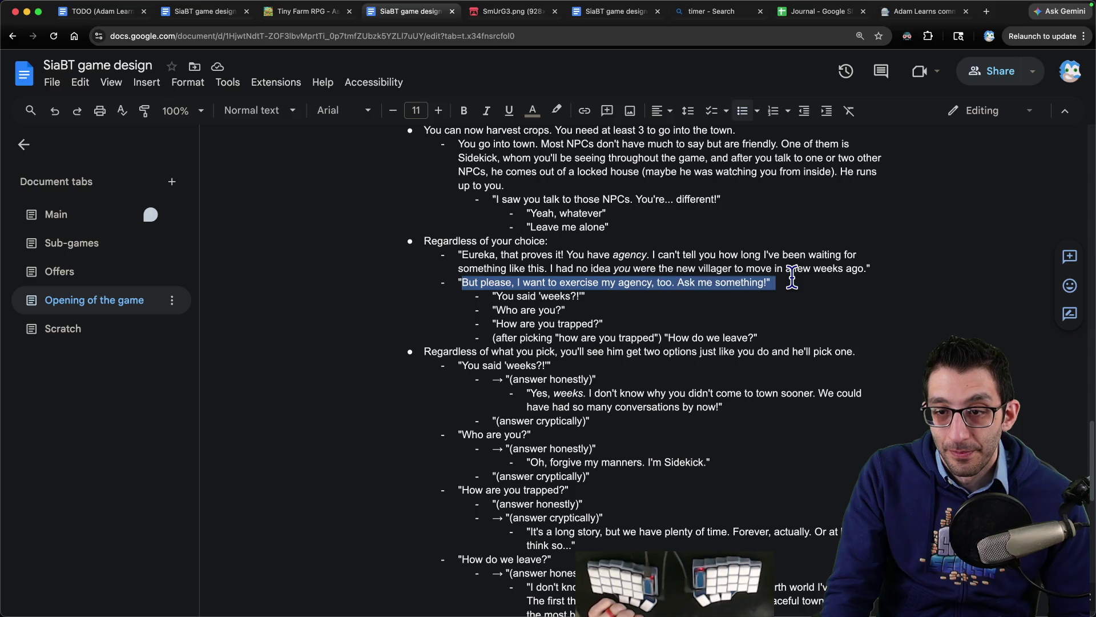
left_click_drag(494, 296, 747, 328)
scroll(698, 299, "down", 6)
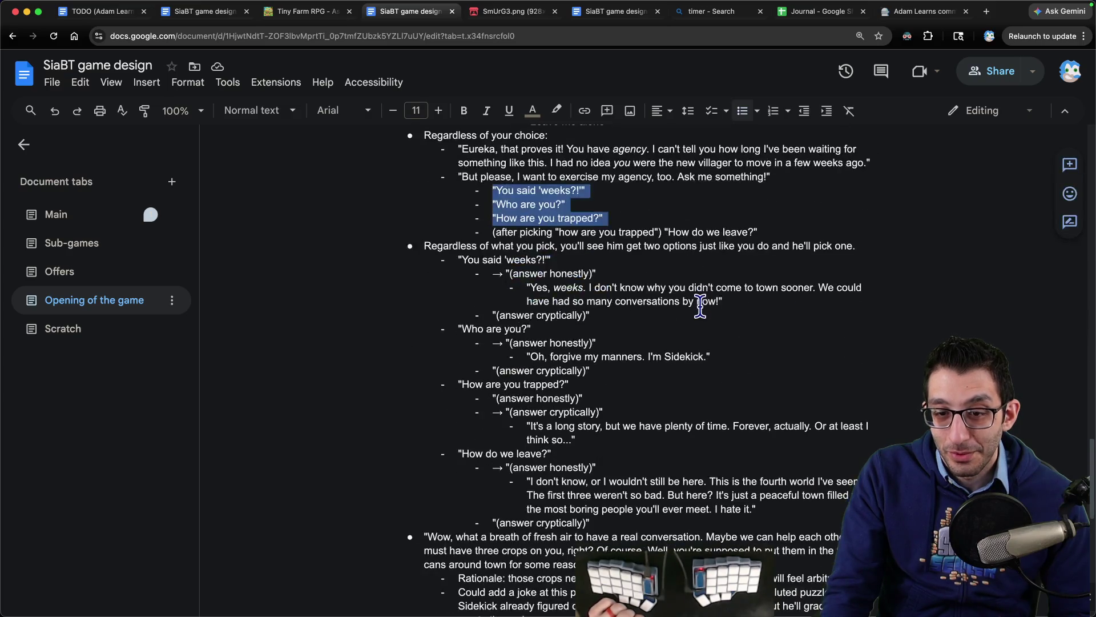
scroll(698, 296, "down", 3)
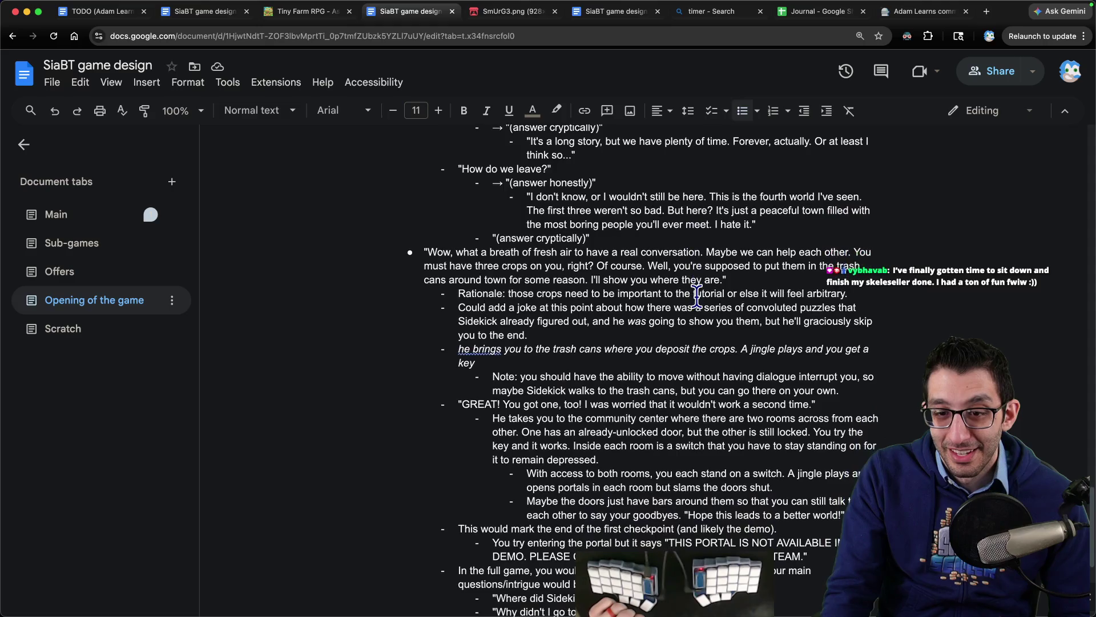
scroll(695, 295, "down", 4)
scroll(679, 279, "up", 15)
scroll(674, 266, "down", 20)
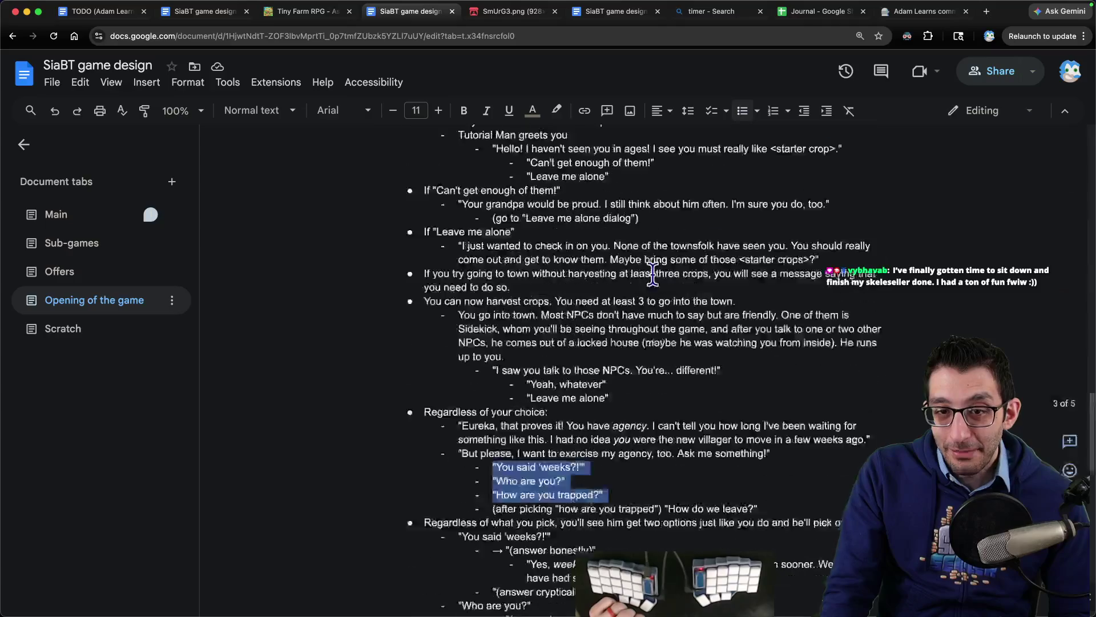
key("ctrl+shift+Tab")
key("ctrl+shift+Tab")
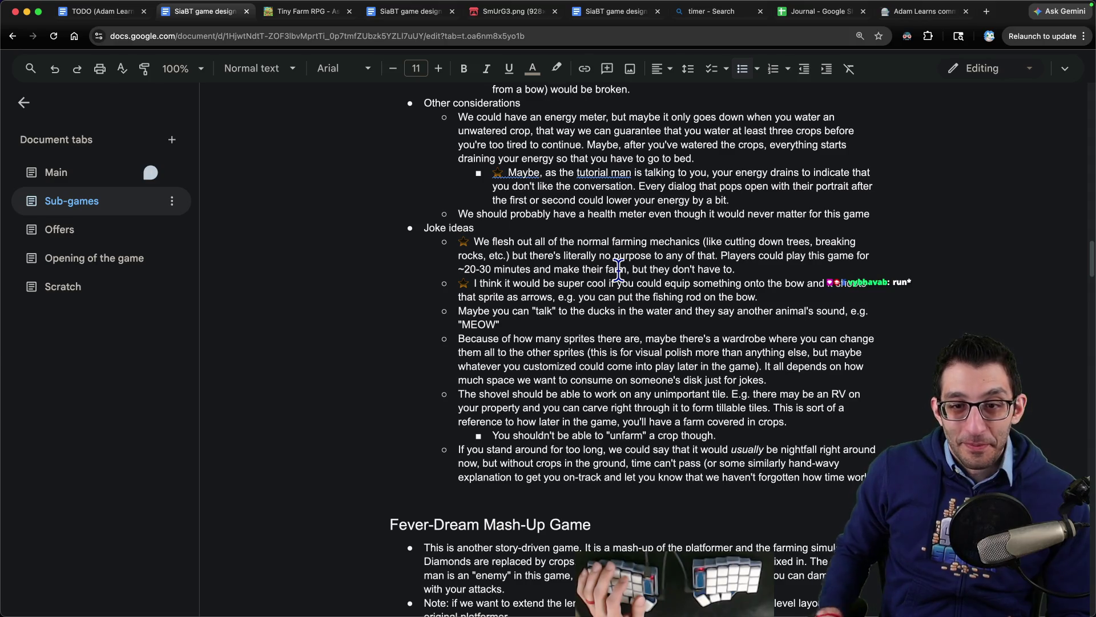
key("ctrl+shift+Tab")
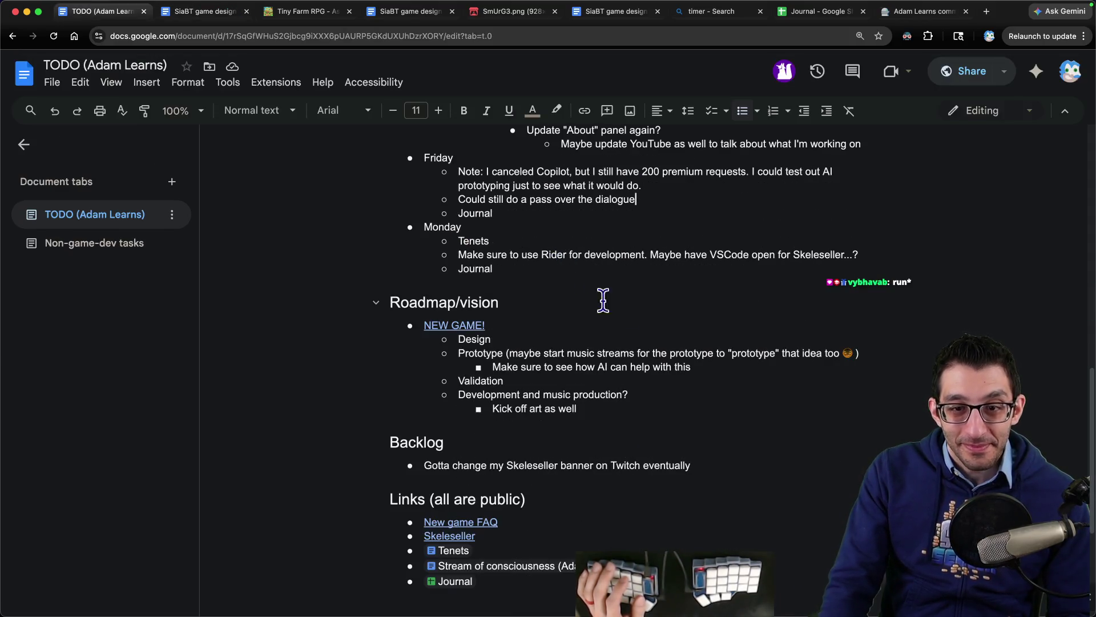
- Search YouTube for 'skeleseller' in a new tab after viewing the top of the TODO notes
scroll(668, 296, "up", 20)
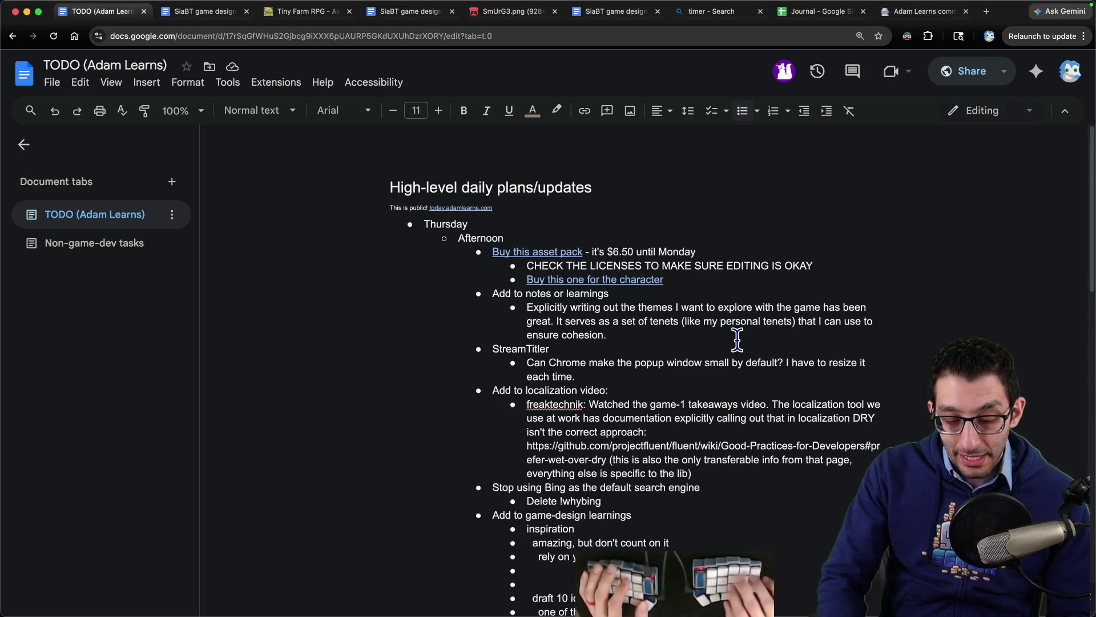
key("ctrl+t")
type("yt")
key("Tab")
type("skeleseller")
key("Return")
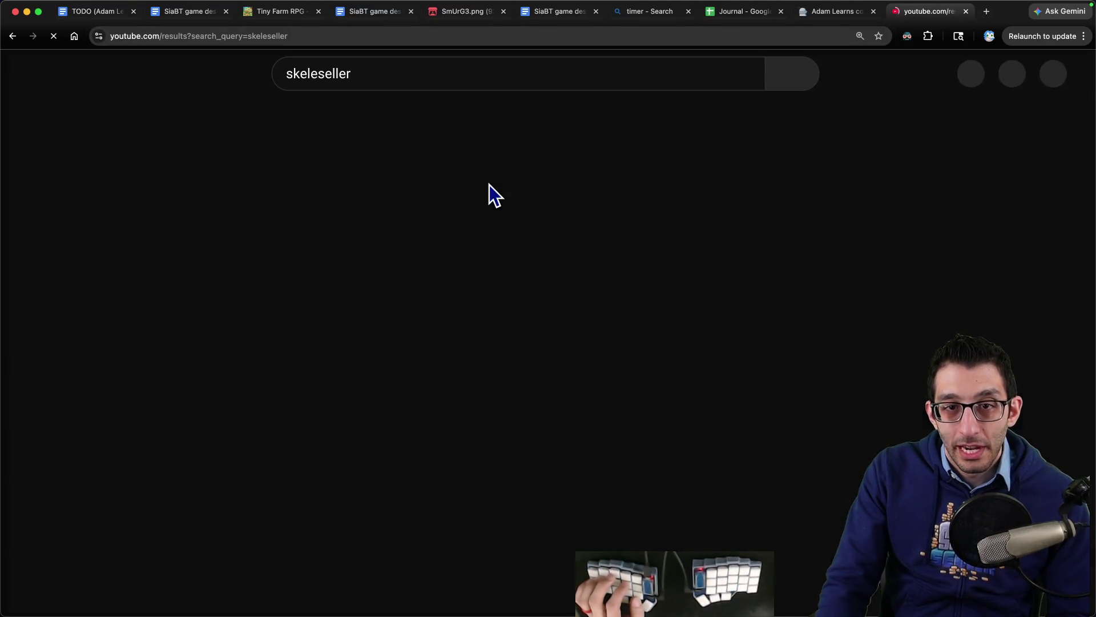
- Filter the YouTube skeleseller results to recent uploads by upload date and browse them
left_click(483, 126)
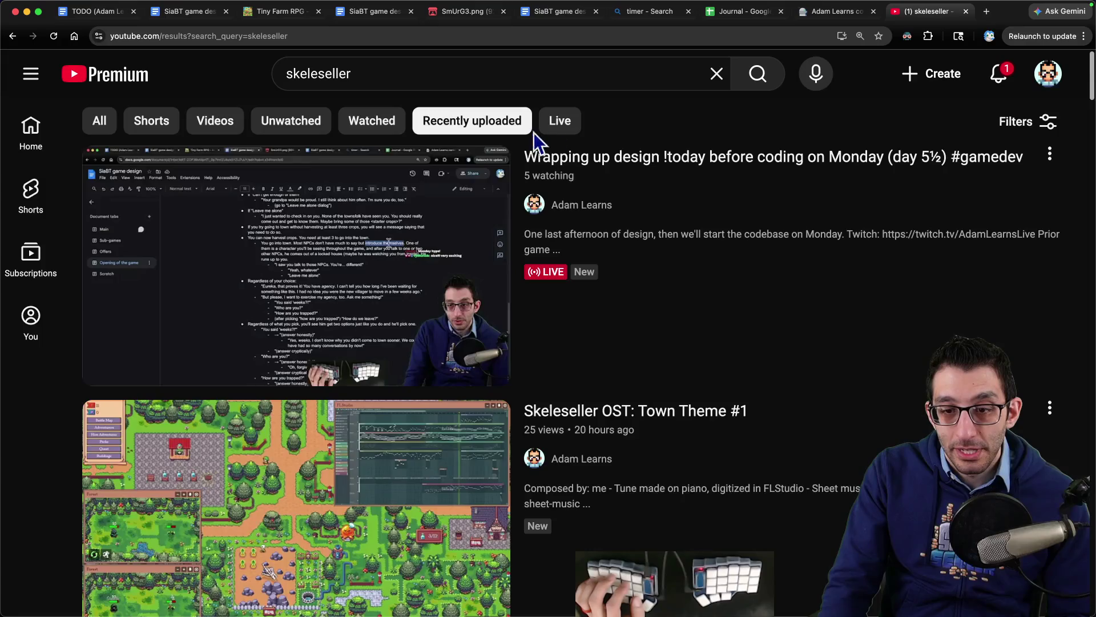
left_click(1027, 121)
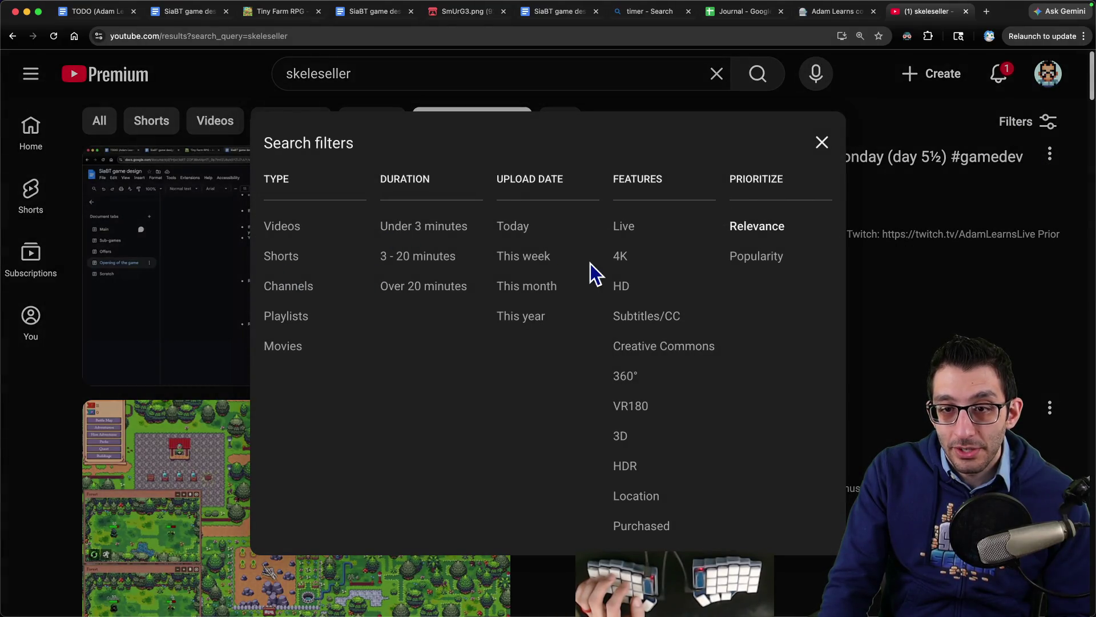
left_click(512, 228)
scroll(758, 374, "down", 10)
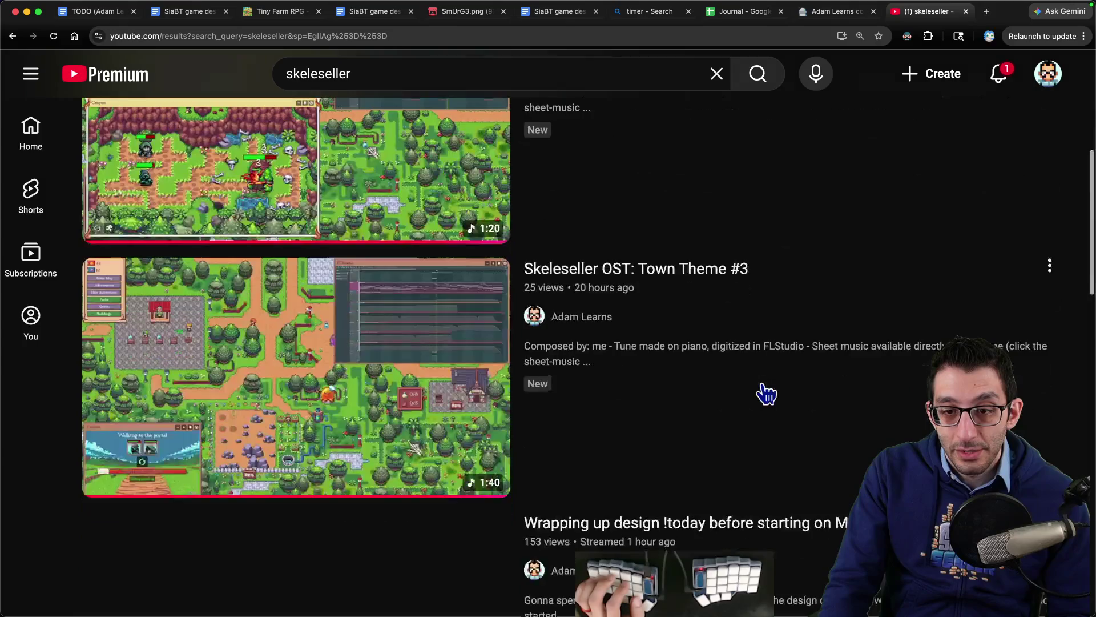
scroll(767, 387, "down", 15)
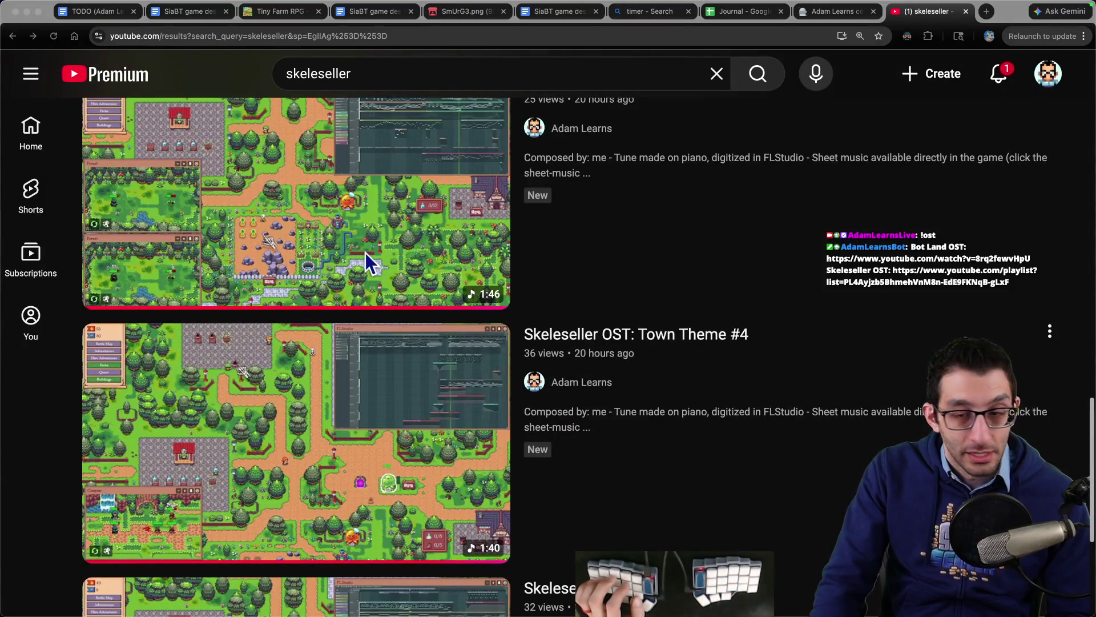
scroll(658, 273, "down", 1)
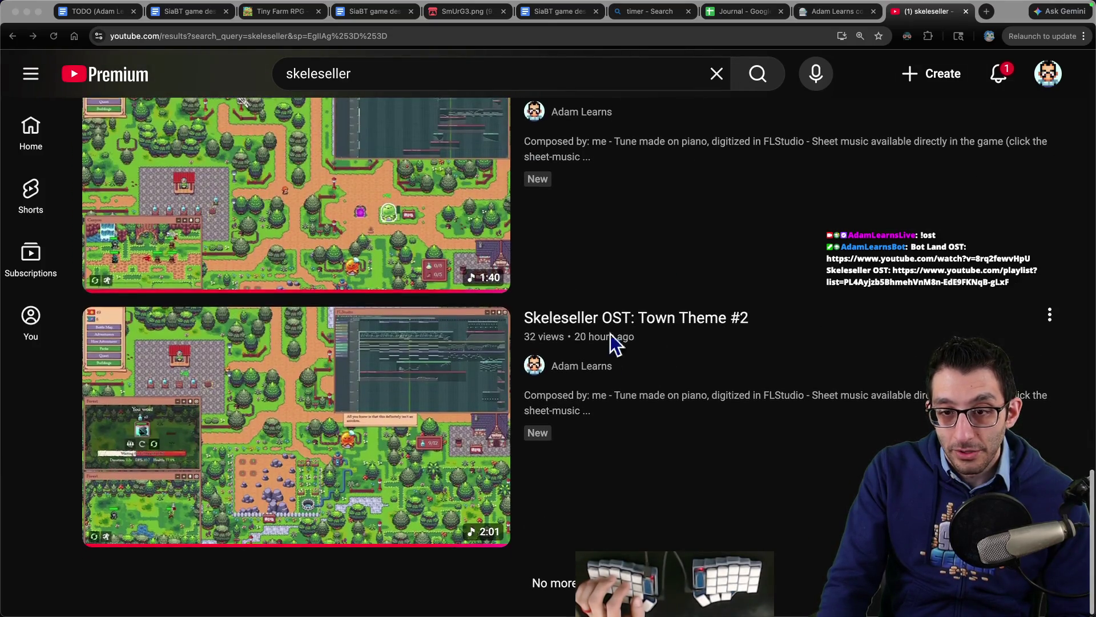
scroll(622, 320, "up", 3)
scroll(628, 296, "up", 15)
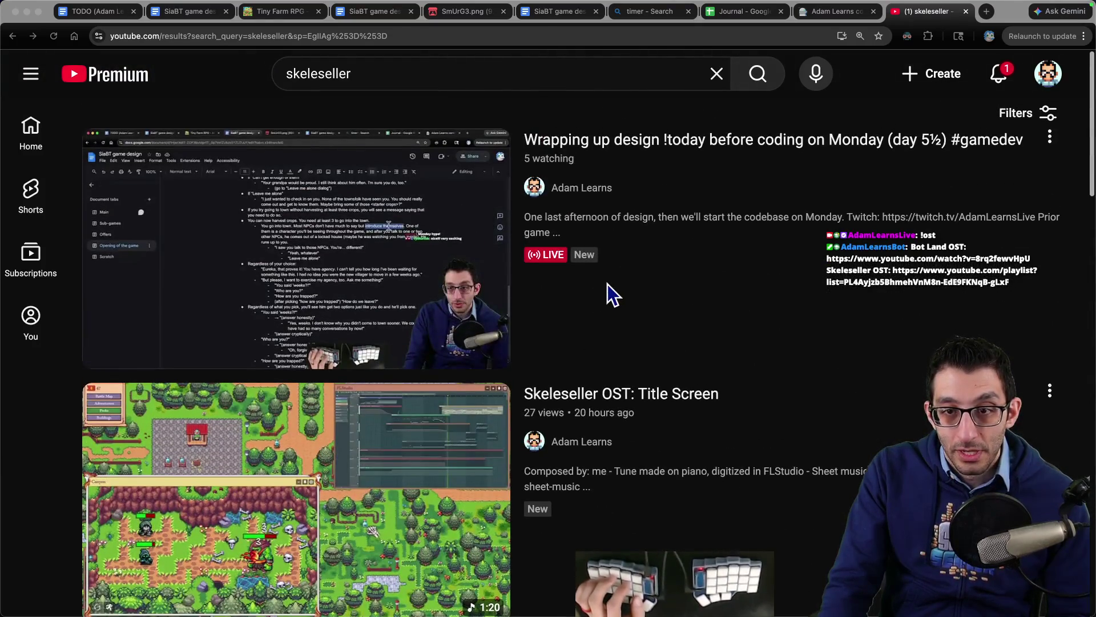
key("super+bracketleft")
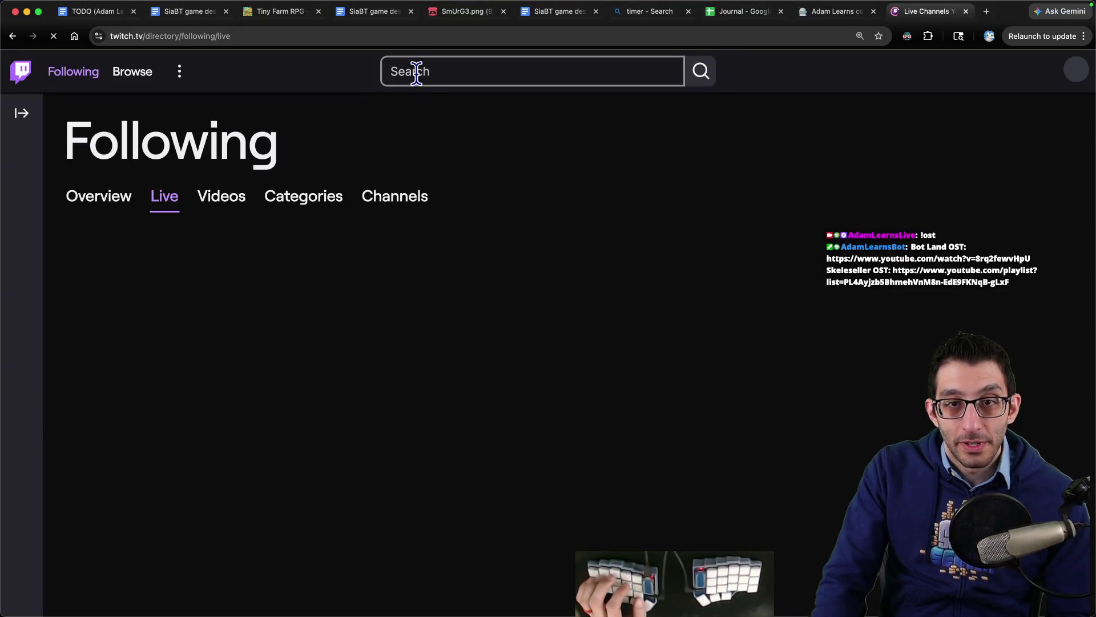
- Rerun the skeleseller search on Twitch and scroll down through its past videos
left_click(435, 73)
left_click(487, 112)
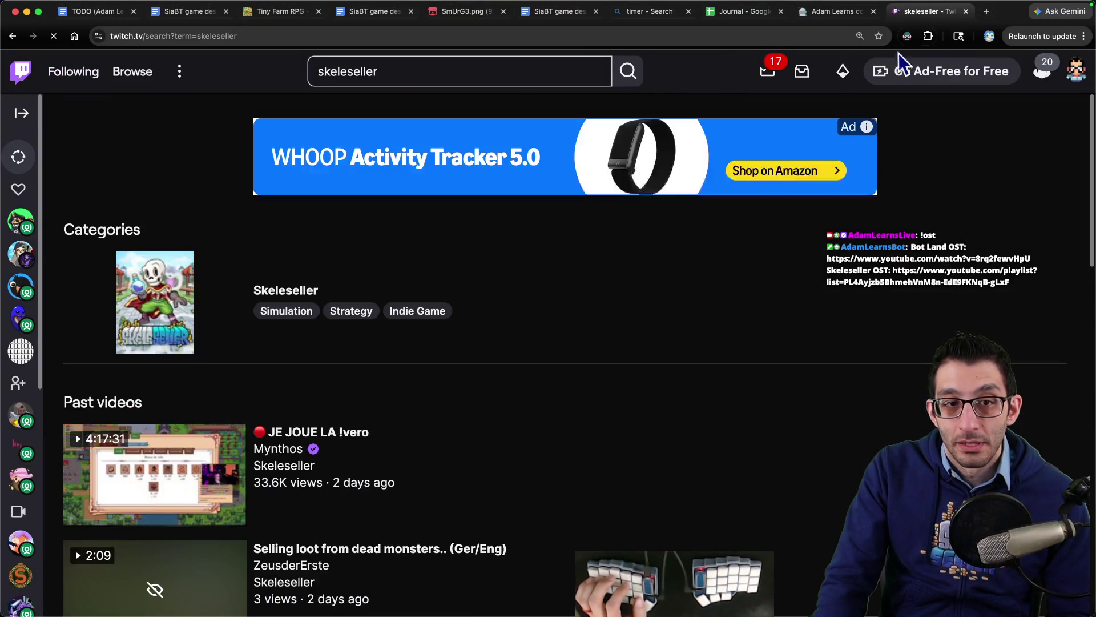
scroll(697, 280, "down", 2)
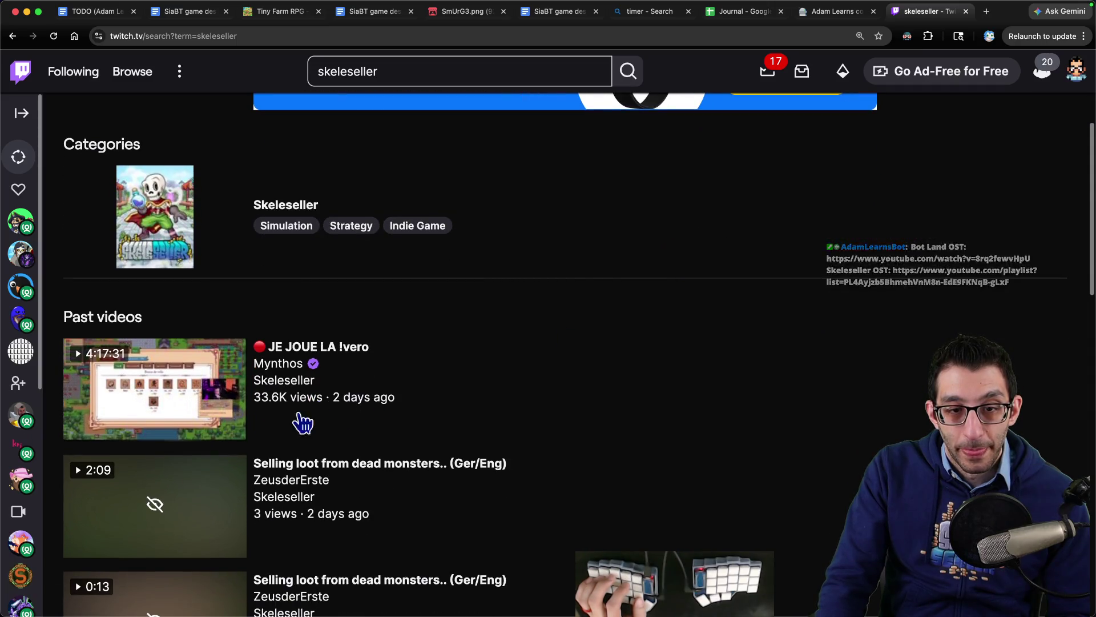
scroll(678, 337, "down", 10)
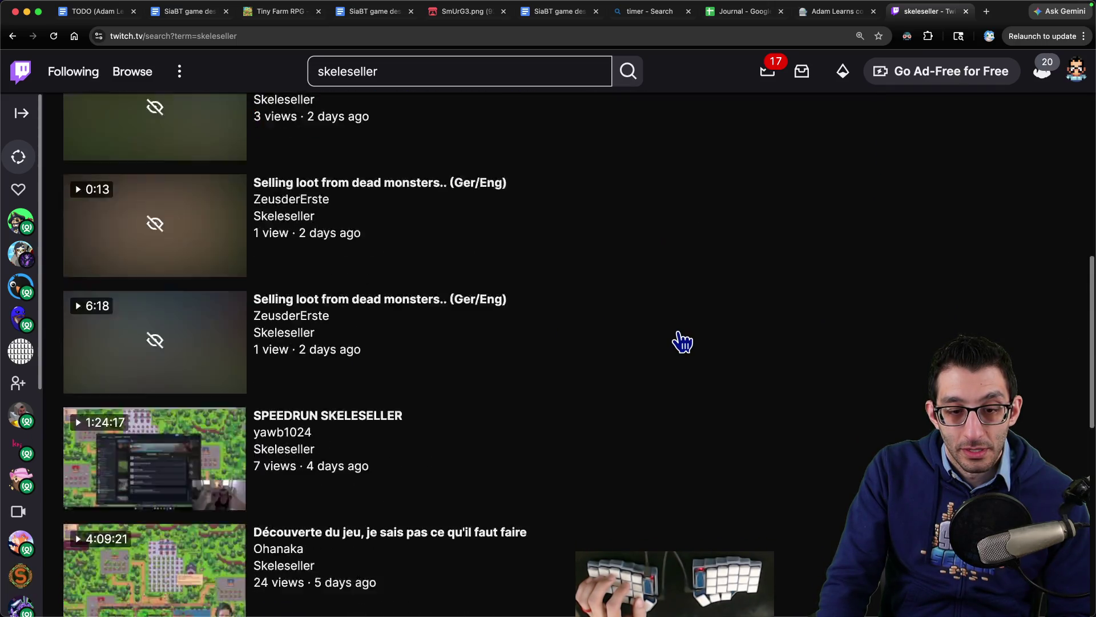
key("ctrl+shift+Tab")
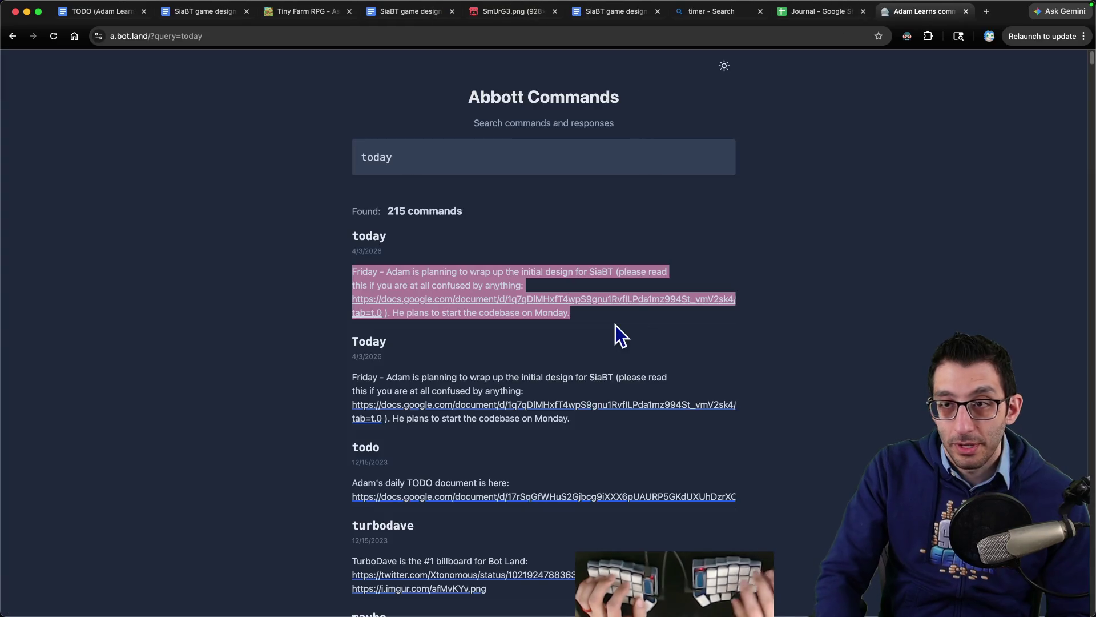
- Go back to the TODO (Adam Learns) Google Doc after reading Friday's plan
key("super+1")
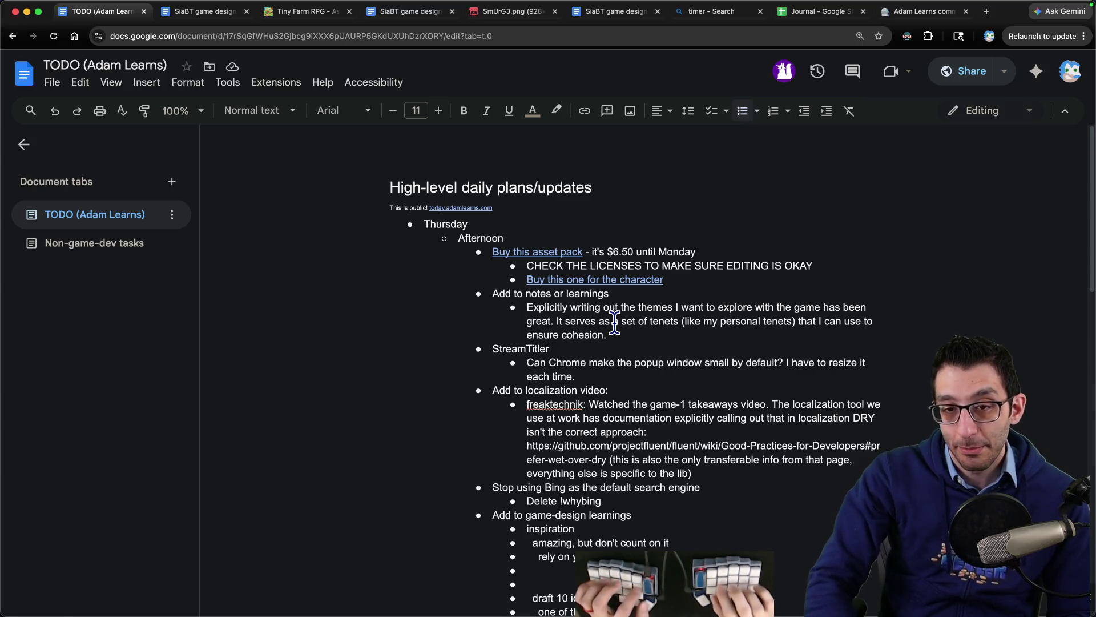
- Jot '30%' with an indented '~$5' in a VS Code scratch note, then discard it
key("super+Tab")
type("30%")
key("Return")
key("Tab")
type("~$5")
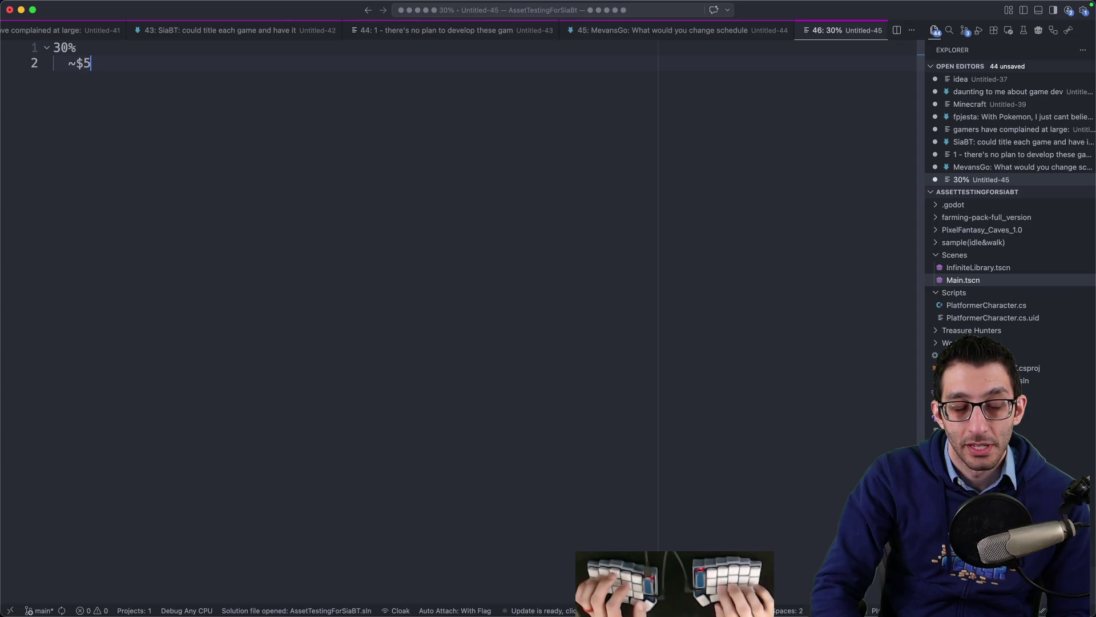
key("super+w")
key("super+Tab")
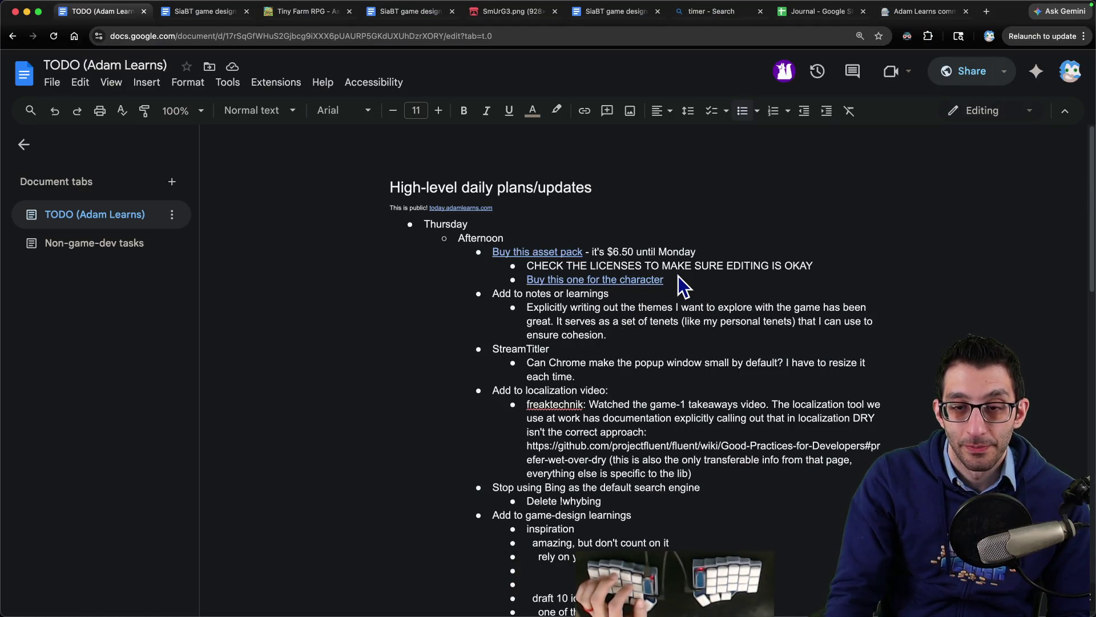
- Delete 'Could still do a pass over the dialogue' from the TODO doc's Friday list
key("ctrl+Tab")
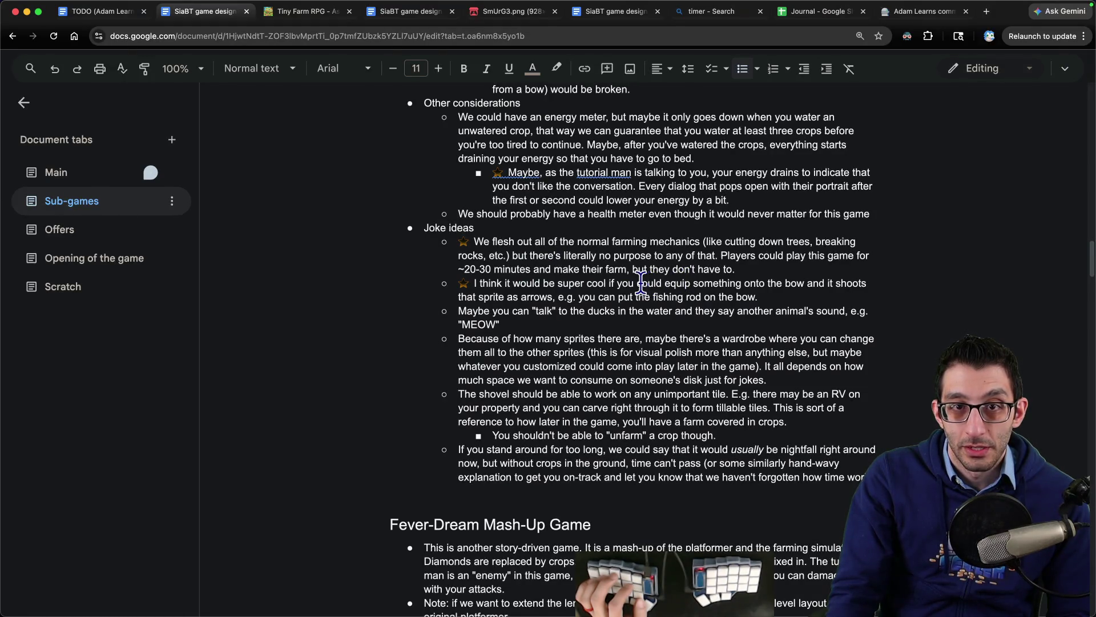
key("ctrl+shift+Tab")
scroll(564, 280, "down", 10)
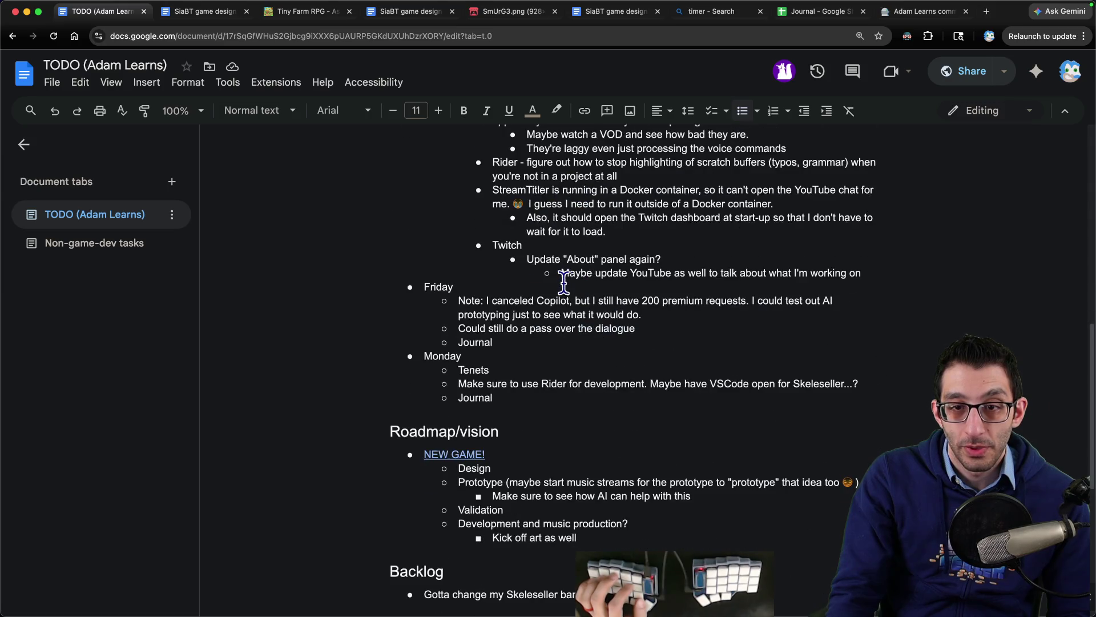
triple_click(568, 328)
key("BackSpace")
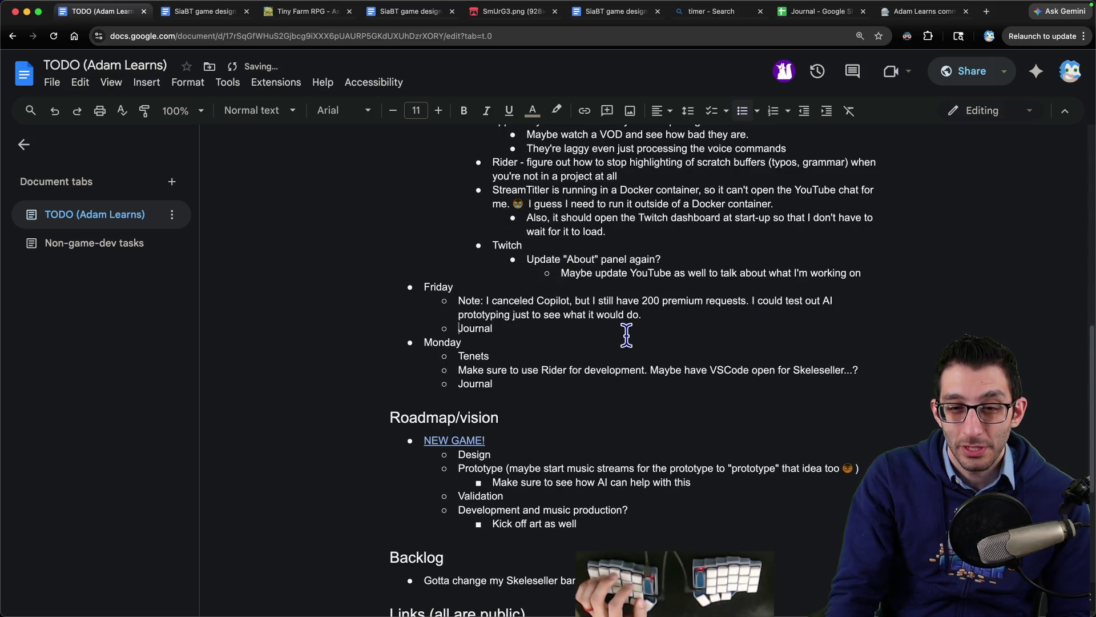
- Switch to the SiaBT game design doc and open its Main tab
key("ctrl+Tab")
scroll(638, 328, "down", 5)
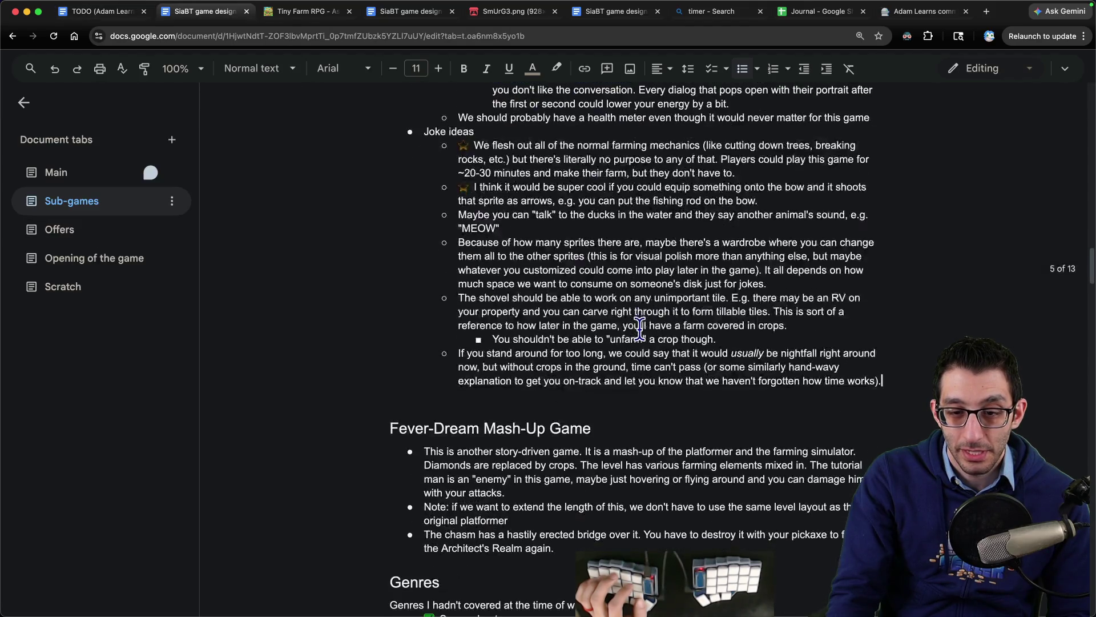
scroll(639, 329, "up", 2)
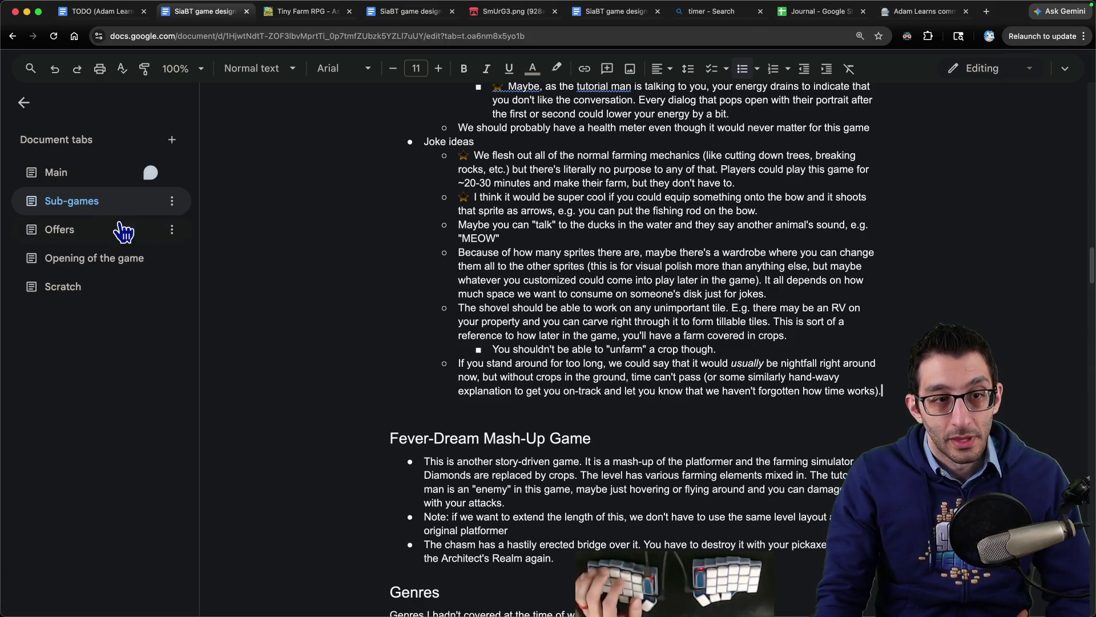
left_click(91, 183)
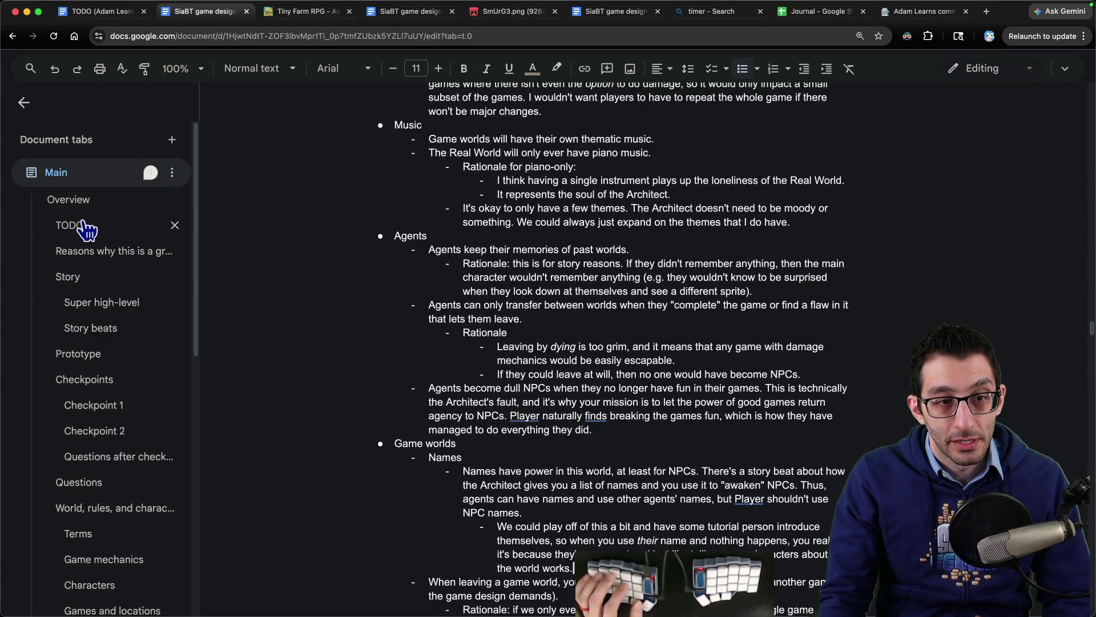
- Delete the 'Go through unfiled notes' item from the Main tab's TODO section
left_click(85, 225)
left_click_drag(395, 157, 572, 158)
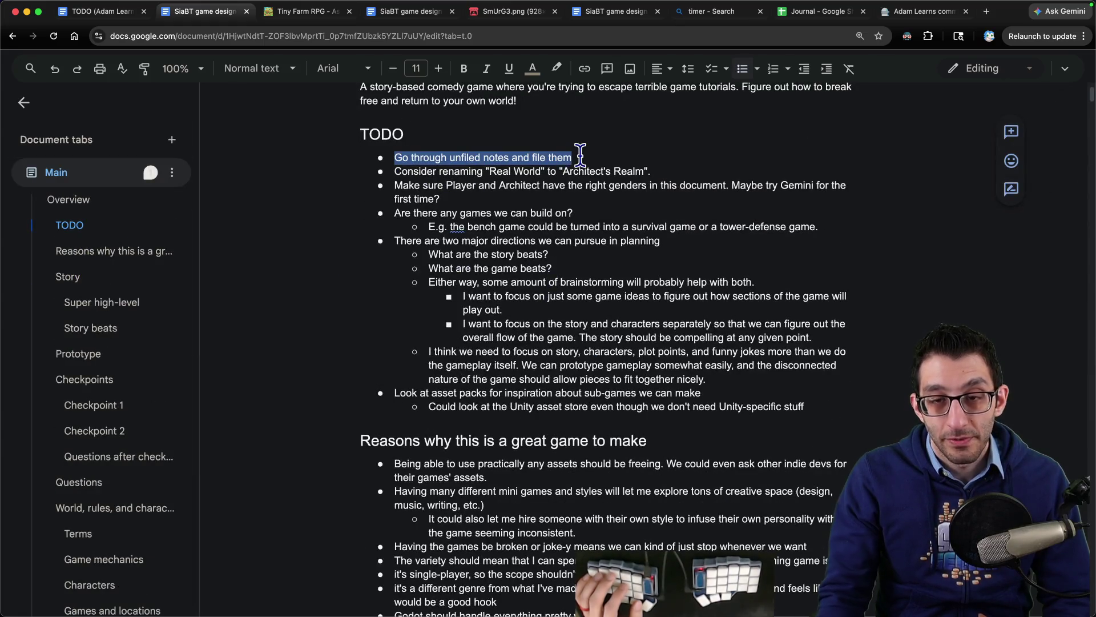
key("Delete")
key("Delete")
key("shift+End")
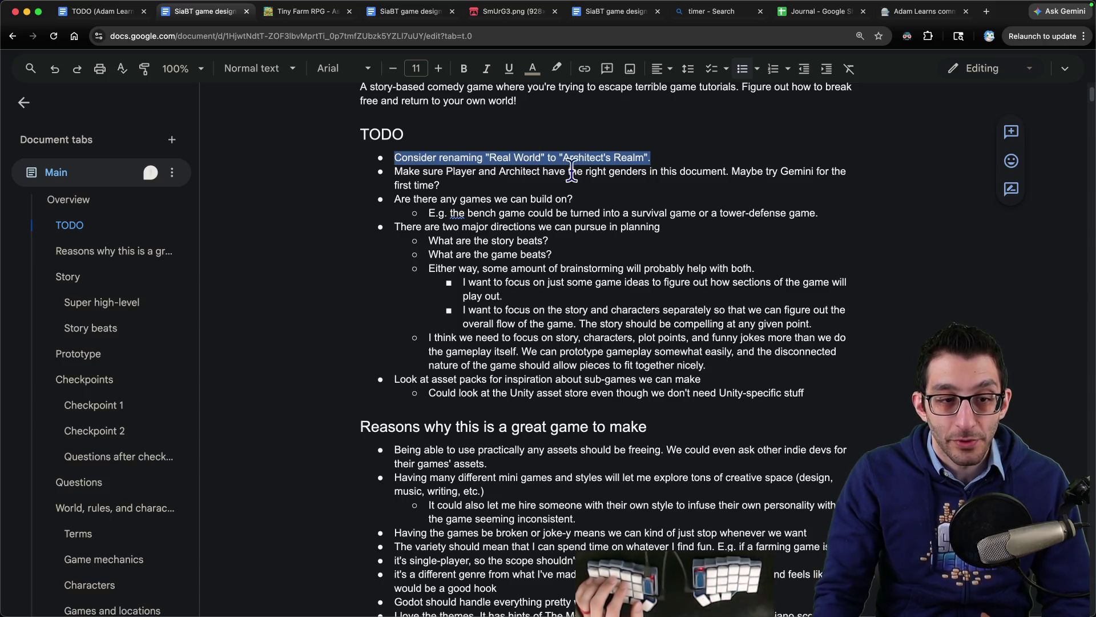
- Add a Real World Name bullet in Rules of the world suggesting "The Architect's Realm"
scroll(123, 399, "down", 2)
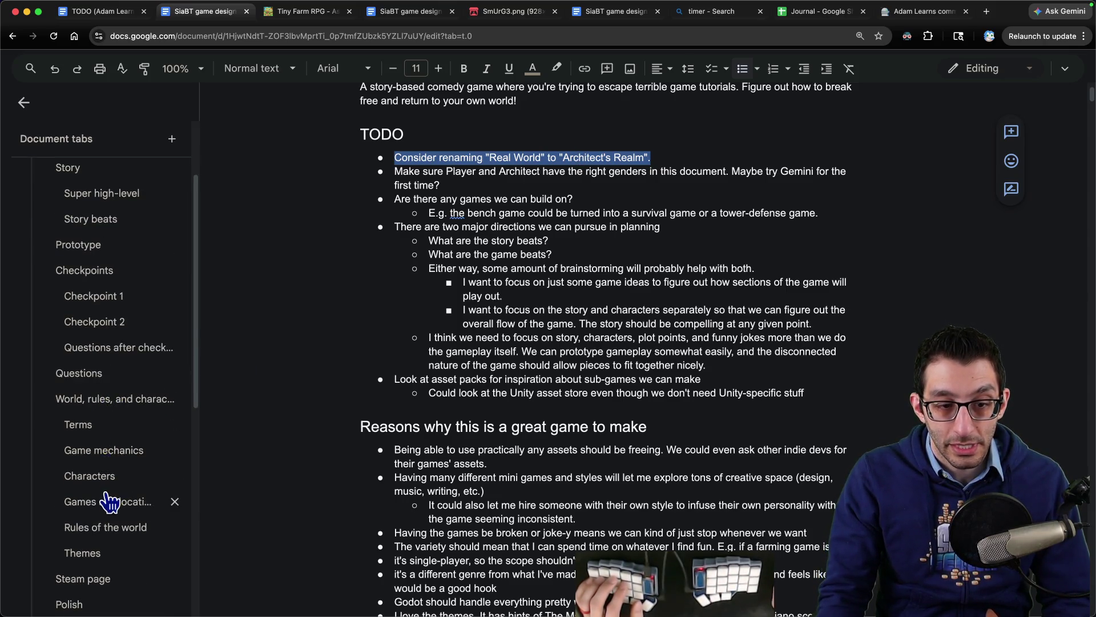
left_click(103, 526)
key("Down")
key("Down")
key("Return")
key("Up")
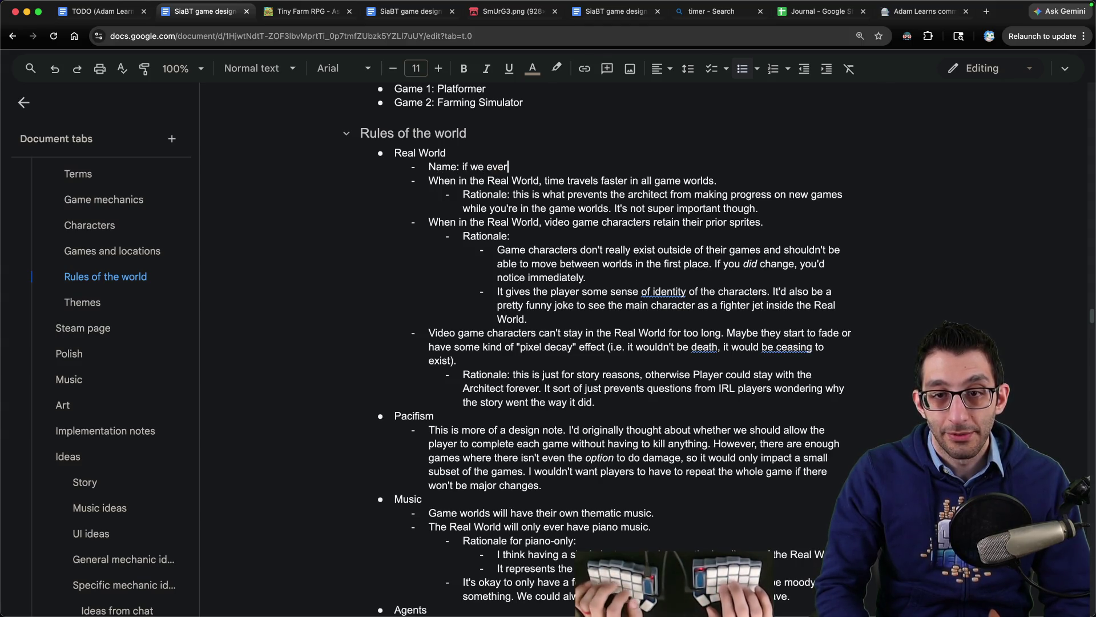
type("th")
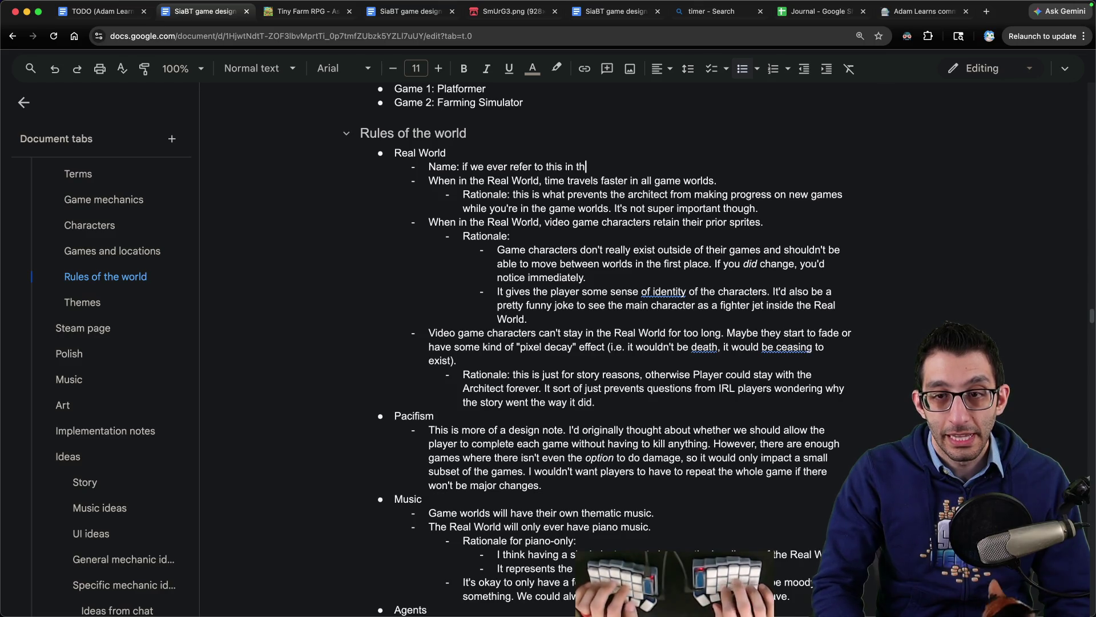
type("e game itself, we should probably call it the ")
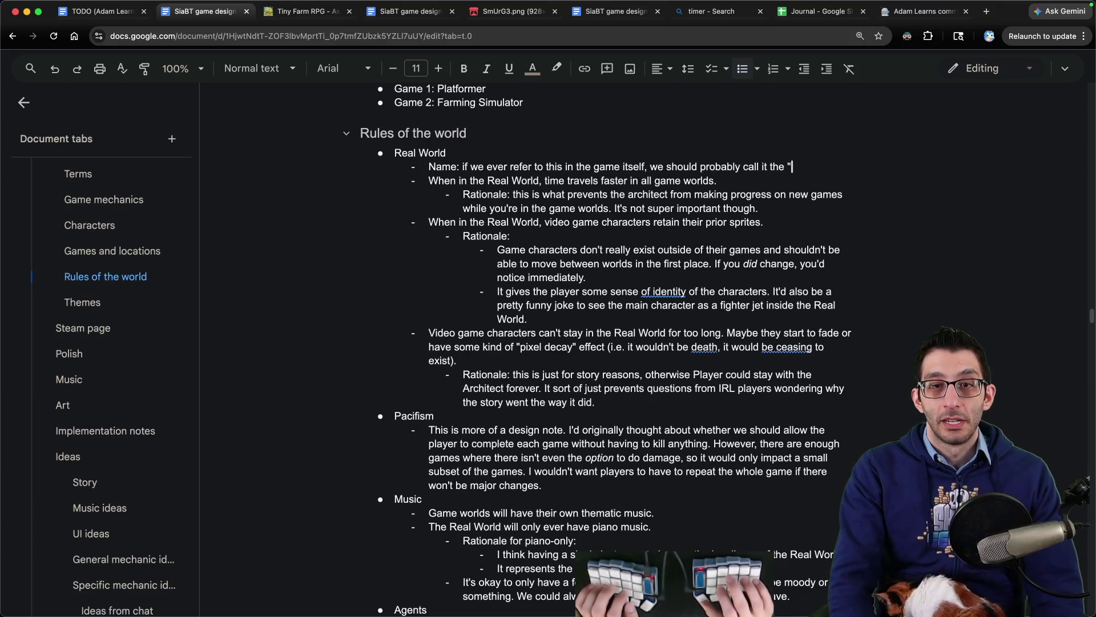
type(" Realm")
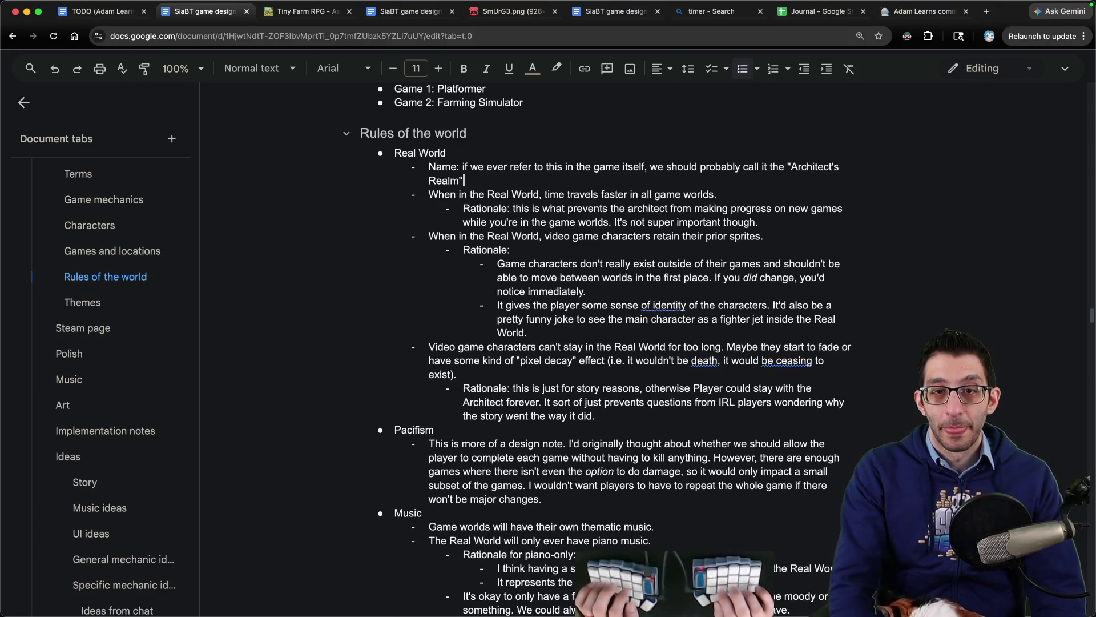
type("The")
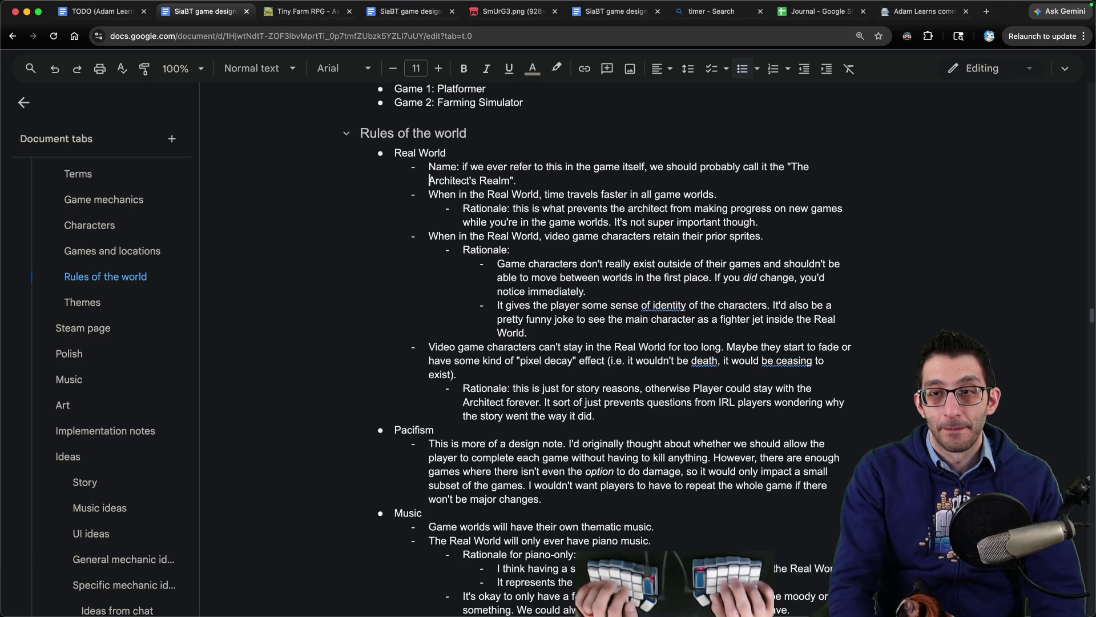
key("BackSpace")
key("BackSpace")
key("BackSpace")
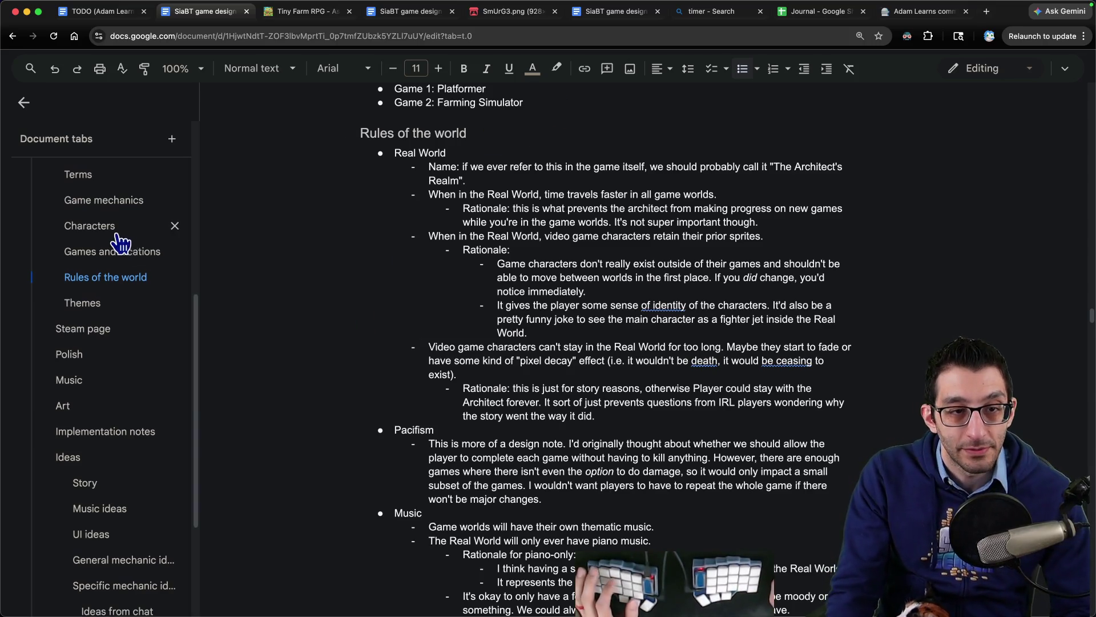
- Delete the 'Consider renaming' and Player/Architect genders bullets from the TODO list
scroll(93, 274, "up", 5)
left_click(68, 225)
triple_click(515, 158)
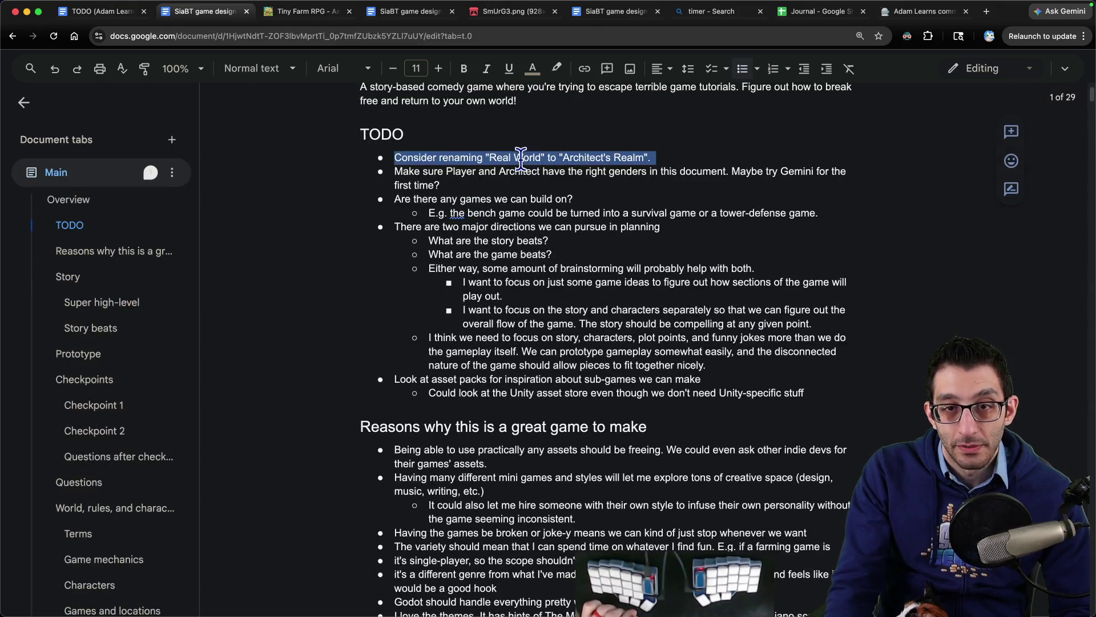
key("BackSpace")
triple_click(388, 160)
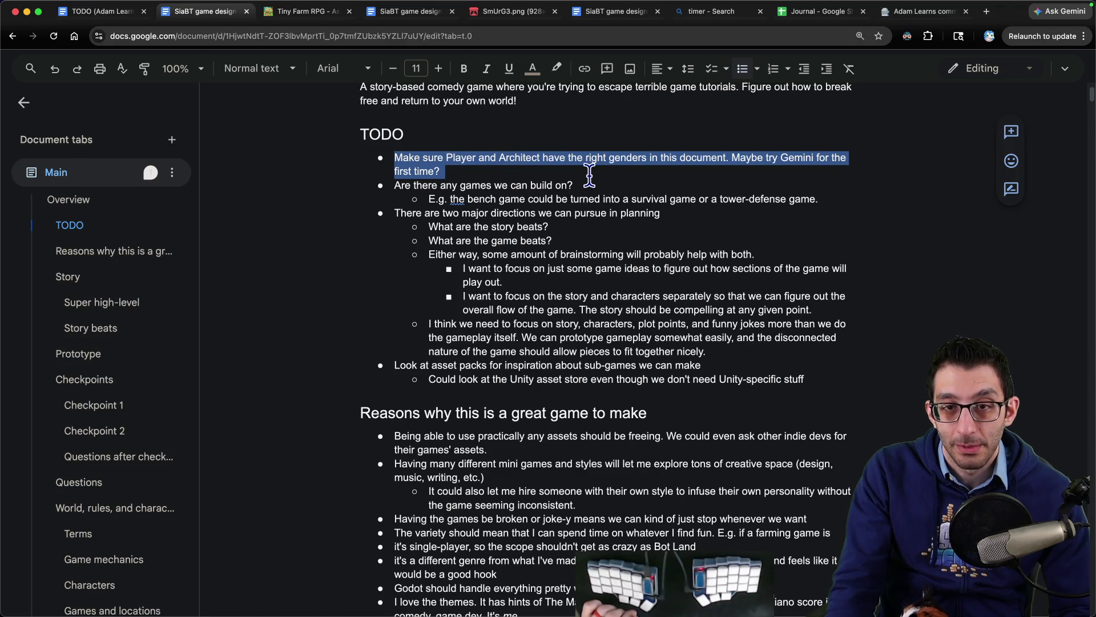
key("BackSpace")
- Delete the 'Are there any games' bullet and the planning-directions bullets with their sub-points
mouse_move(393, 159)
left_mouse_down()
mouse_move(714, 171)
mouse_move(433, 171)
mouse_move(413, 160)
mouse_move(852, 171)
left_mouse_up()
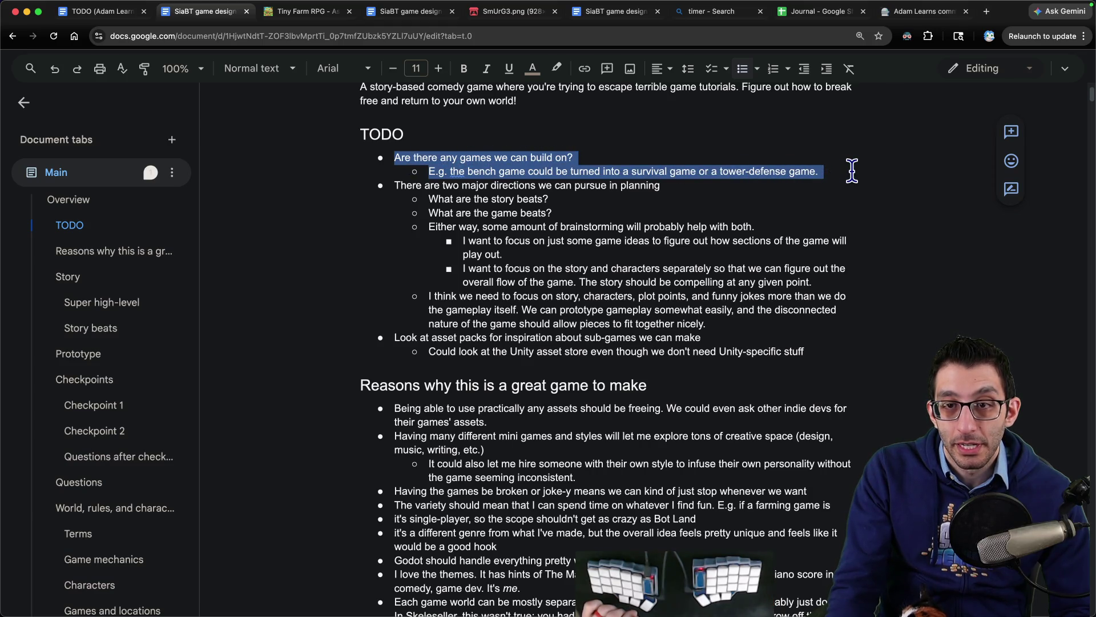
key("BackSpace")
left_click(788, 226, "shift")
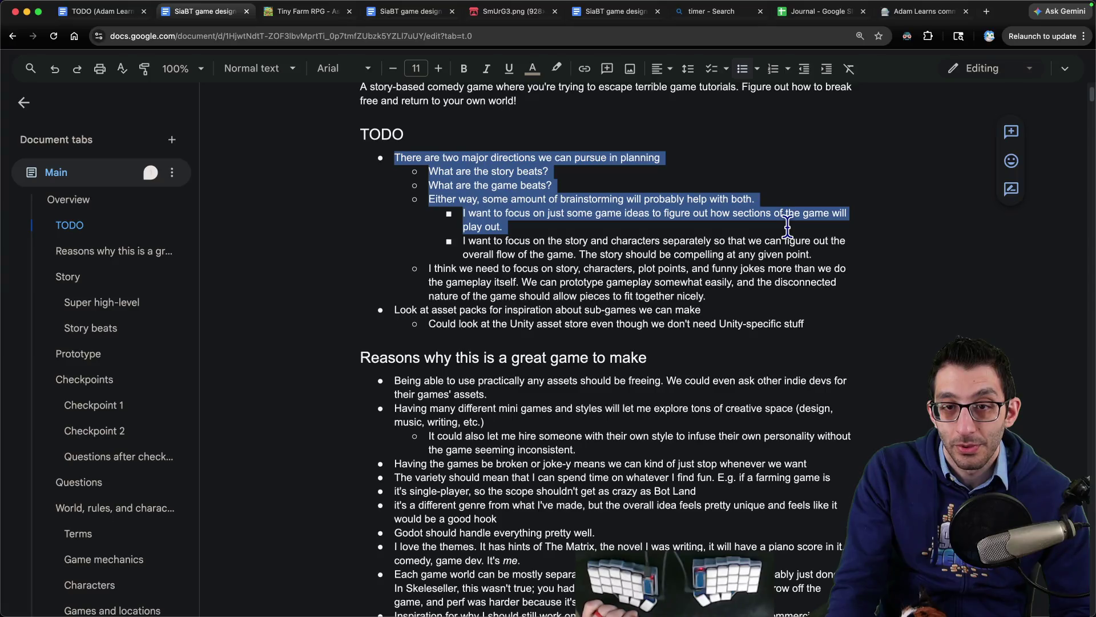
mouse_move(394, 158)
left_mouse_down()
mouse_move(559, 234)
mouse_move(840, 291)
mouse_move(786, 294)
left_mouse_up()
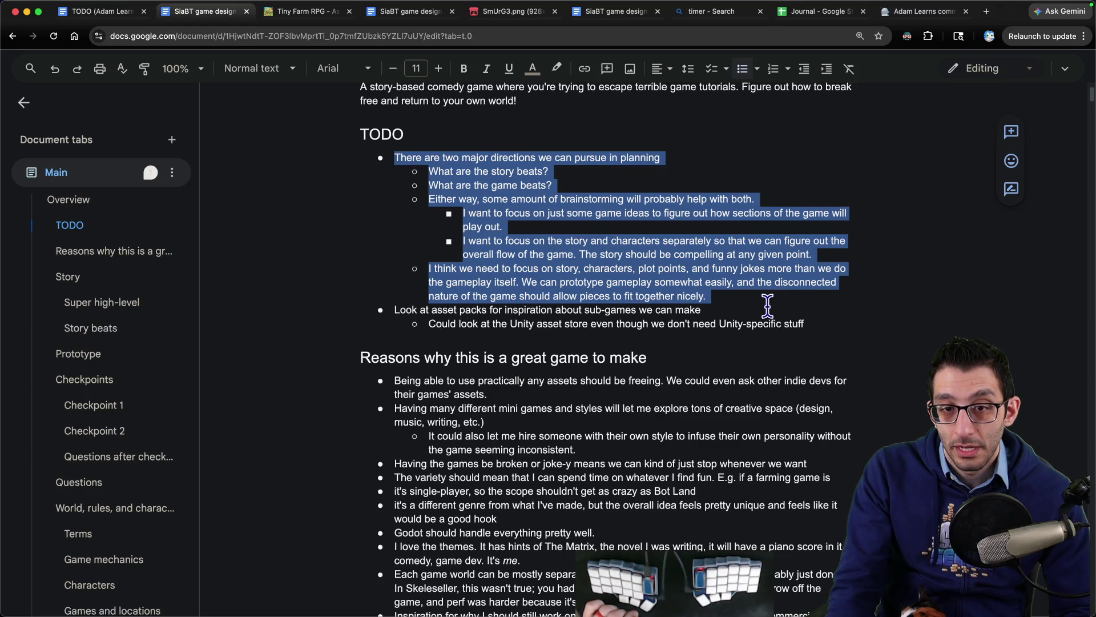
key("BackSpace")
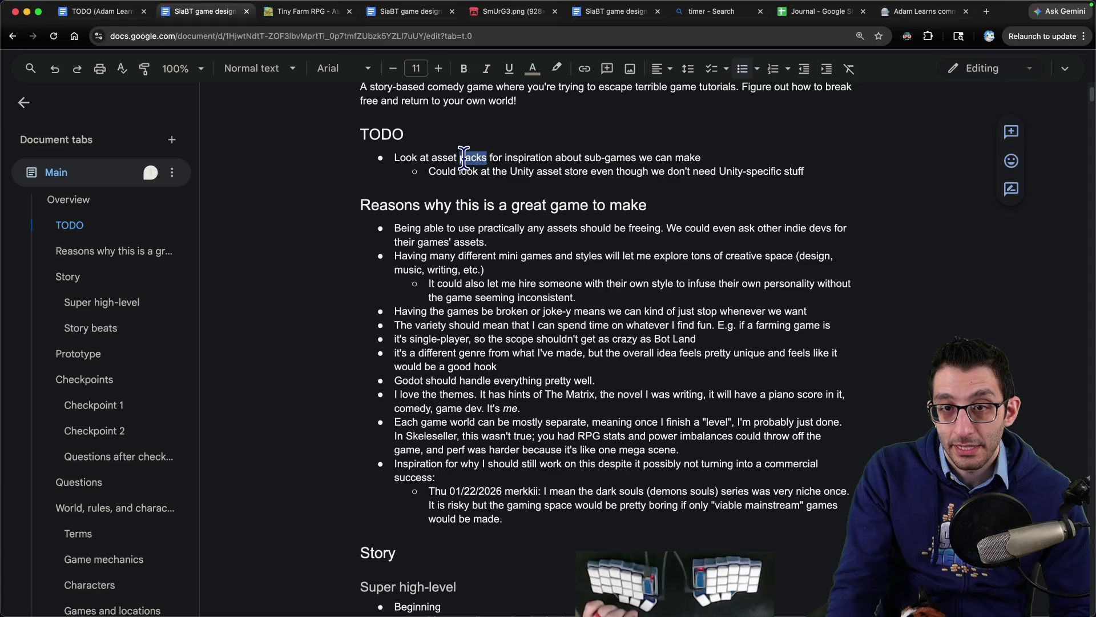
key("super+t")
- Search for the Unity Asset Store and open Pixel World - Ultimate Bundle from 2D Environments
type("unity asset store")
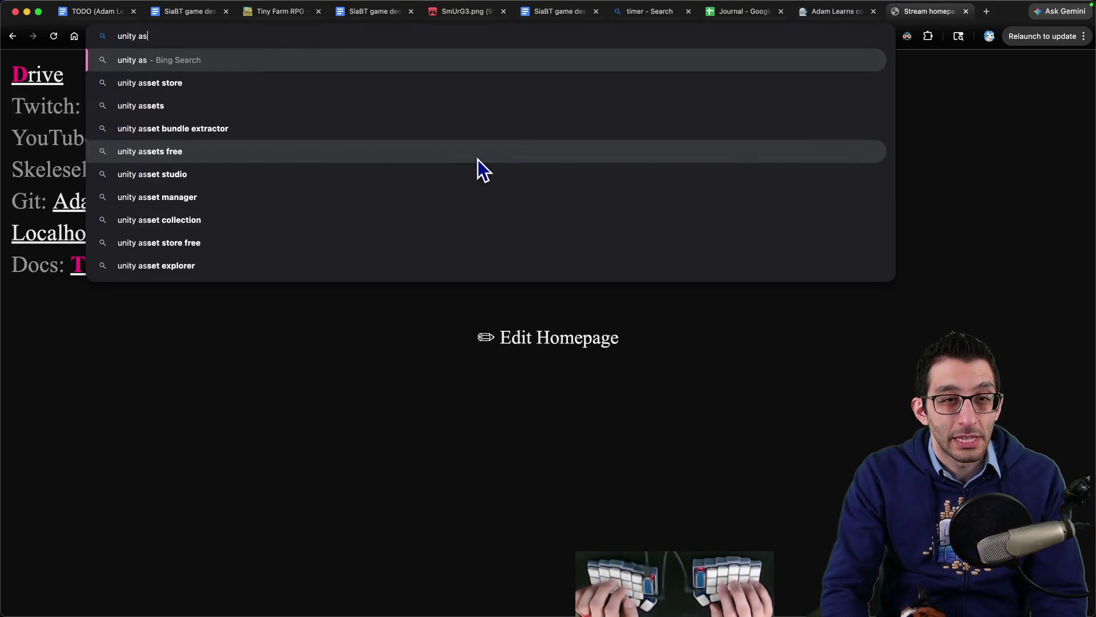
key("Return")
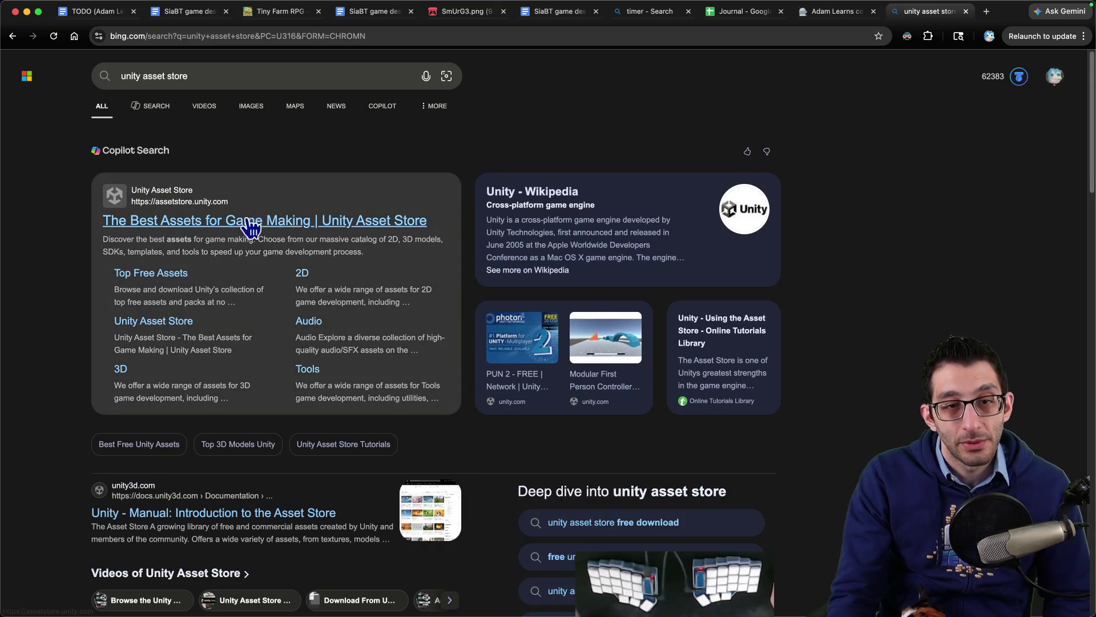
left_click(284, 221)
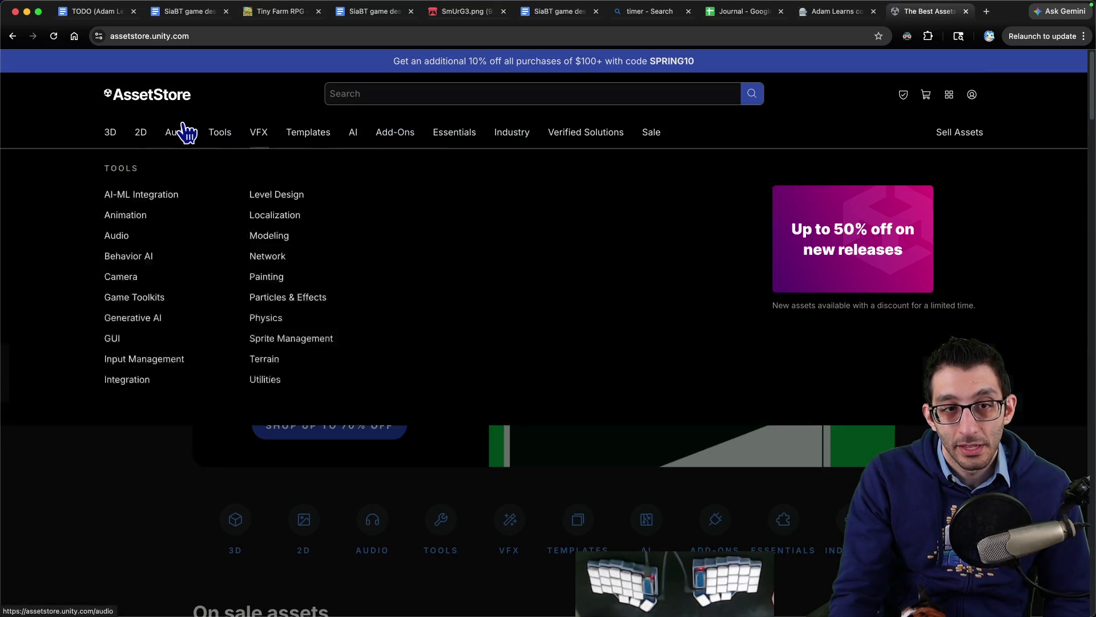
mouse_move(141, 135)
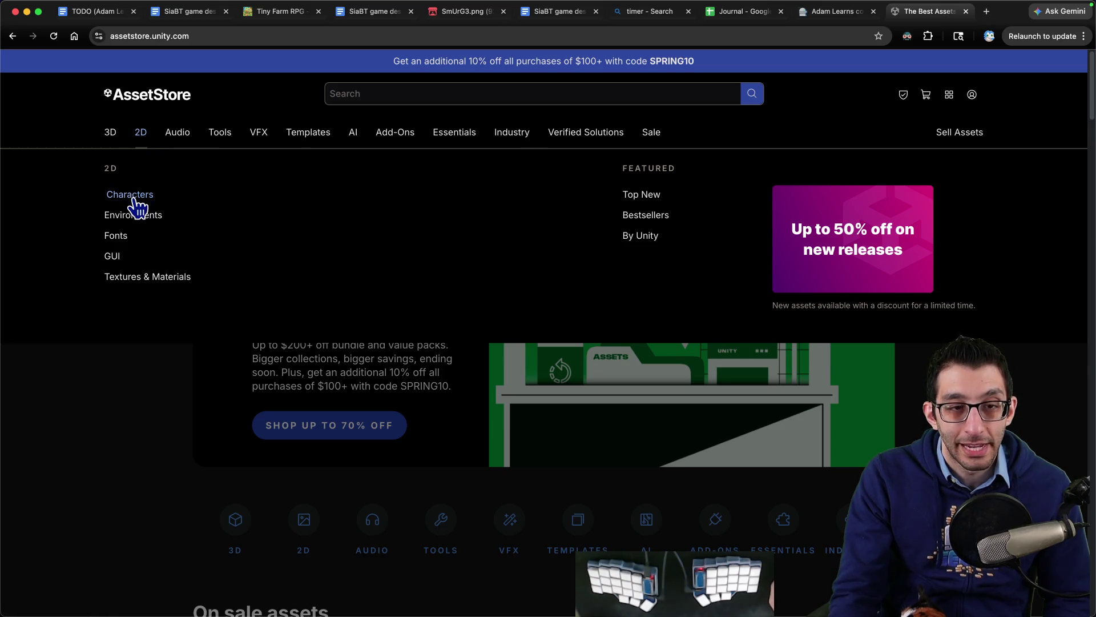
left_click(140, 224)
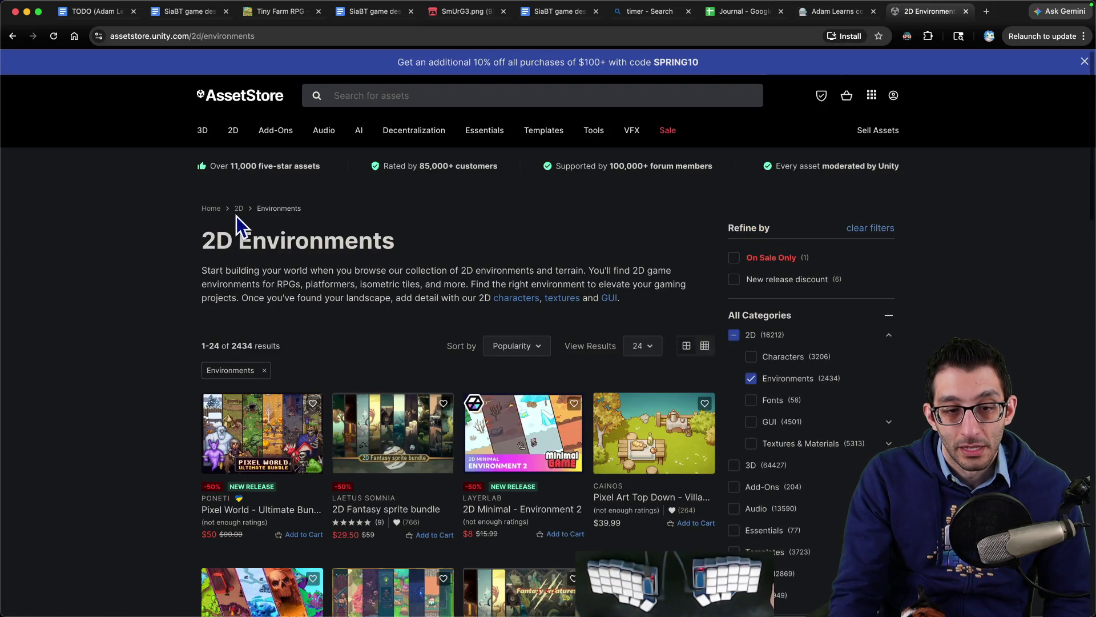
scroll(237, 215, "down", 5)
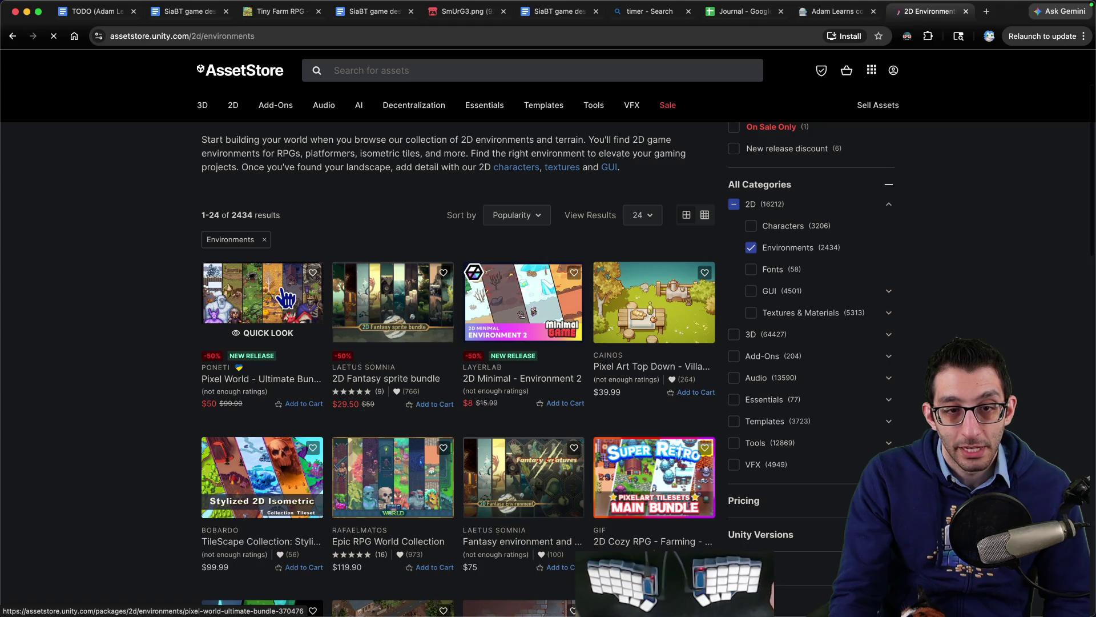
left_click(284, 295)
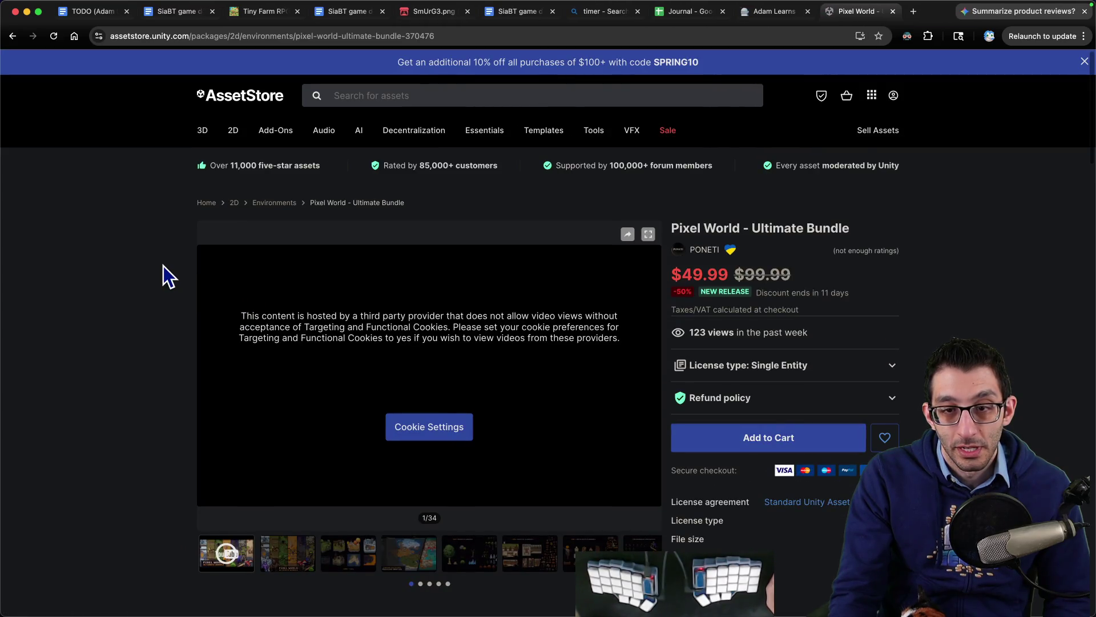
- Page through the bundle's preview images to the 400+ Nature Elements slide
scroll(163, 265, "down", 7)
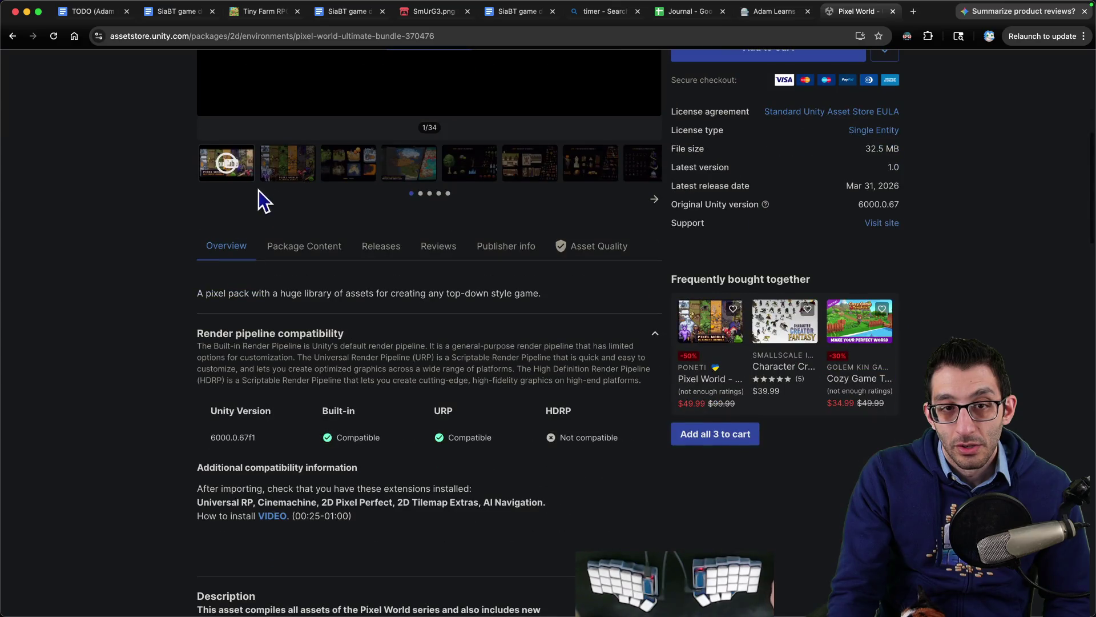
scroll(277, 204, "up", 7)
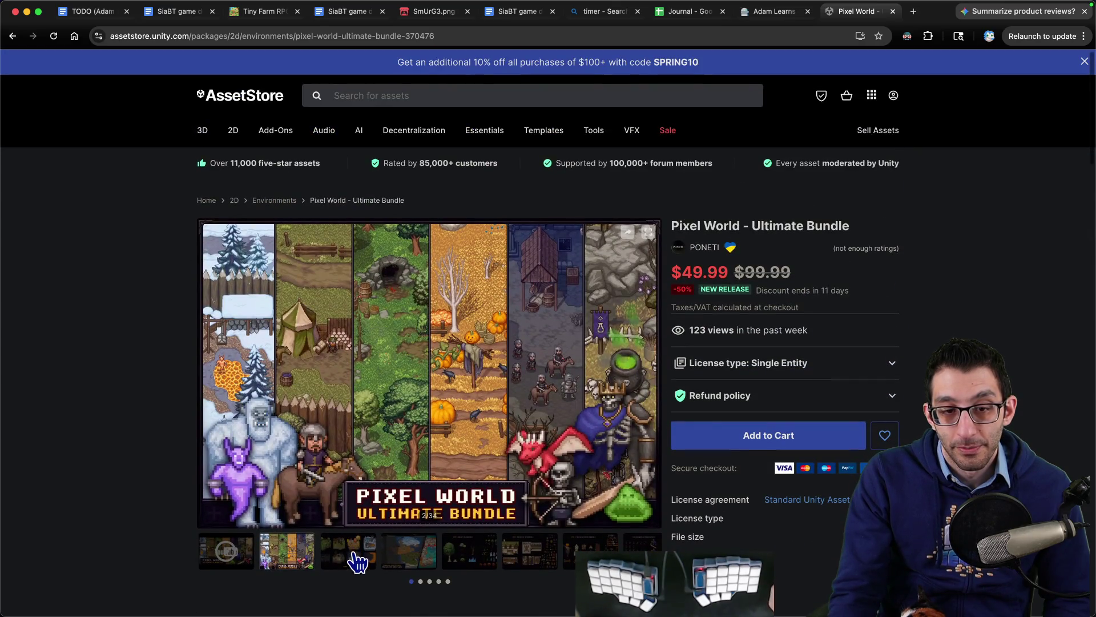
left_click(354, 554)
left_click(421, 545)
left_click(451, 550)
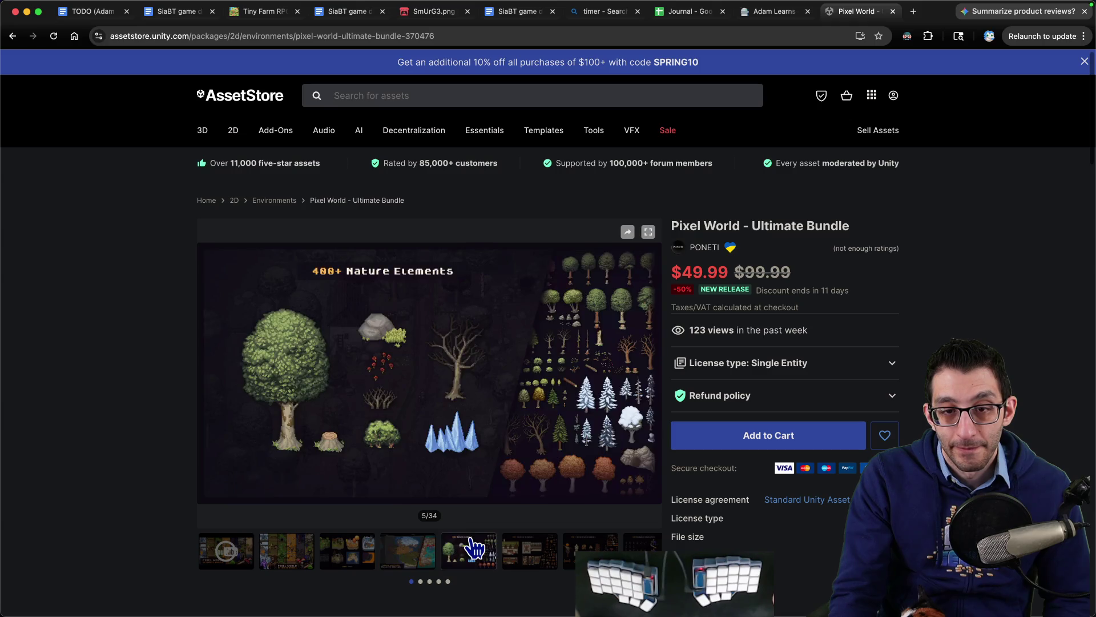
- Copy the 'Pixel World - Ultimate' title and search it on Bing in a new tab
left_click_drag(672, 226, 769, 223)
key("super+c")
key("super+t")
key("super+v")
key("Return")
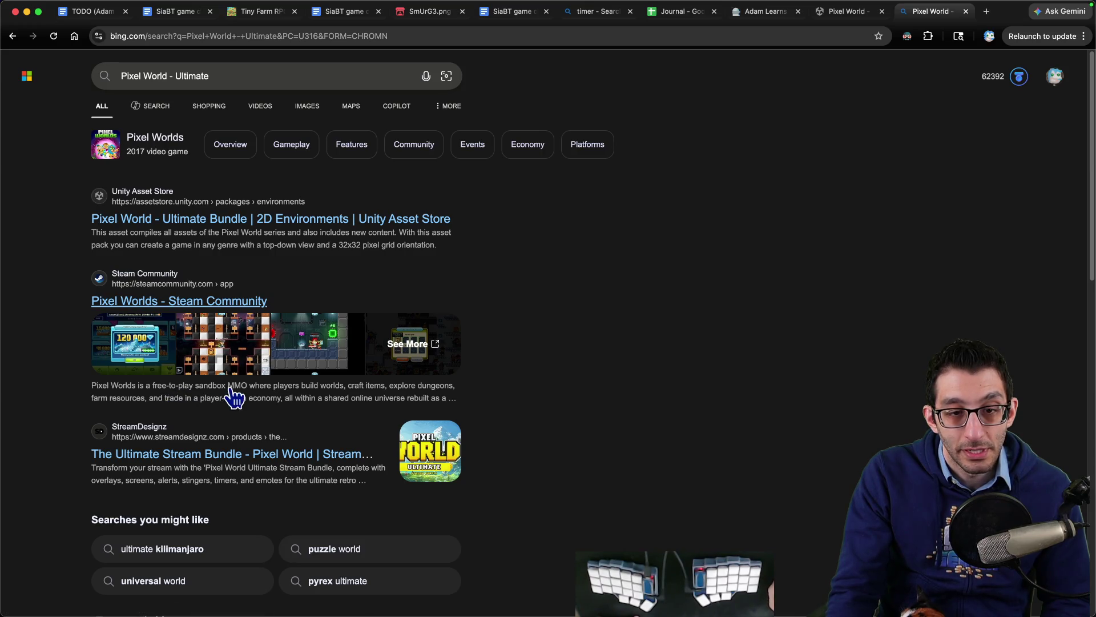
scroll(223, 359, "down", 5)
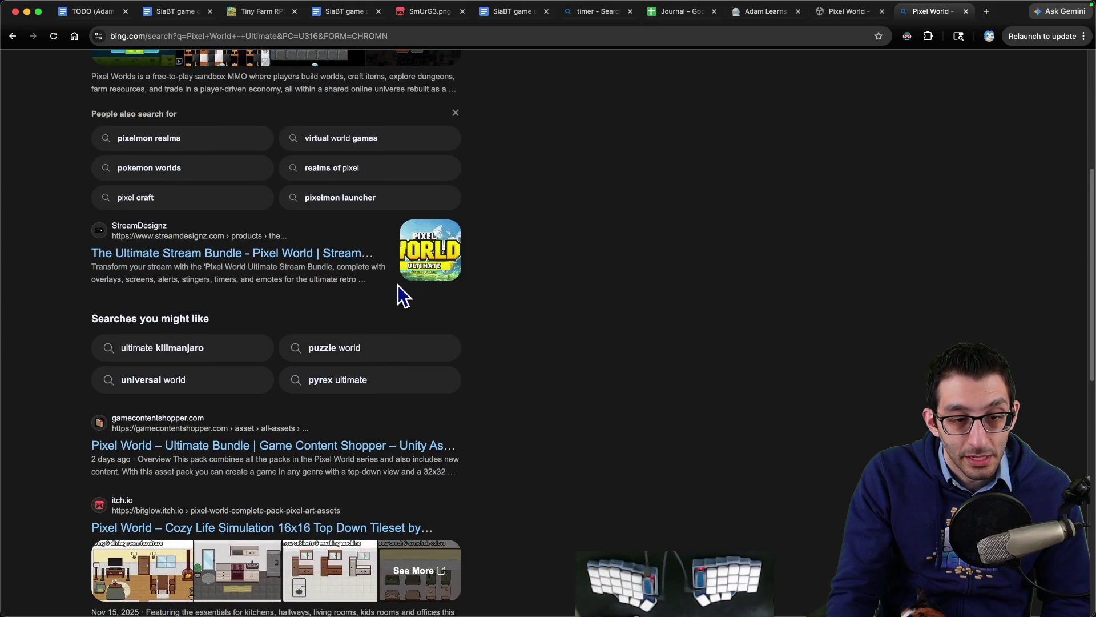
scroll(398, 286, "down", 3)
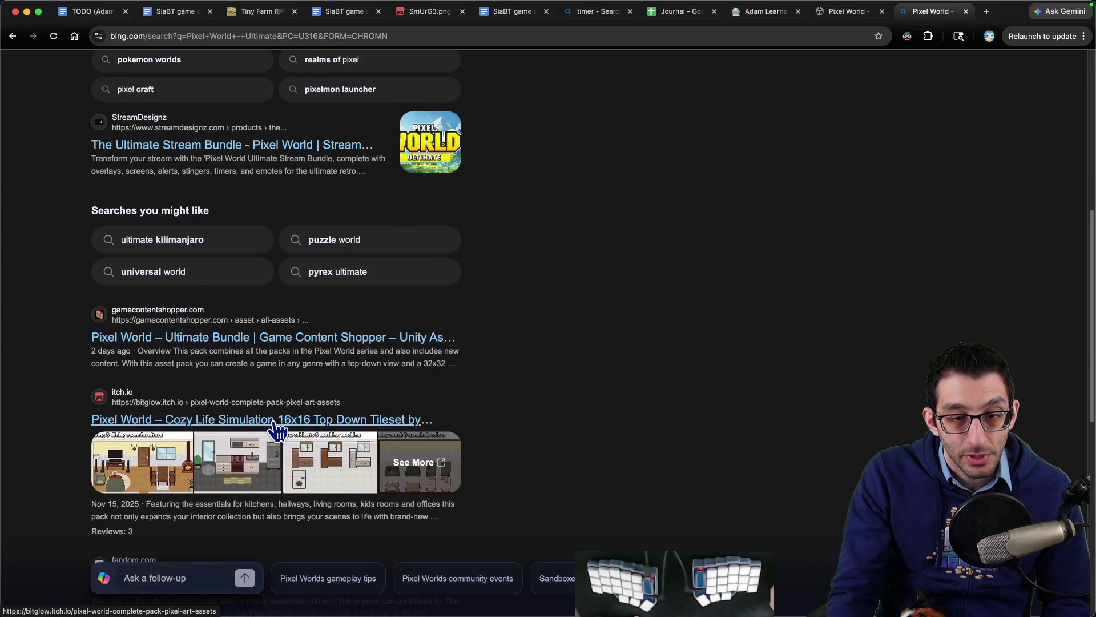
scroll(611, 328, "down", 3)
- Check the itch.io Pixel World result, then return to the Asset Store bundle page
key("ctrl+shift+Tab")
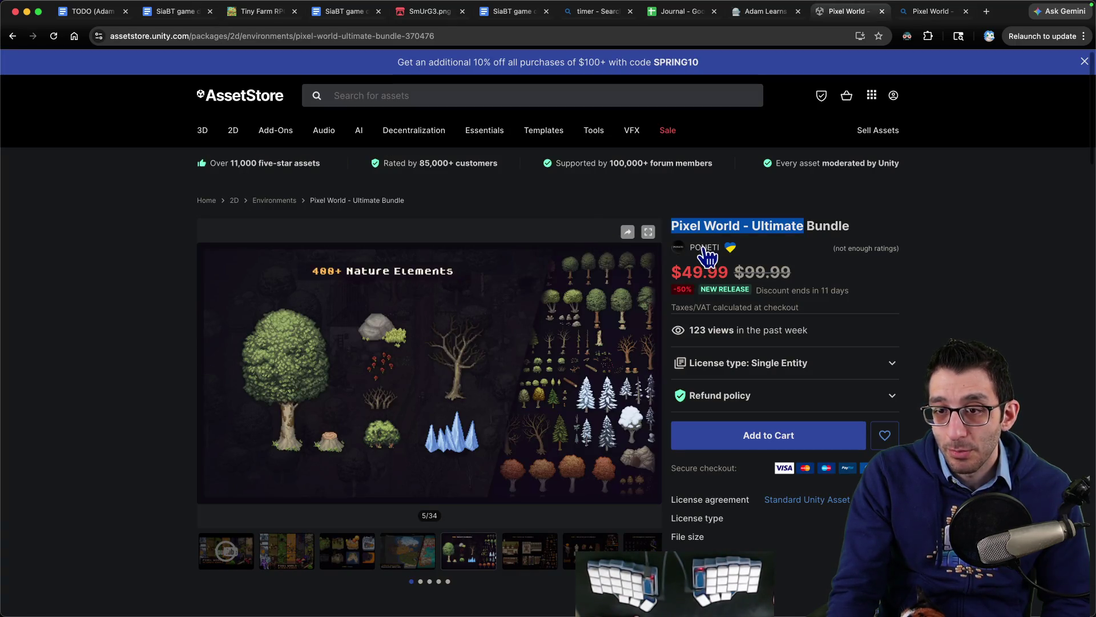
key("ctrl+Tab")
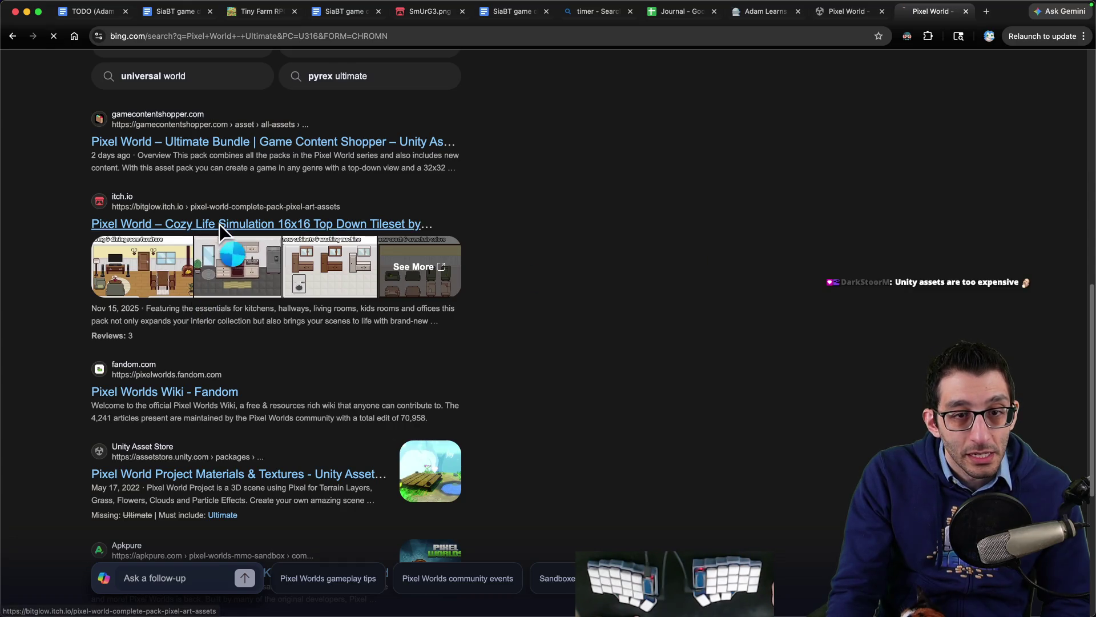
left_click(220, 225)
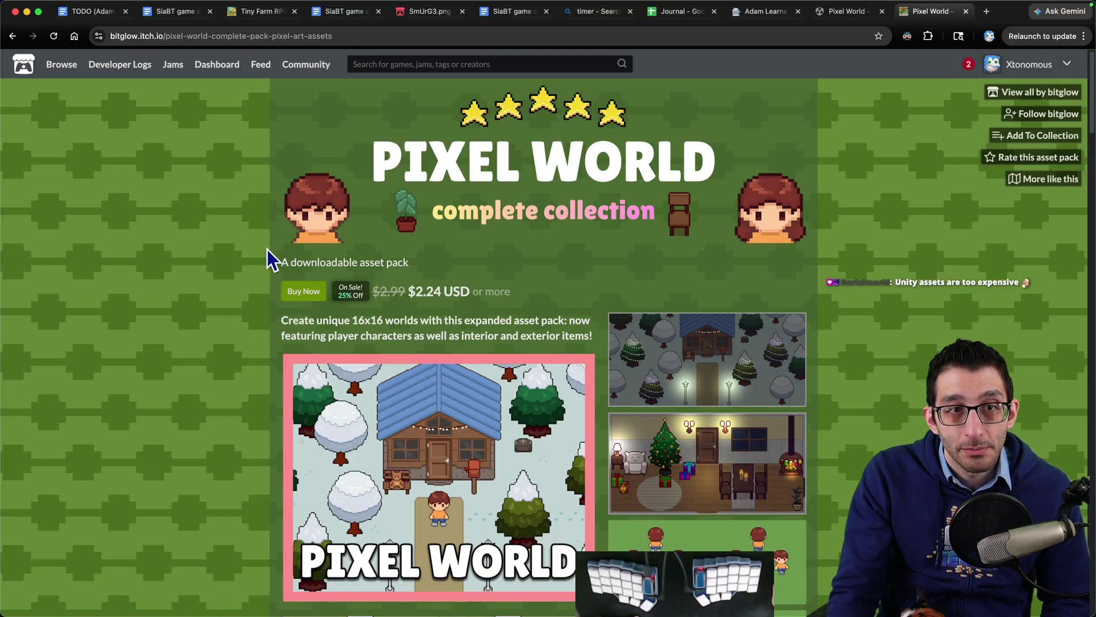
key("super+bracketleft")
scroll(279, 246, "down", 5)
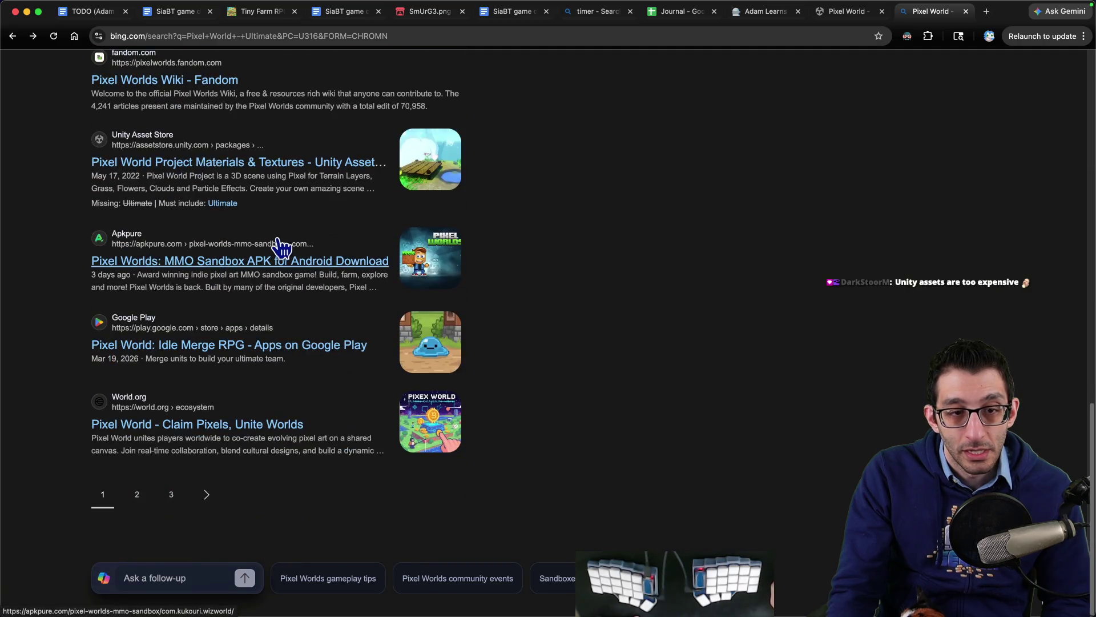
scroll(297, 245, "up", 10)
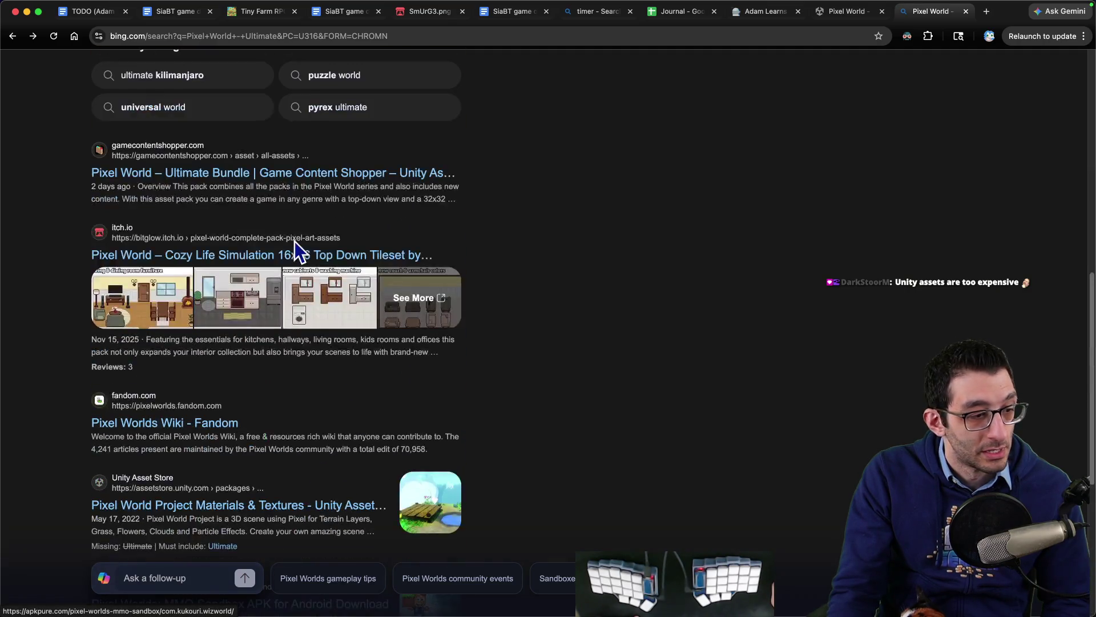
key("ctrl+shift+Tab")
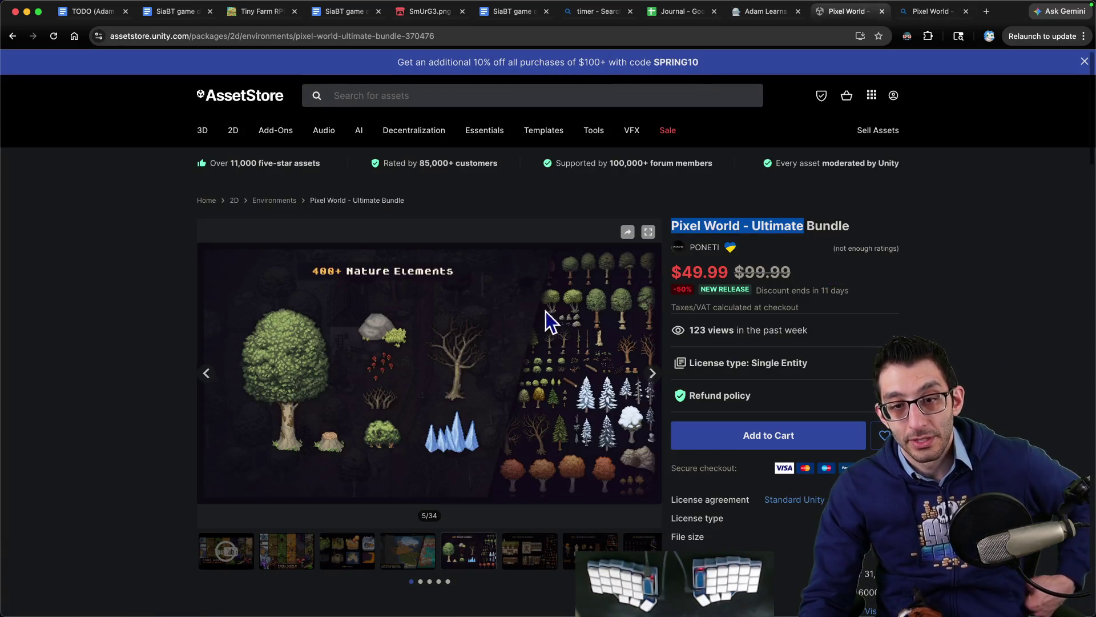
scroll(521, 367, "down", 2)
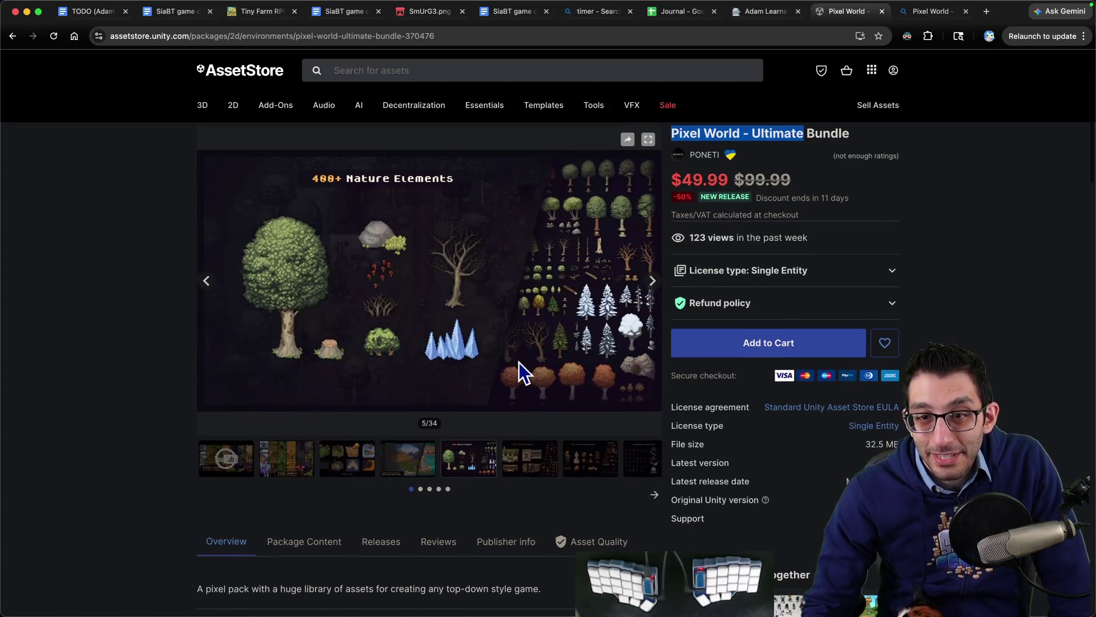
- Show Package Content and expand Animations with its Assassin, ArchGuard, GoblinWarrior, Konung and Ogre folders
scroll(522, 367, "down", 4)
left_click(336, 365)
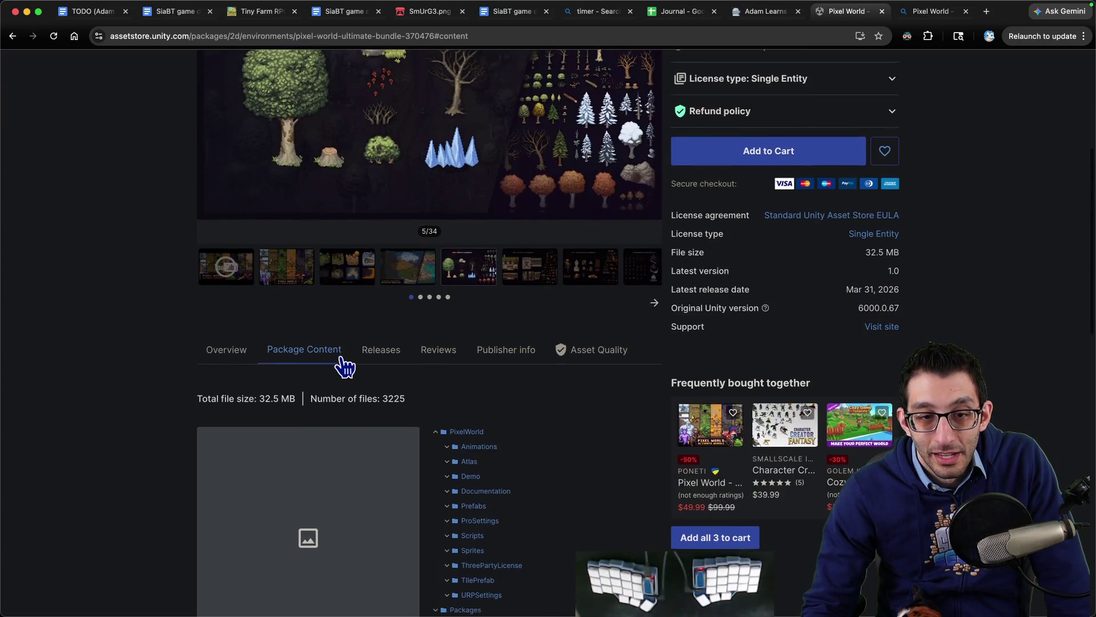
scroll(350, 367, "down", 6)
left_click(449, 167)
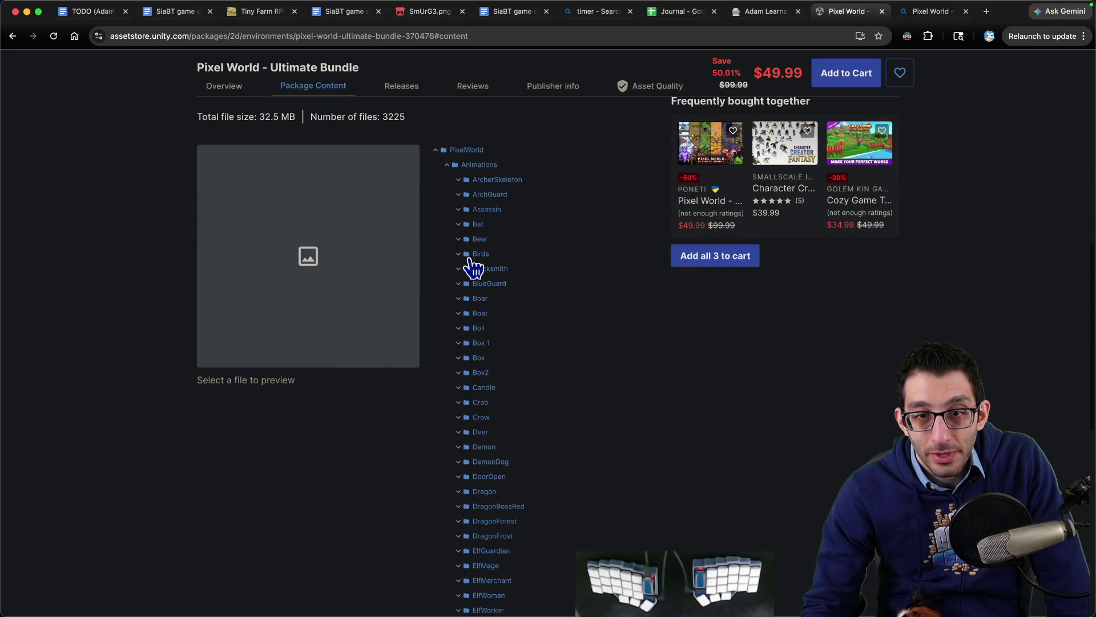
left_click(460, 209)
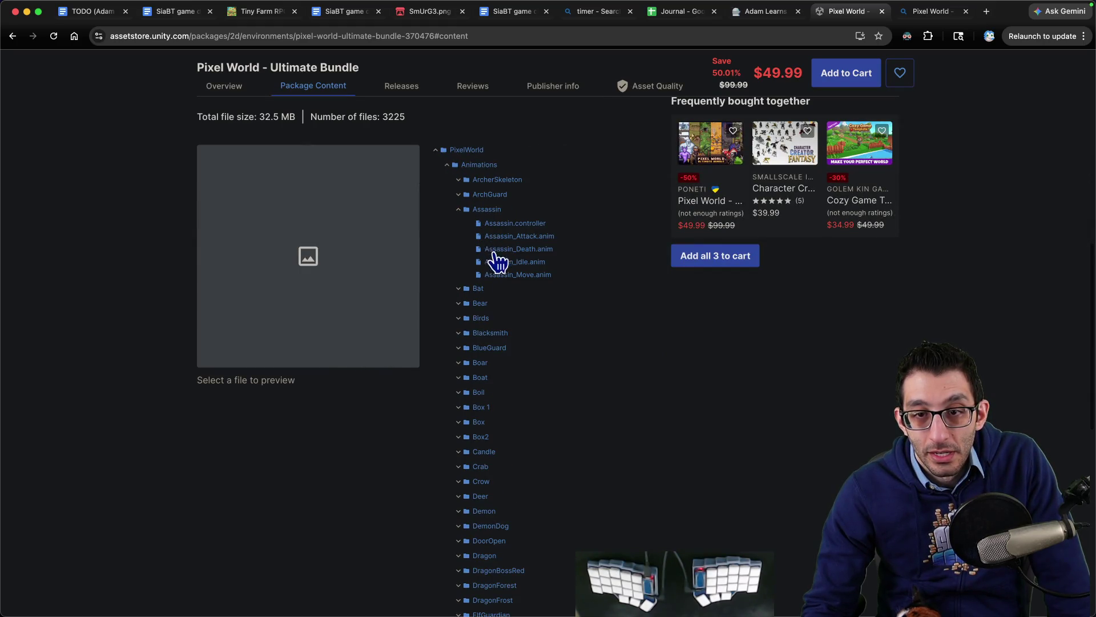
left_click(460, 195)
scroll(515, 269, "down", 9)
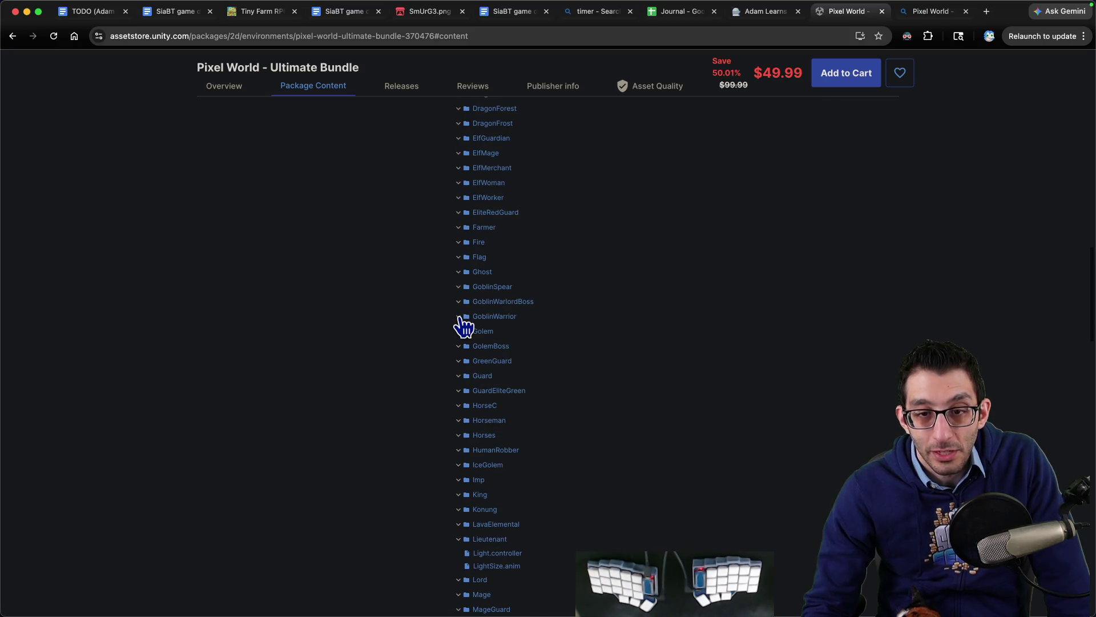
left_click(460, 318)
scroll(464, 343, "down", 4)
left_click(461, 345)
scroll(463, 343, "down", 4)
left_click(460, 326)
- Expand the Packages, URPSettings and TilePrefab folders and scroll through their files
scroll(467, 331, "down", 4)
scroll(467, 341, "down", 15)
scroll(462, 343, "up", 10)
left_click(436, 534)
scroll(443, 502, "down", 2)
left_click(448, 425)
left_click(448, 411)
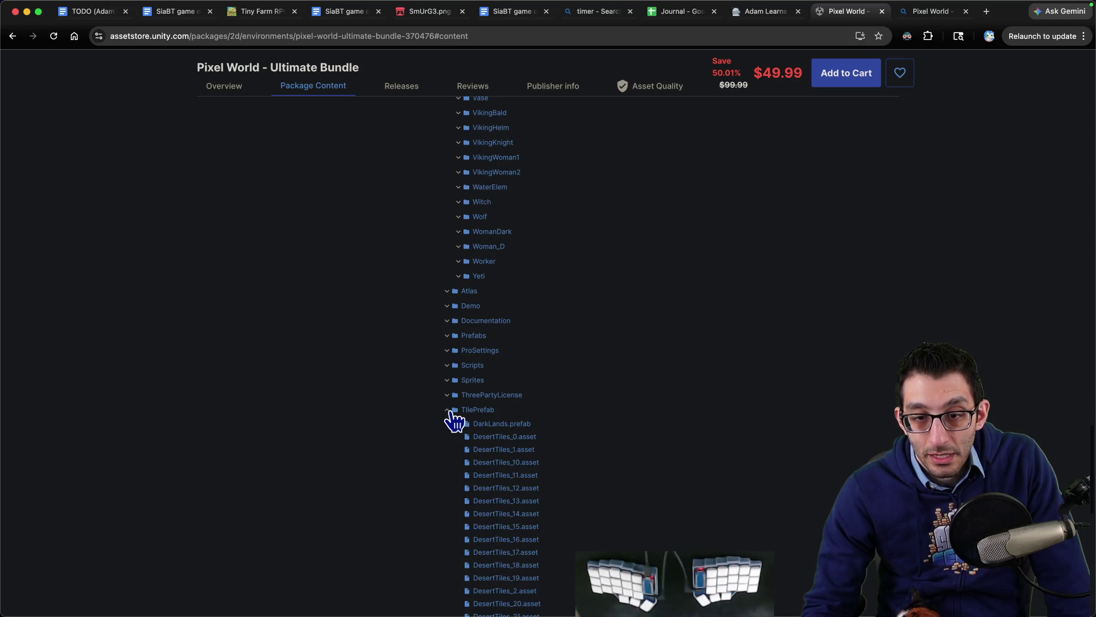
scroll(450, 419, "down", 2)
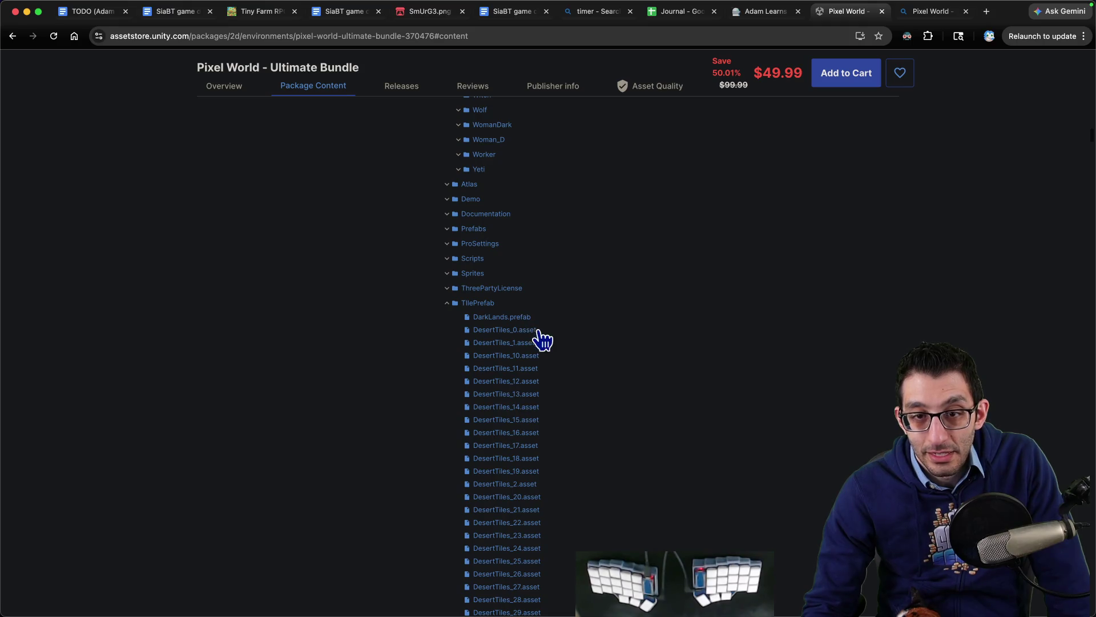
scroll(561, 342, "up", 15)
scroll(564, 345, "down", 5)
scroll(564, 345, "up", 5)
scroll(564, 349, "down", 2)
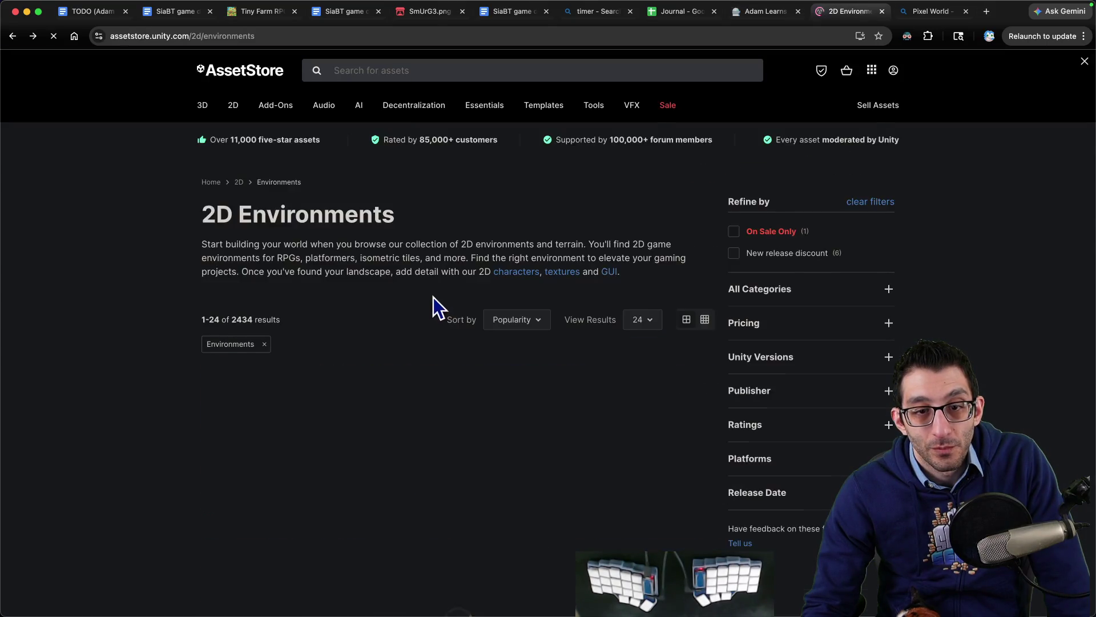
- Open the 2D Fantasy sprite bundle product page
scroll(431, 308, "down", 5)
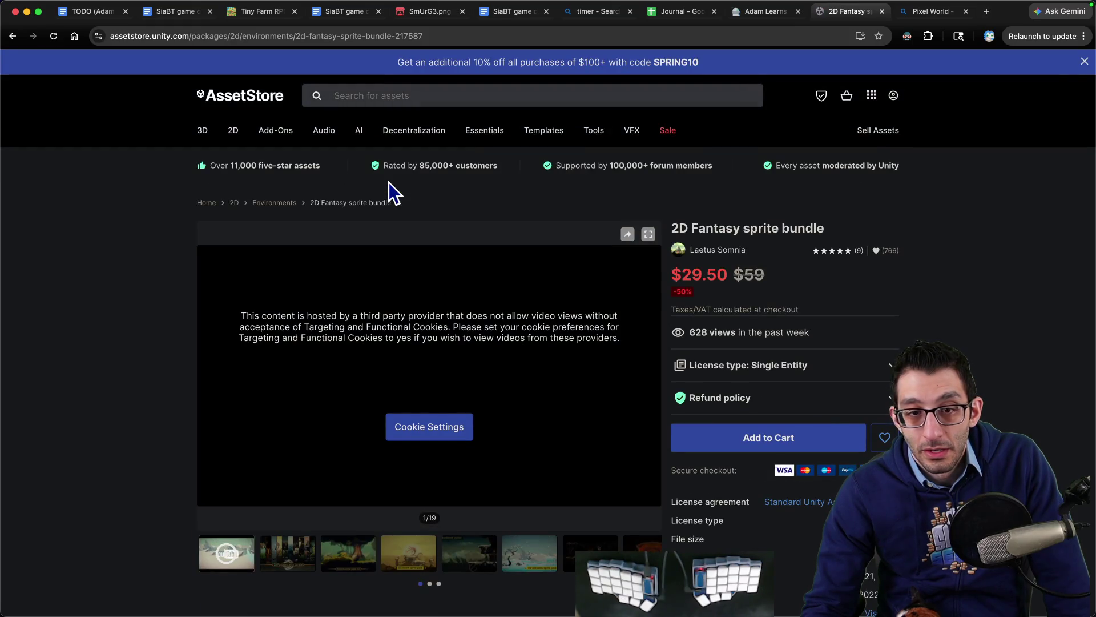
scroll(397, 201, "down", 5)
left_click(289, 320)
scroll(320, 345, "up", 5)
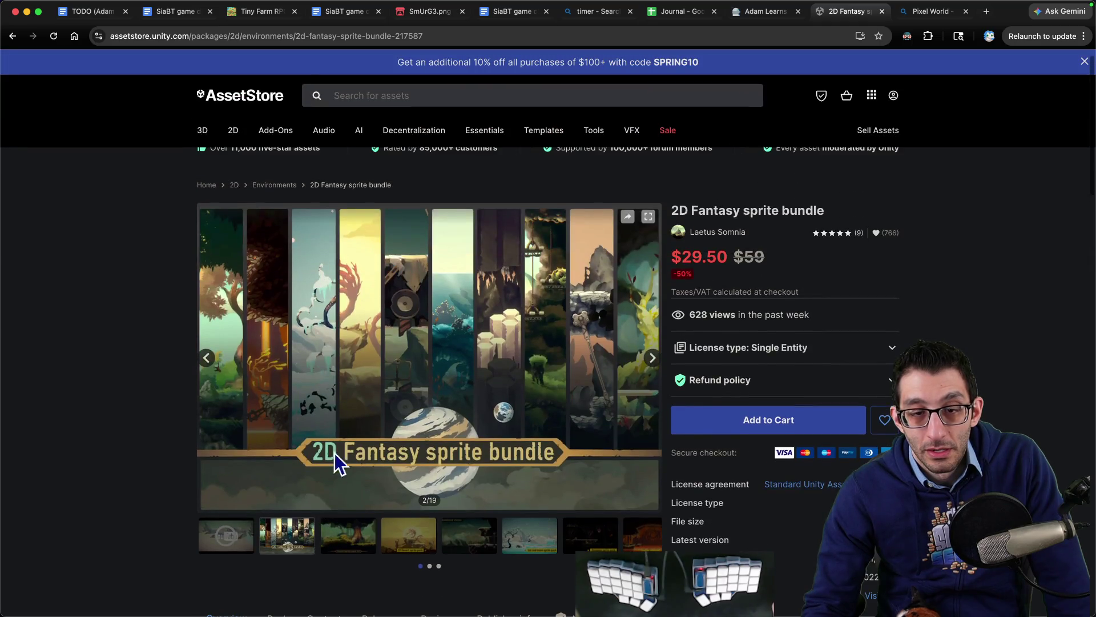
- View the Forest V2, Desert, Abandoned station, Ice and snow, Dungeon and Lava Dungeon previews
left_click(349, 534)
left_click(415, 541)
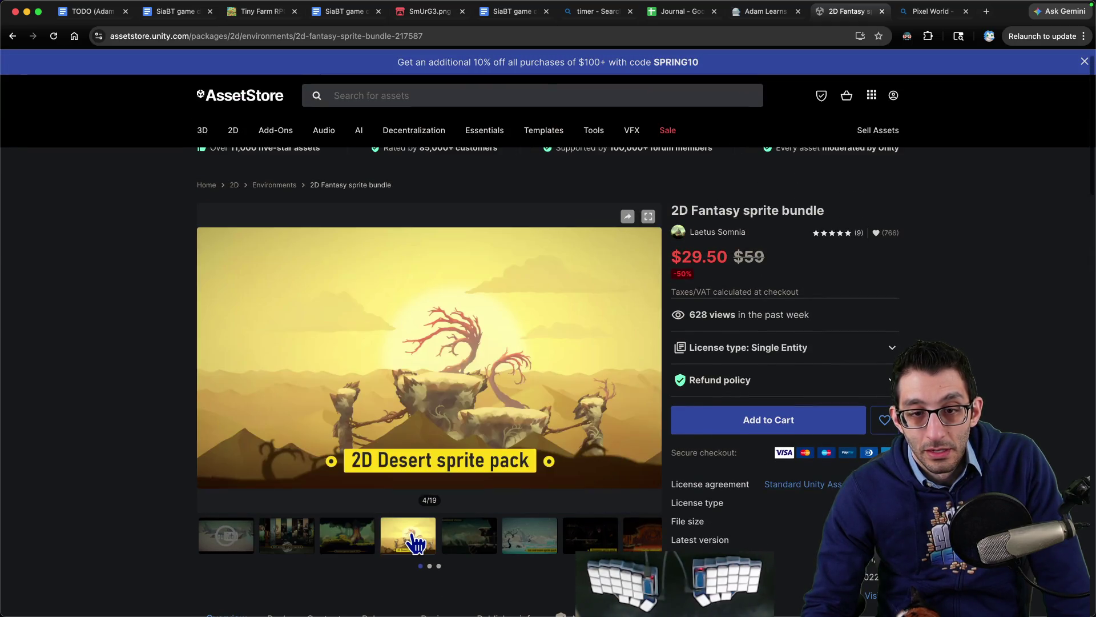
left_click(471, 543)
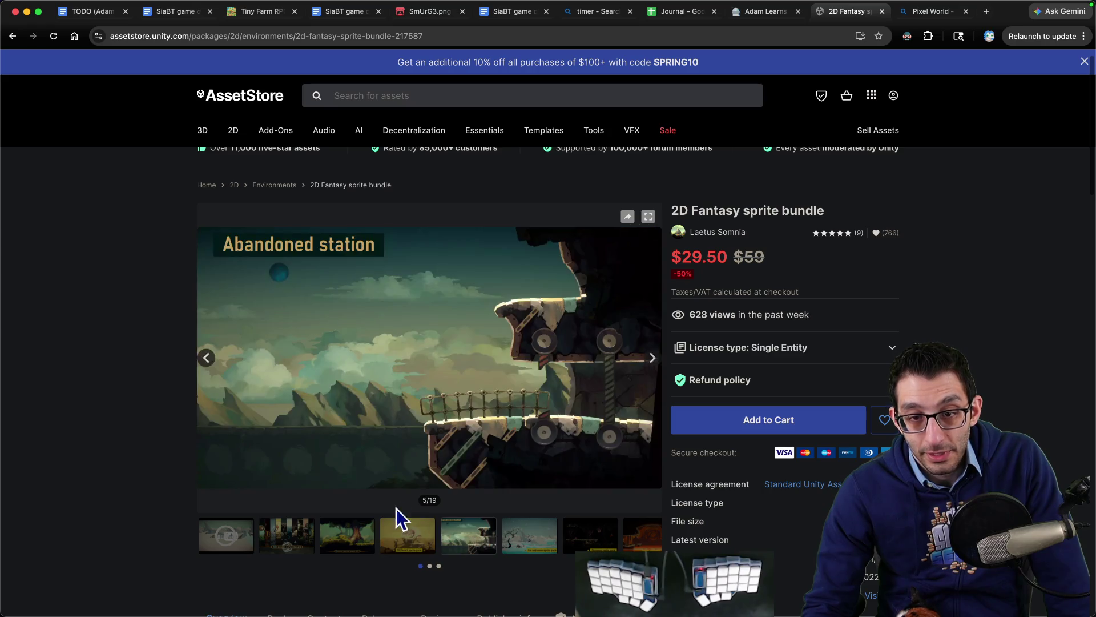
left_click(510, 536)
left_click(579, 544)
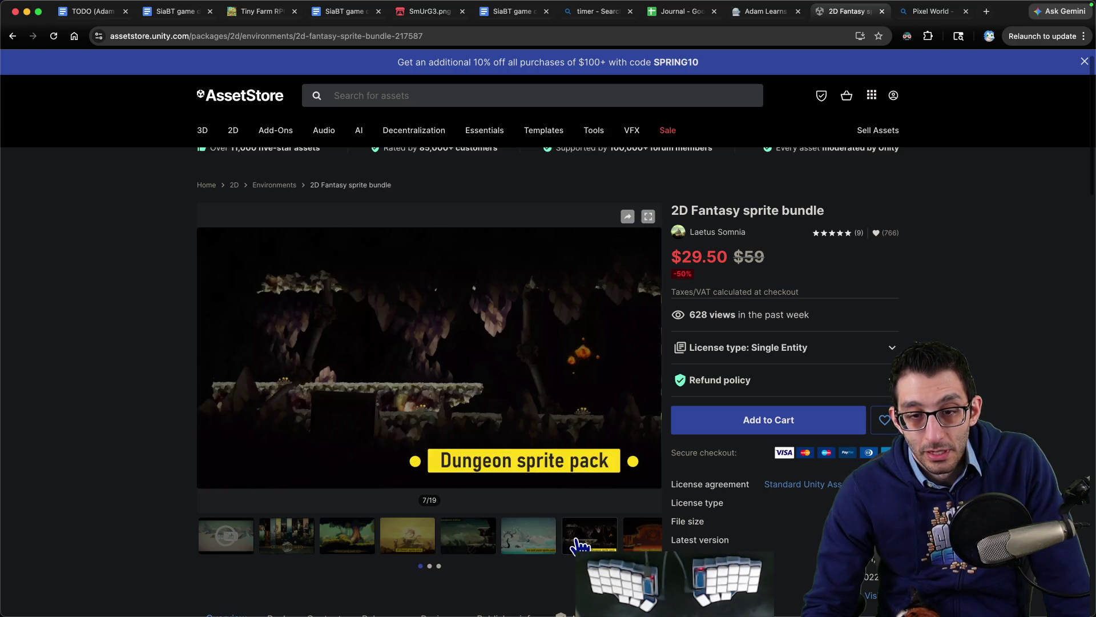
left_click(625, 540)
scroll(563, 470, "down", 15)
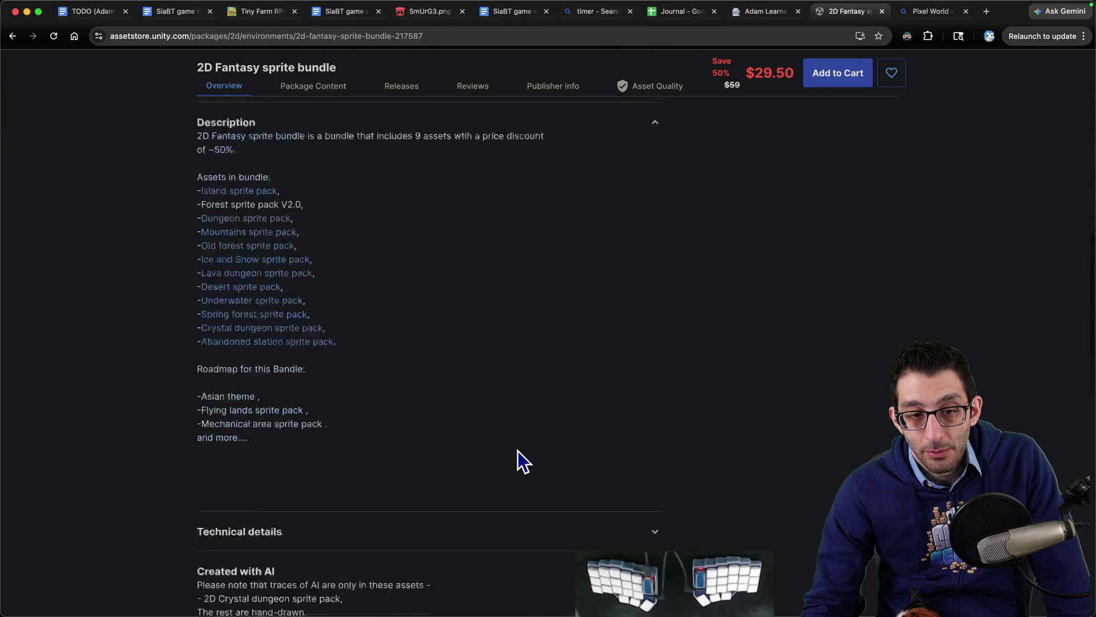
scroll(511, 453, "up", 4)
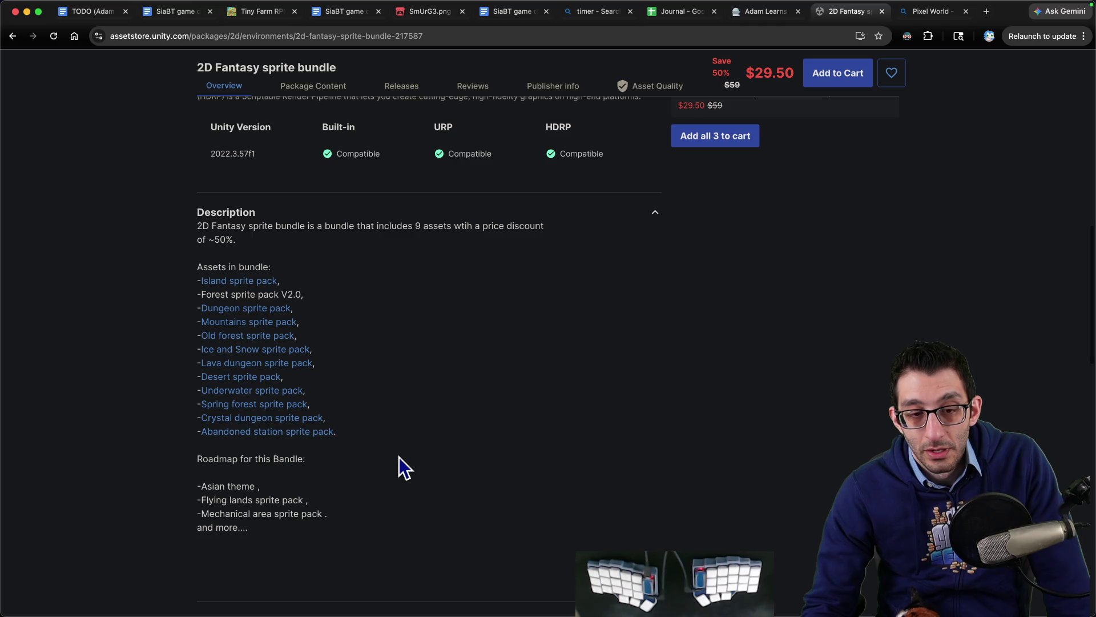
scroll(399, 457, "up", 10)
scroll(406, 454, "down", 20)
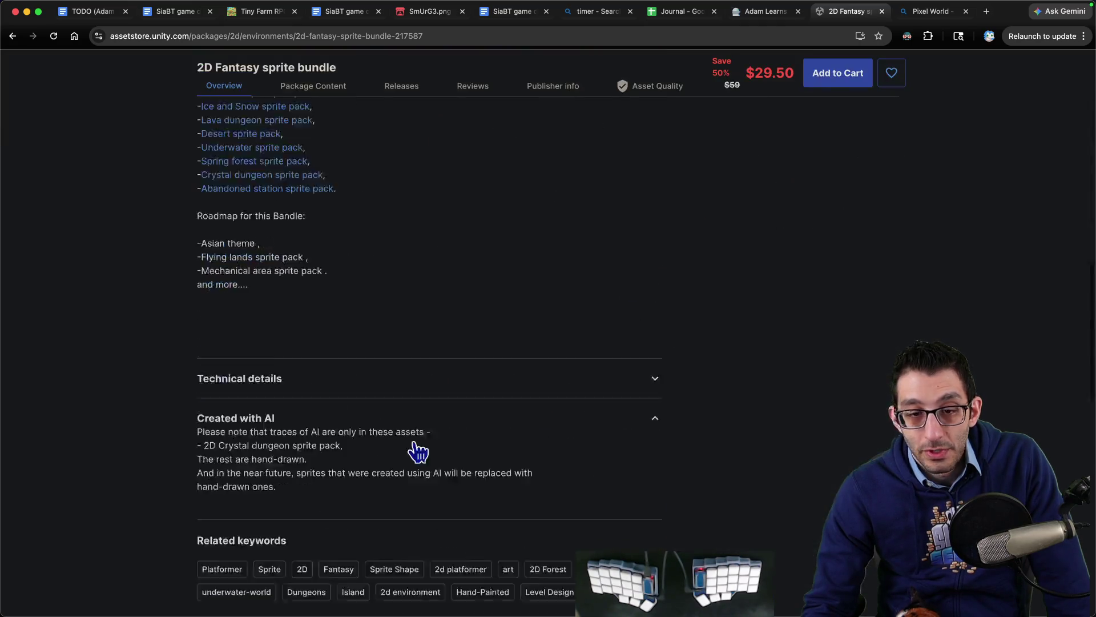
scroll(416, 447, "up", 5)
scroll(405, 442, "up", 15)
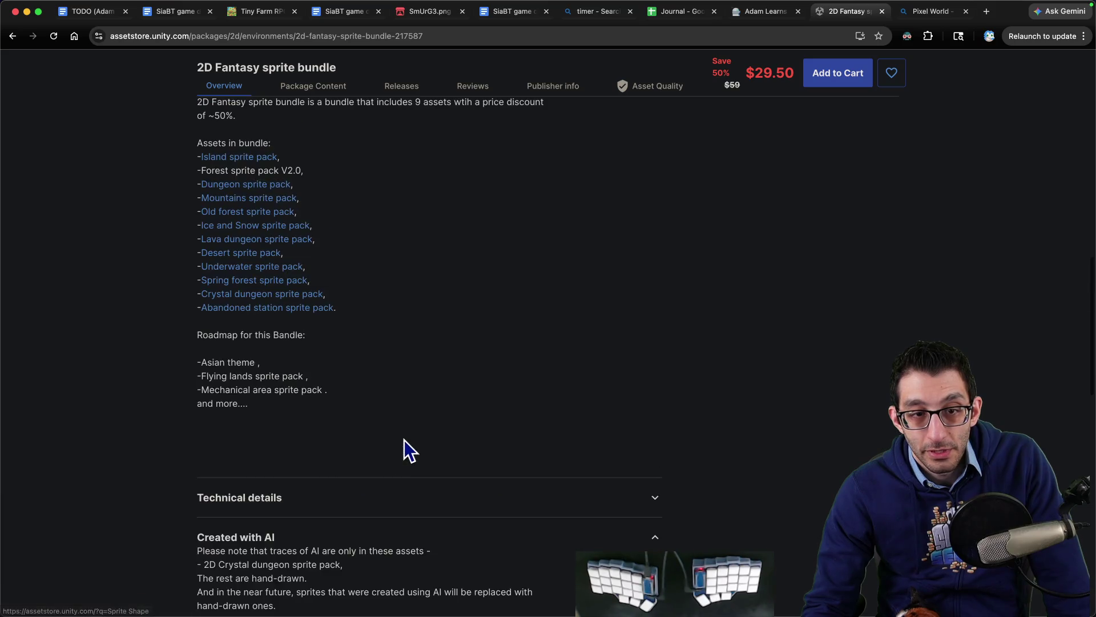
- Show Package Content and expand Lava dungeon pack's Animations, Demo scene, Prefabs and Sprites folders
left_click(315, 294)
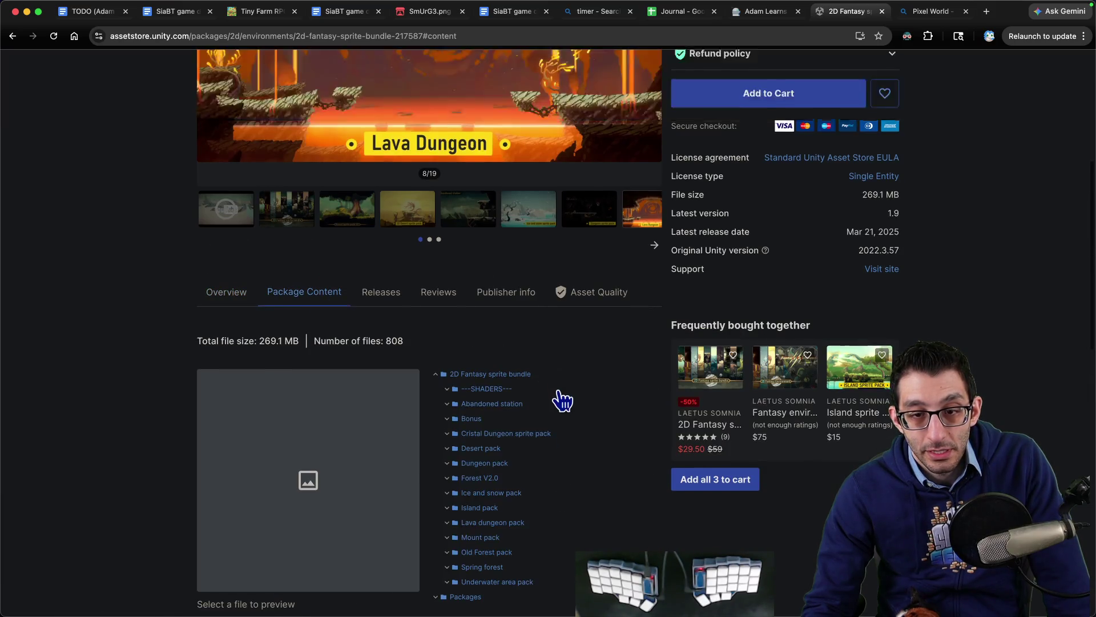
scroll(452, 348, "down", 3)
left_click(448, 326)
left_click(460, 342)
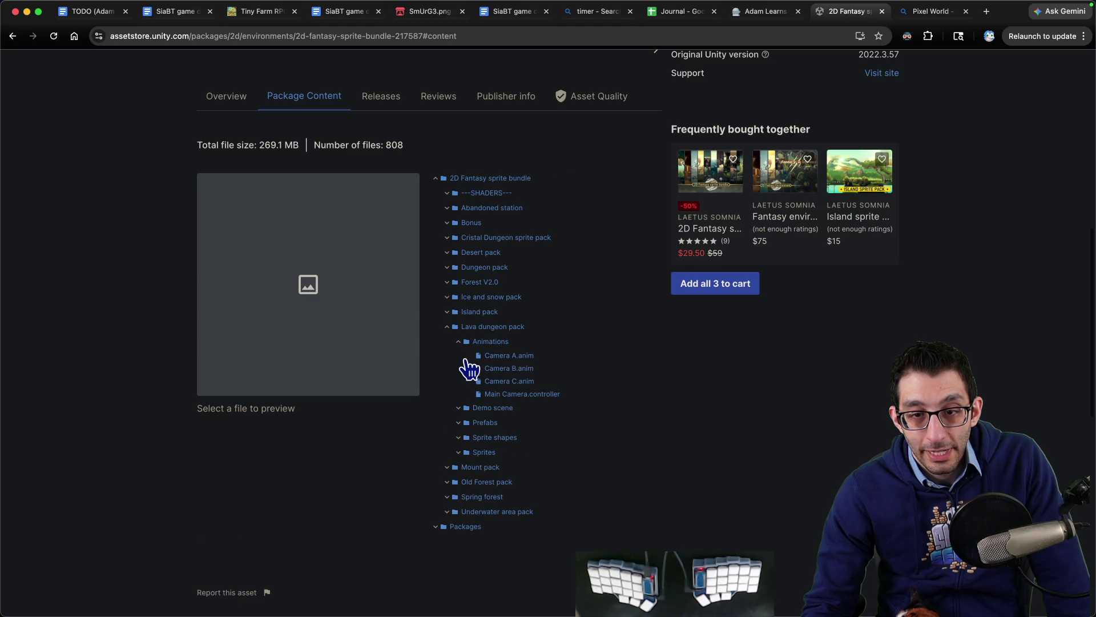
left_click(460, 407)
left_click(460, 435)
scroll(457, 457, "down", 5)
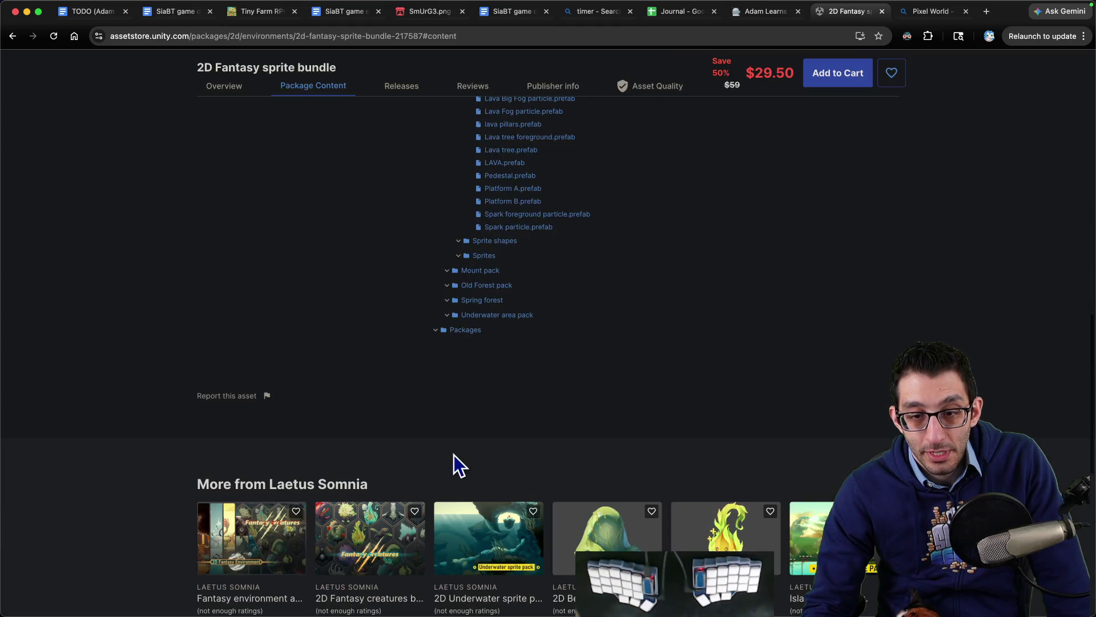
left_click(459, 256)
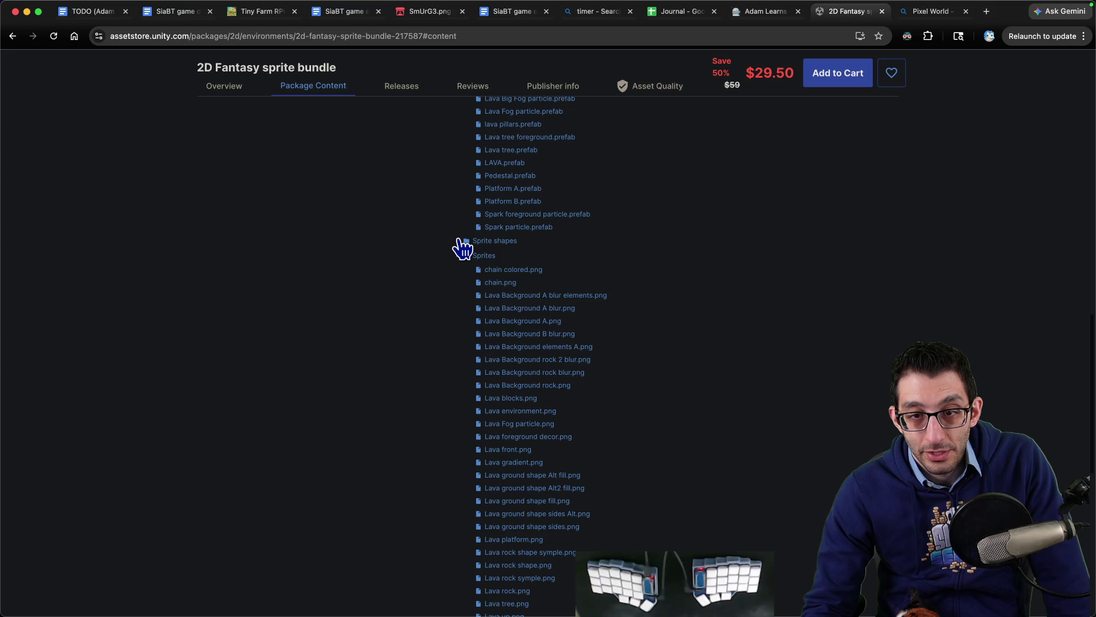
scroll(522, 345, "down", 5)
scroll(521, 342, "up", 20)
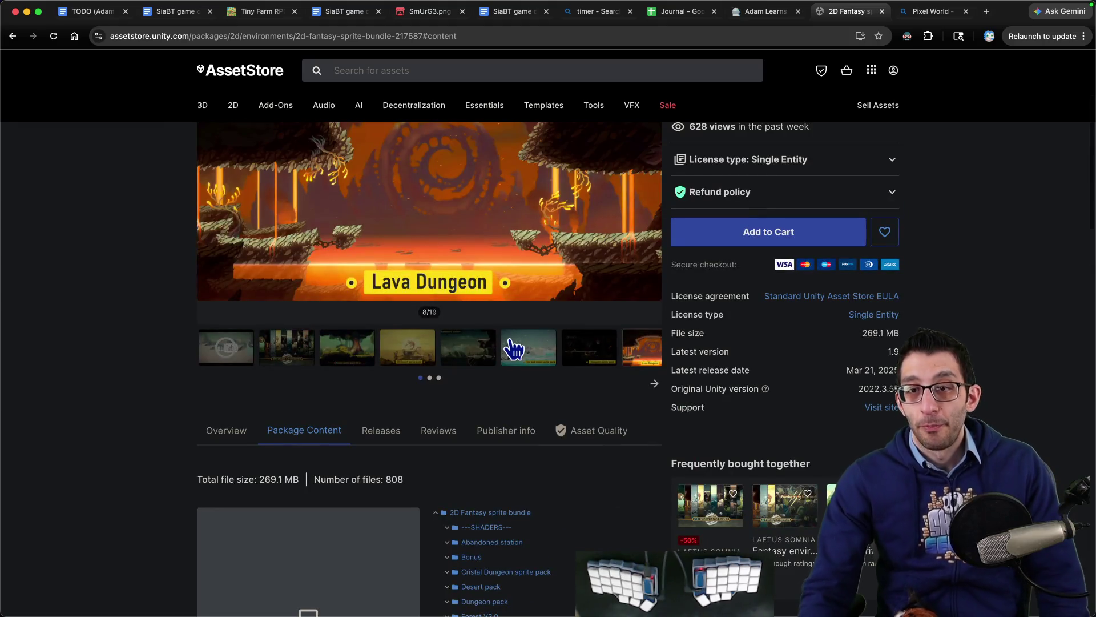
scroll(514, 343, "up", 4)
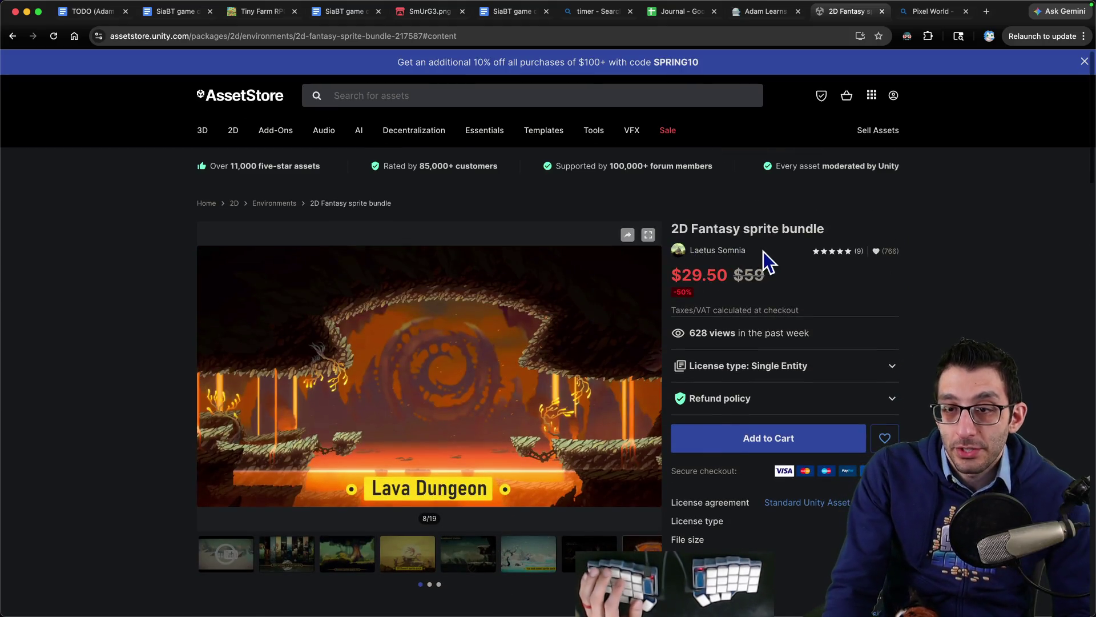
- Search Bing for the Asset Store publisher's name plus 'fantasy sprites' and open their itch.io page
left_click_drag(763, 251, 689, 250)
key("super+c")
key("super+t")
key("super+v")
type("fantasy sprites")
key("Return")
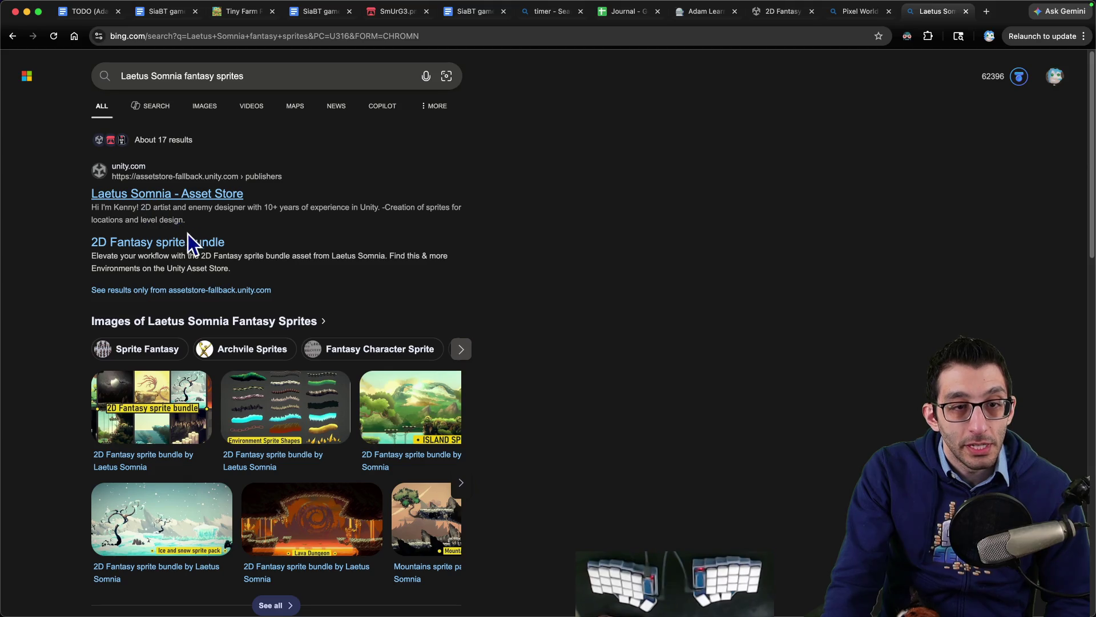
scroll(188, 237, "down", 8)
left_click(172, 207)
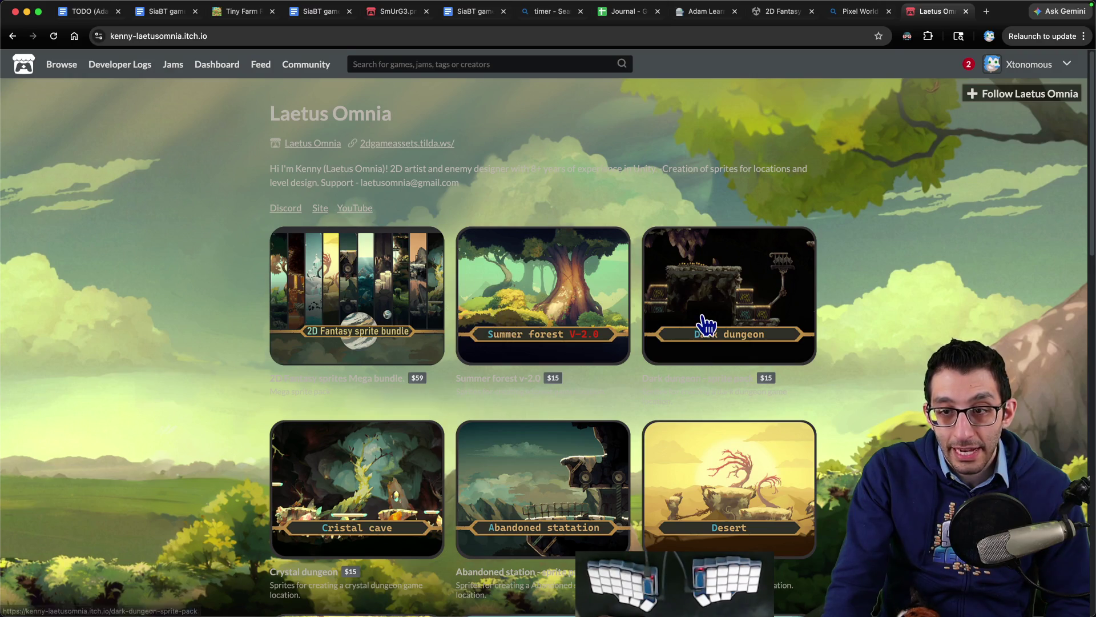
- Open the 2D Fantasy Sprites Mega Bundle in its own tab and expand More information
left_click(398, 291)
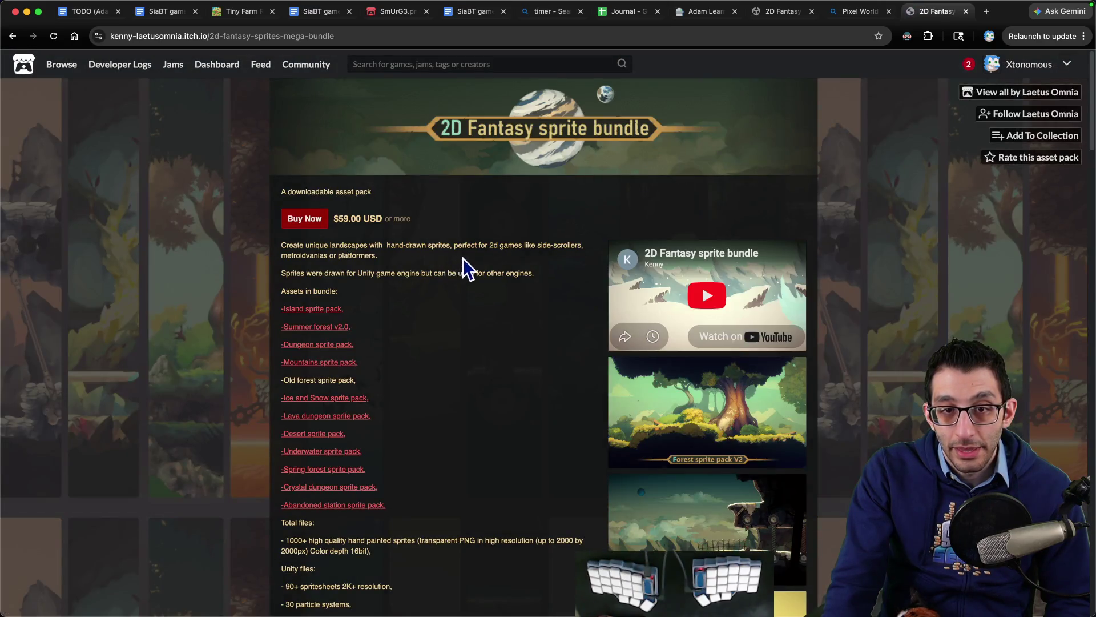
key("ctrl+shift+Tab")
key("ctrl+shift+Tab")
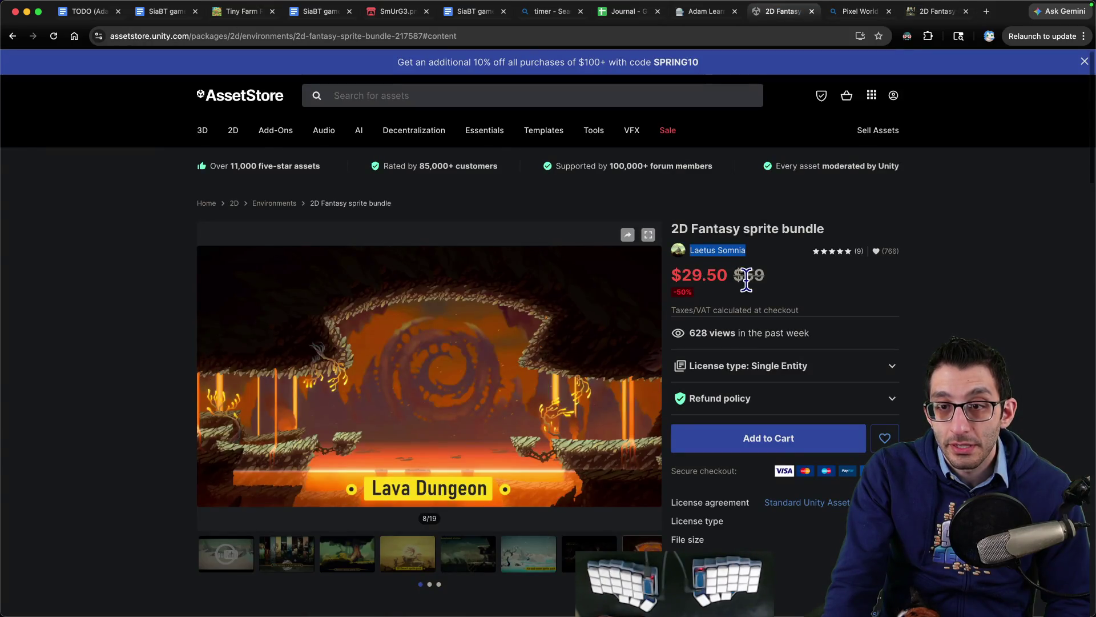
key("ctrl+Tab")
key("ctrl+Tab")
scroll(488, 281, "down", 3)
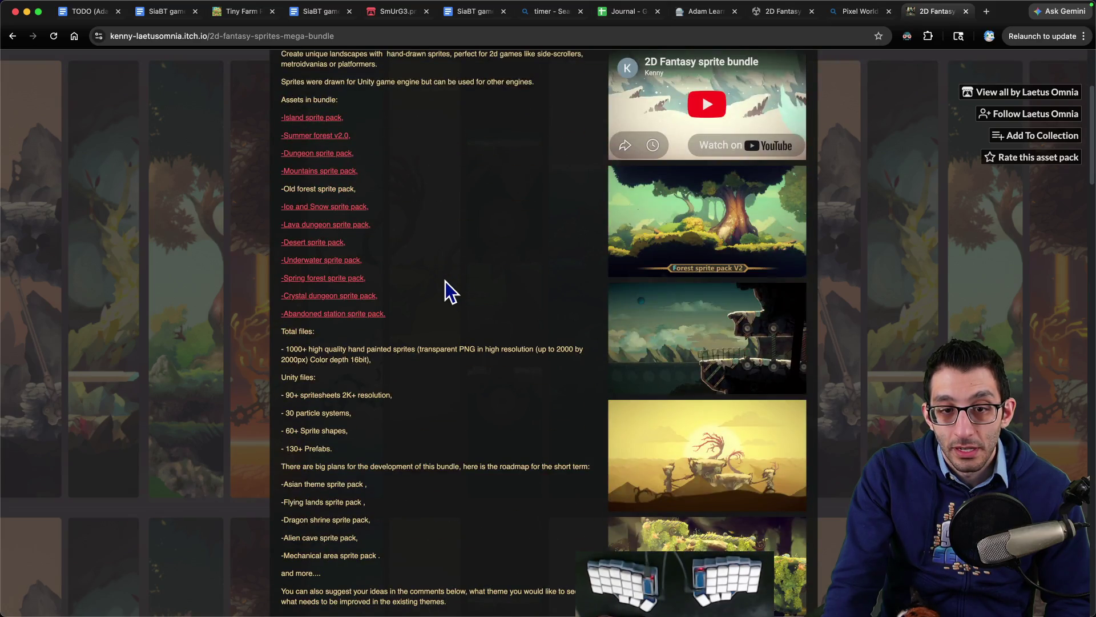
scroll(446, 280, "down", 7)
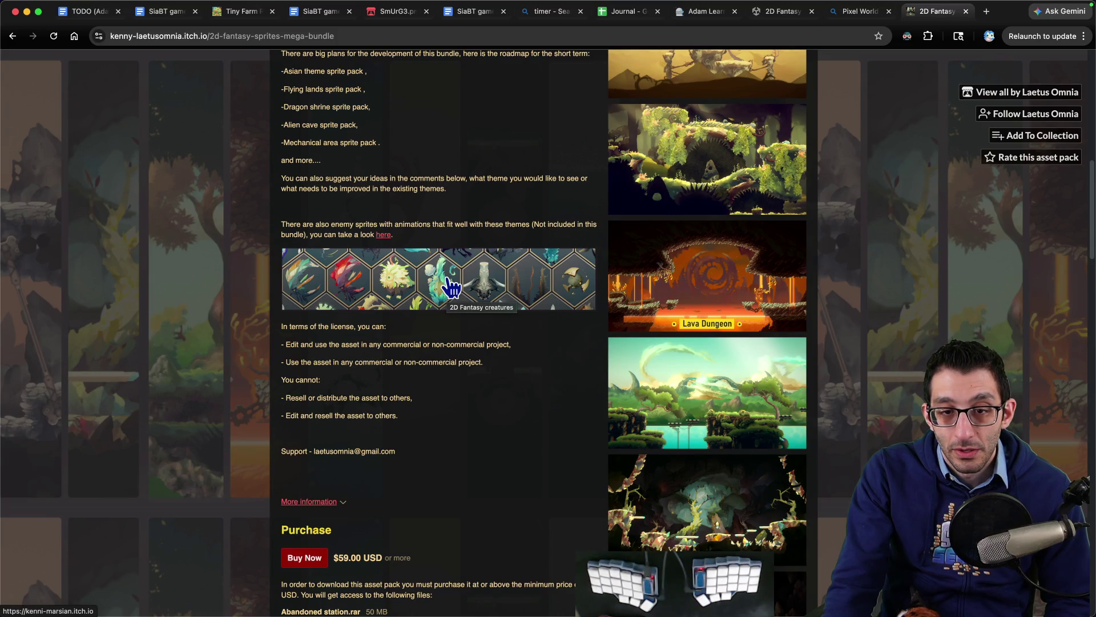
scroll(451, 285, "down", 6)
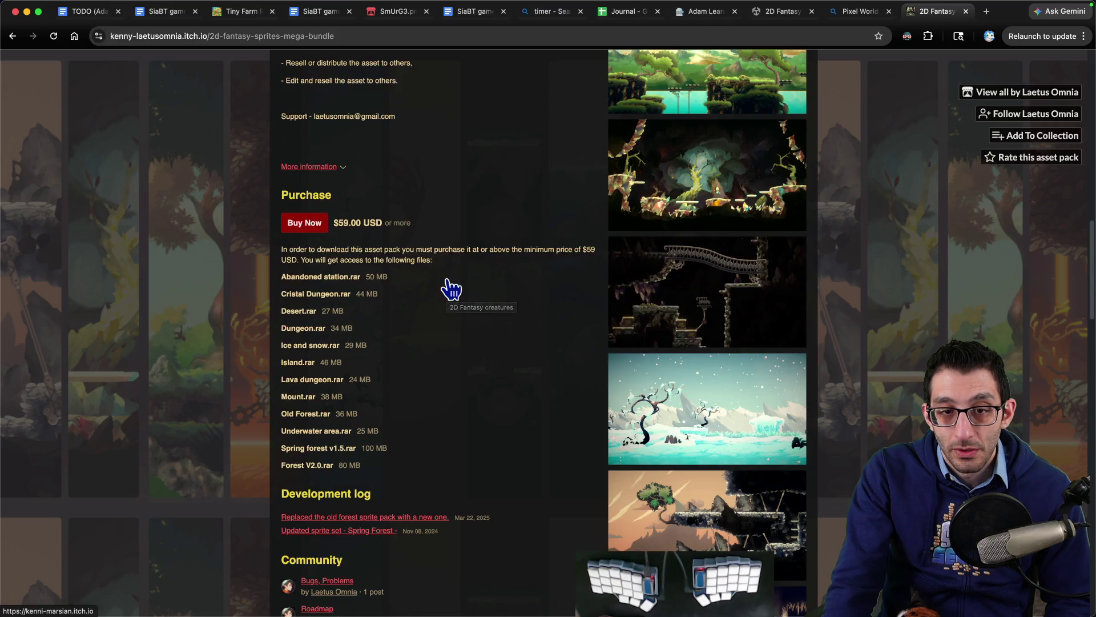
left_click(330, 168)
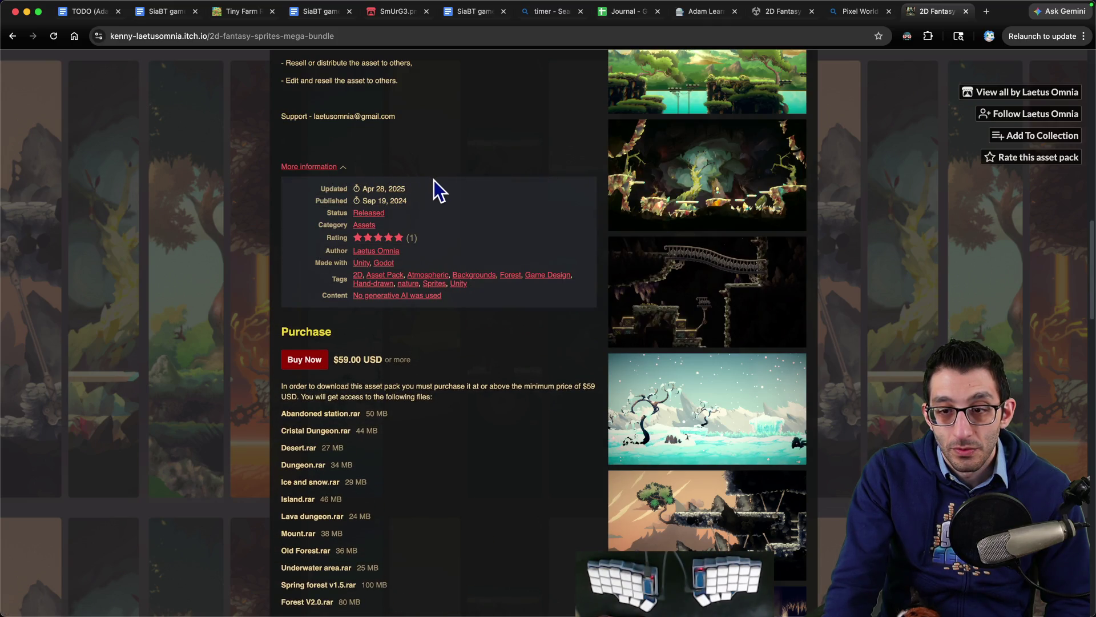
- Page through the bundle's screenshots from cave to Lava Dungeon to desert, then return to the 2D Environments listing
scroll(550, 247, "down", 10)
scroll(549, 251, "up", 4)
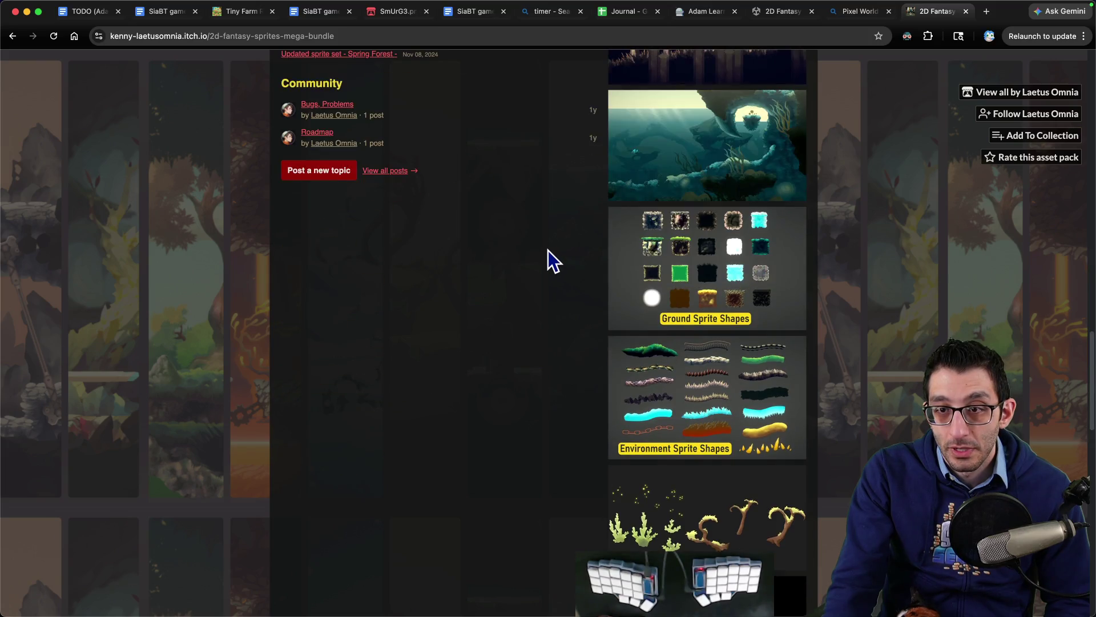
scroll(548, 251, "down", 10)
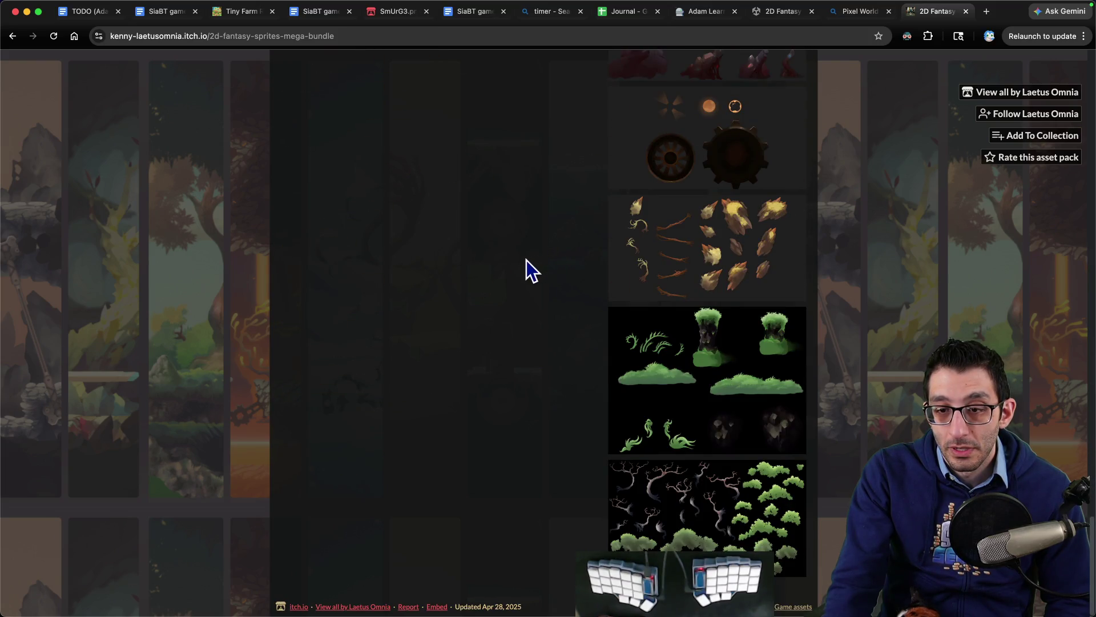
scroll(524, 268, "up", 20)
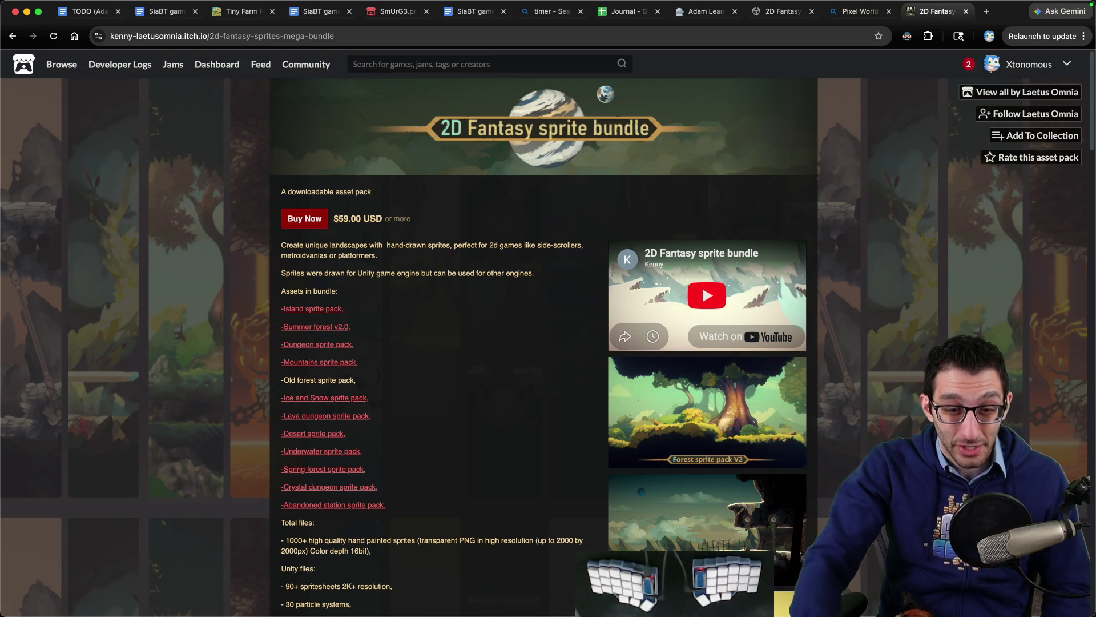
scroll(931, 361, "down", 7)
scroll(931, 361, "down", 6)
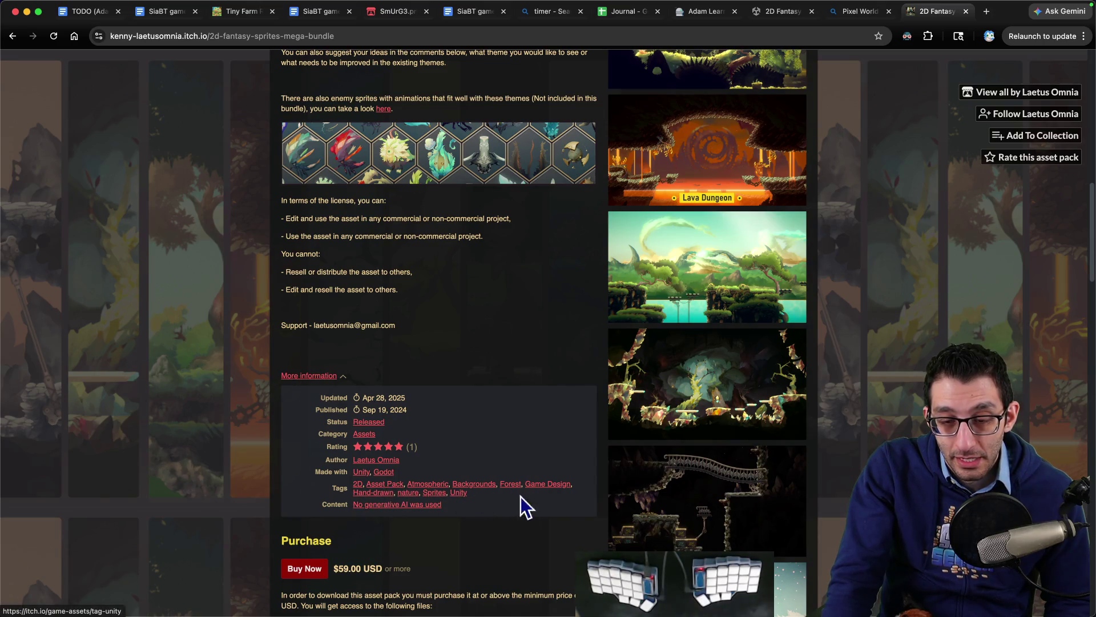
left_click(768, 384)
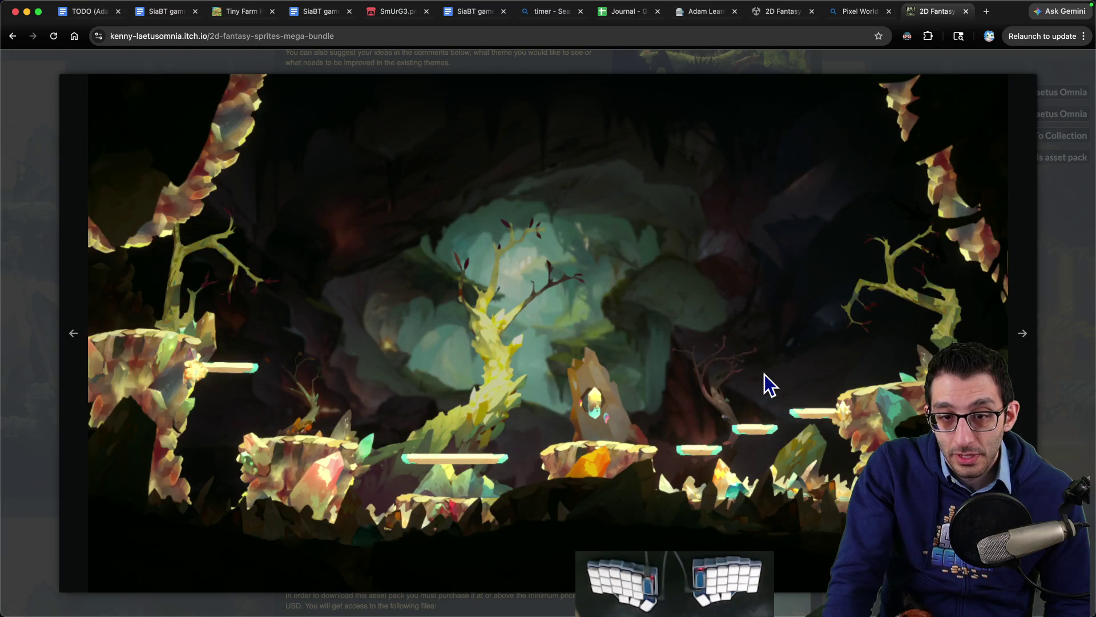
left_click(765, 373)
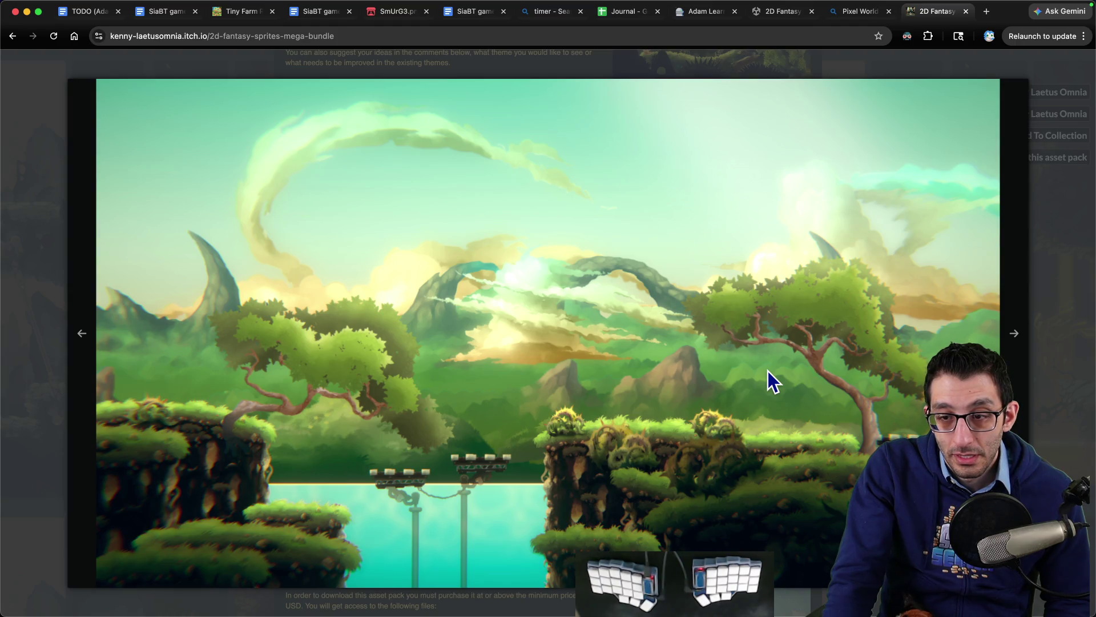
left_click(768, 371)
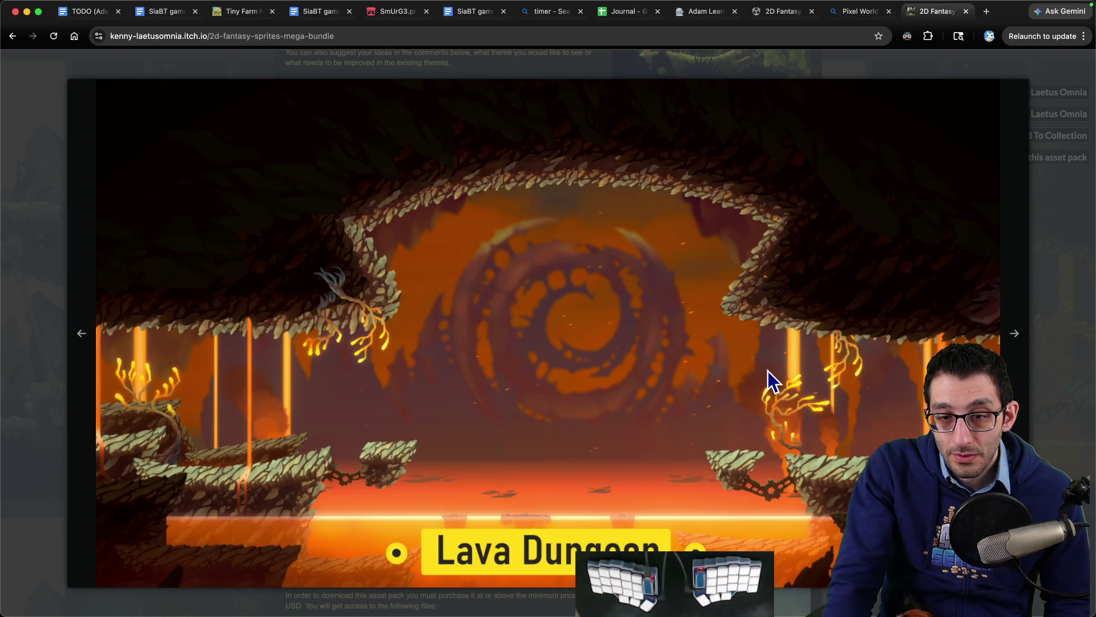
left_click(769, 371)
left_click(769, 371)
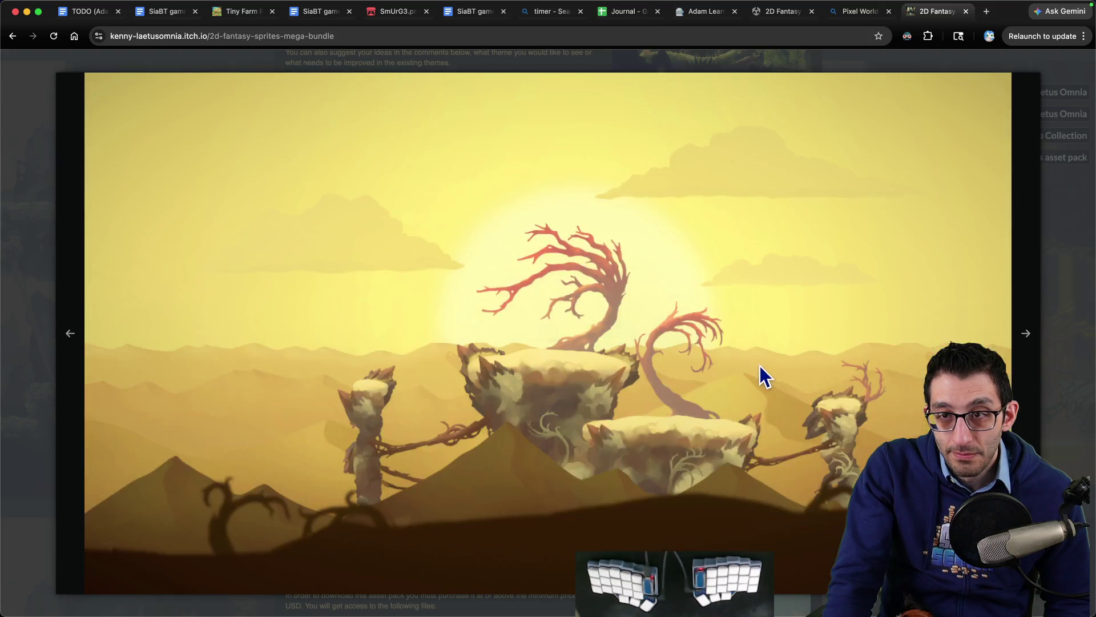
key("ctrl+shift+Tab")
key("ctrl+shift+Tab")
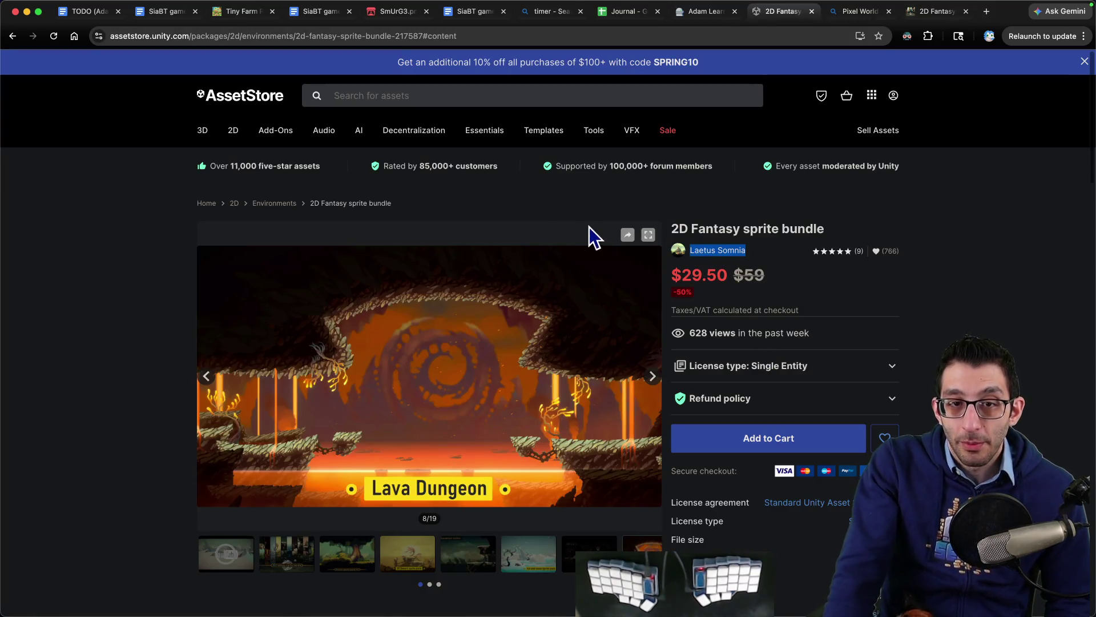
key("super+bracketleft")
- Keep the listing sorted by Popularity, glance over a product page, and go back to 2D Environments
scroll(550, 273, "down", 5)
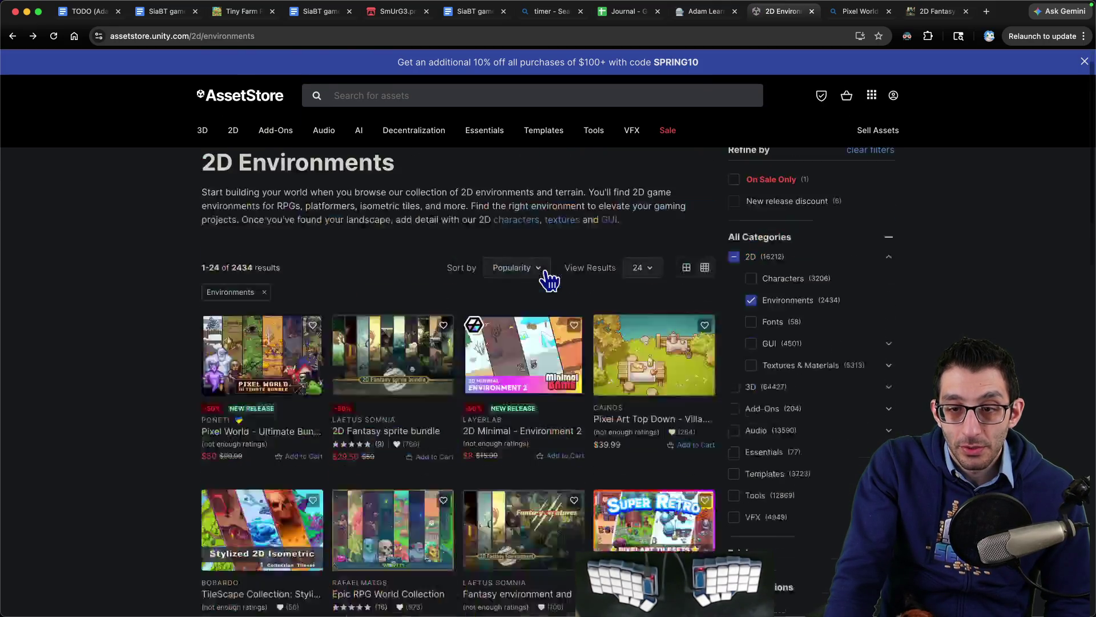
left_click(534, 207)
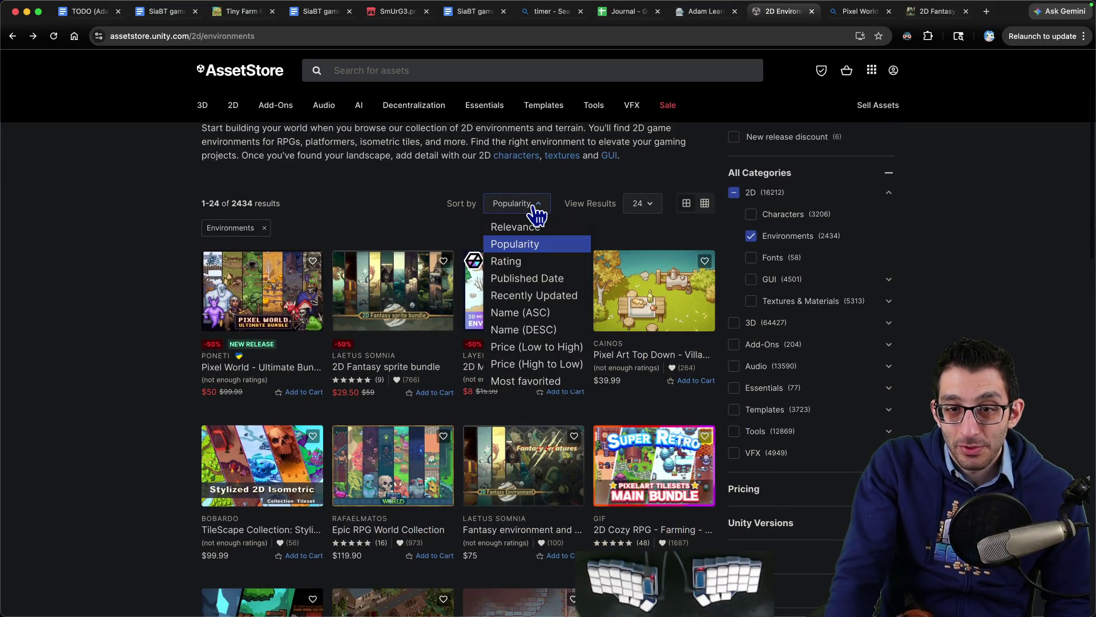
left_click(534, 209)
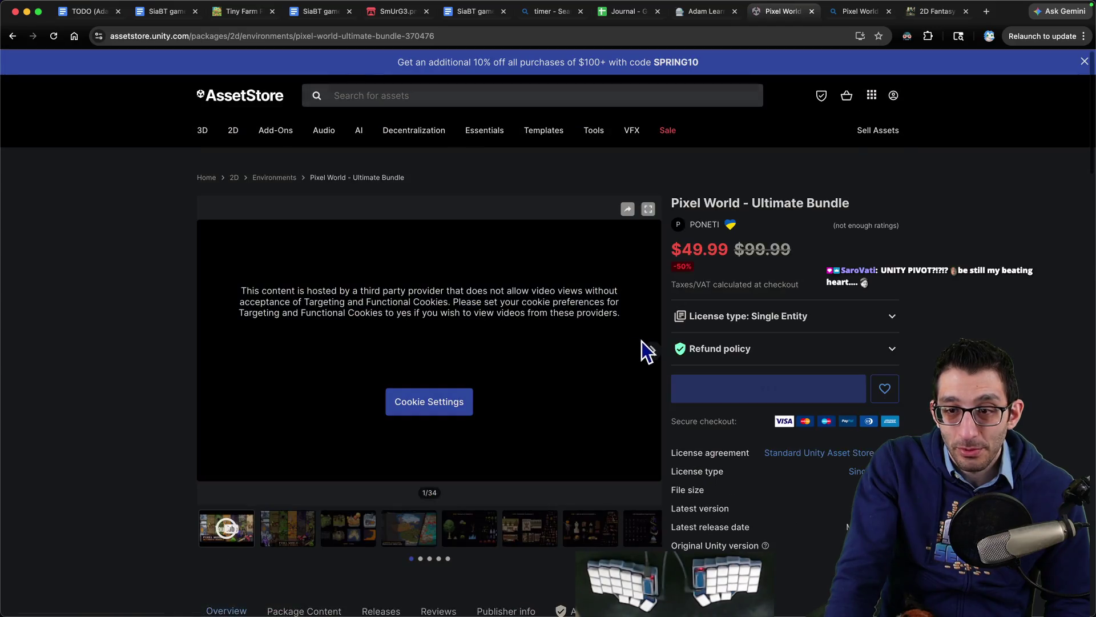
left_click_drag(690, 336, 822, 341)
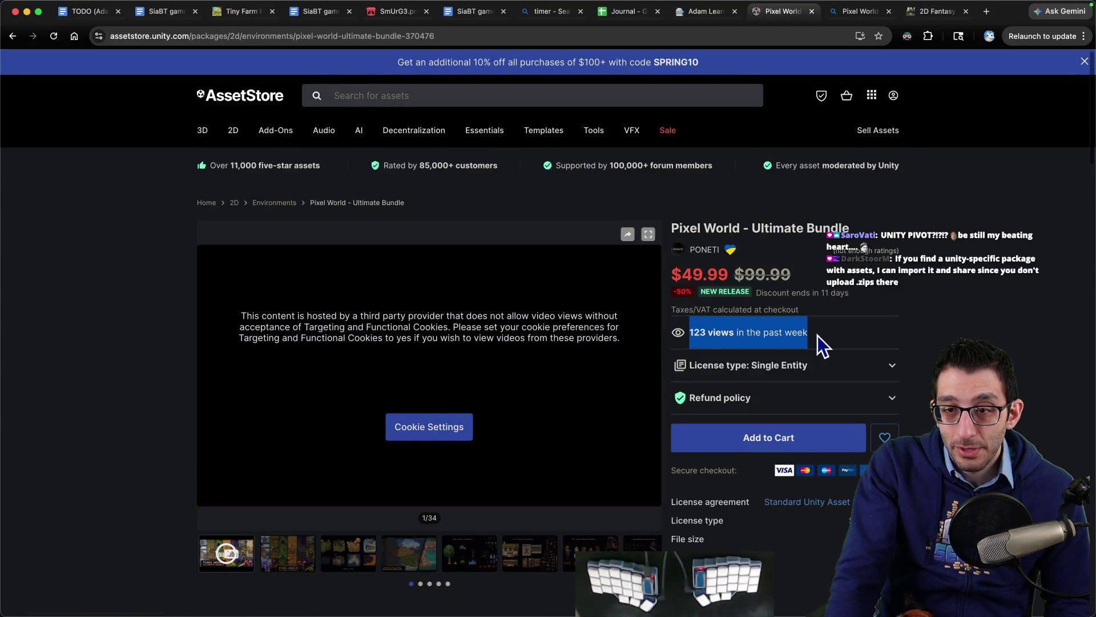
scroll(961, 315, "down", 2)
scroll(960, 317, "down", 1)
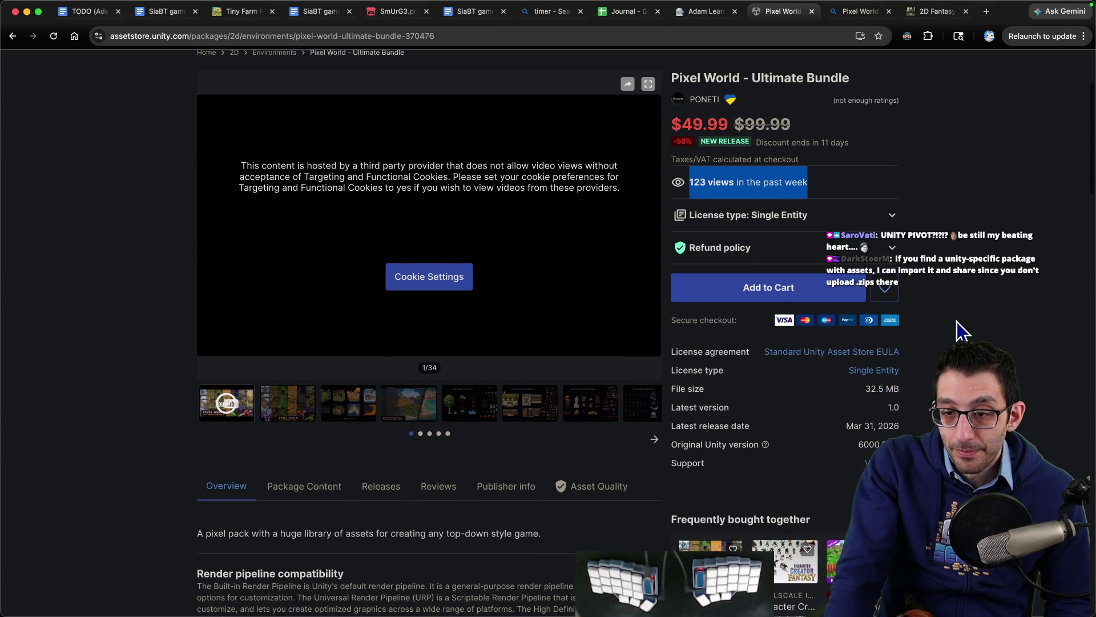
scroll(957, 321, "up", 3)
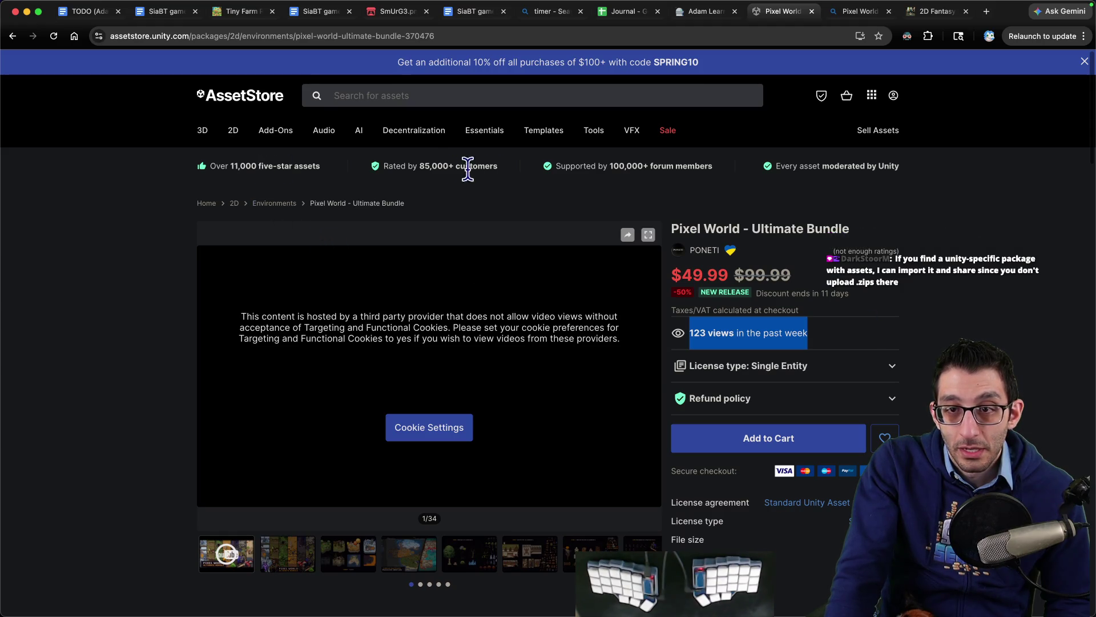
left_click_drag(413, 166, 516, 170)
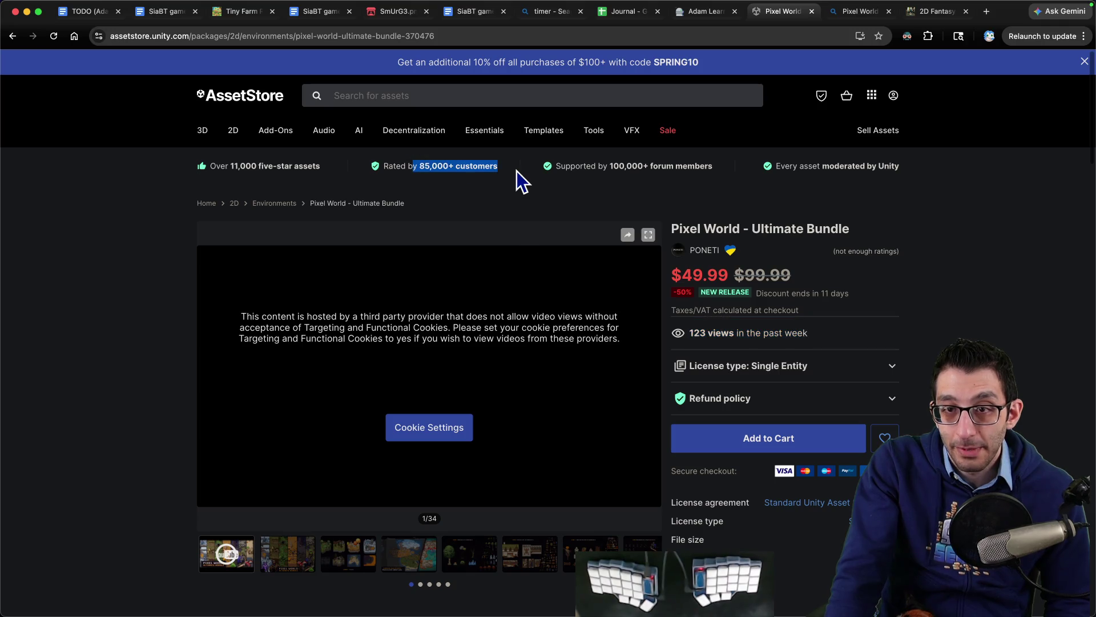
left_click(502, 197)
key("super+bracketleft")
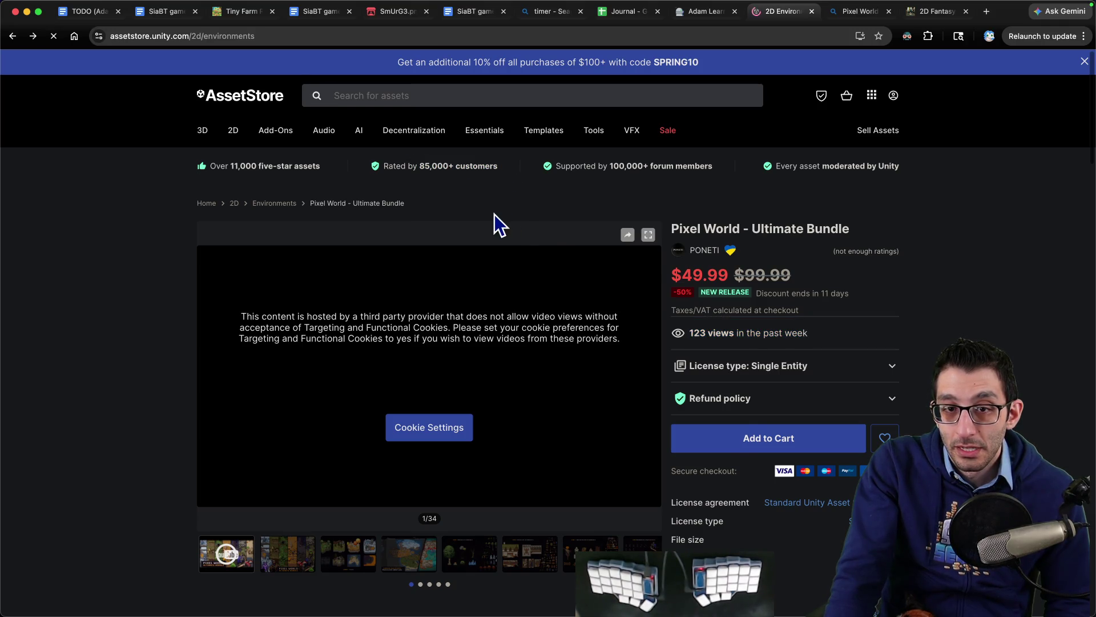
- Sort the 2D Environments by Relevance and open the 2D Cozy RPG Pixelart MAIN BUNDLE in a new tab
left_click(517, 346)
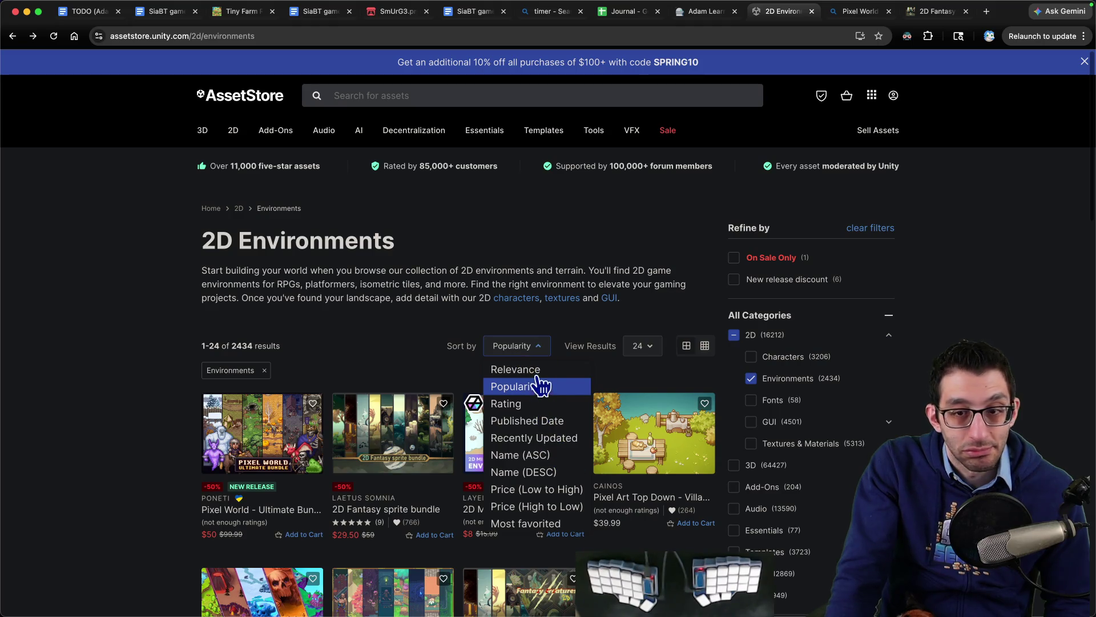
left_click(537, 370)
scroll(522, 382, "down", 6)
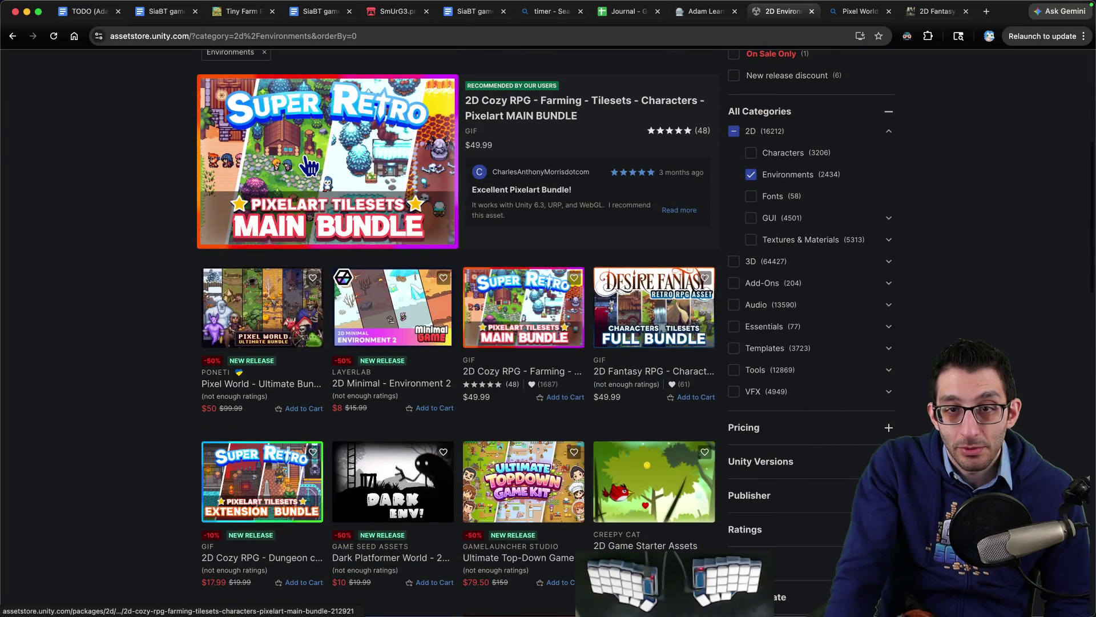
left_click(313, 167)
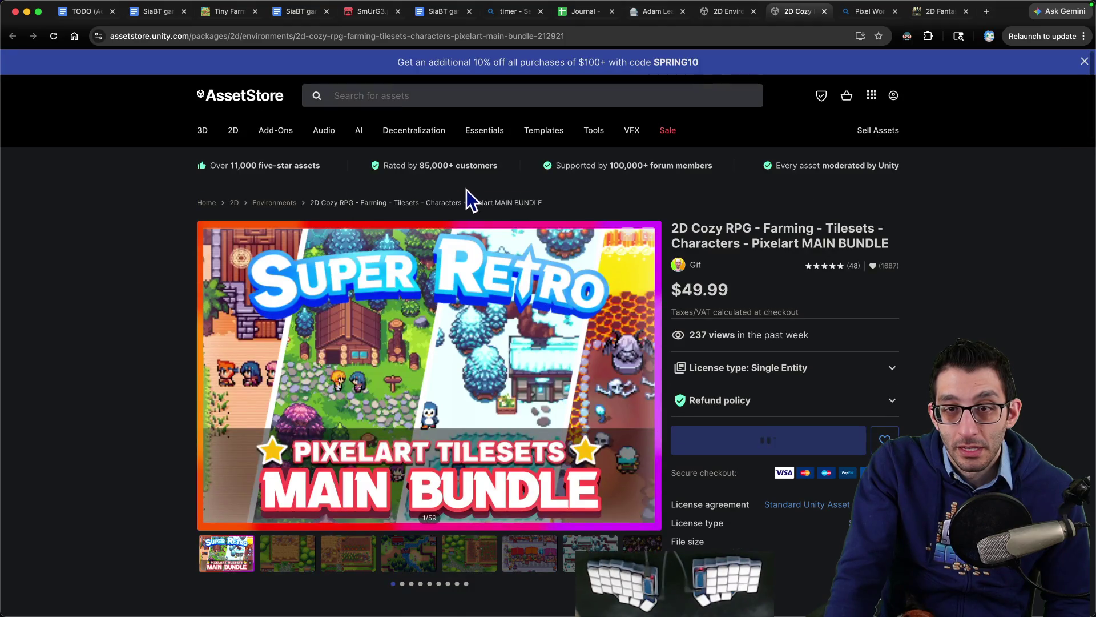
- Read the 2D Cozy RPG bundle page, its store trust statements, favourites and ratings, then return to the listing tab
left_click_drag(418, 163, 489, 164)
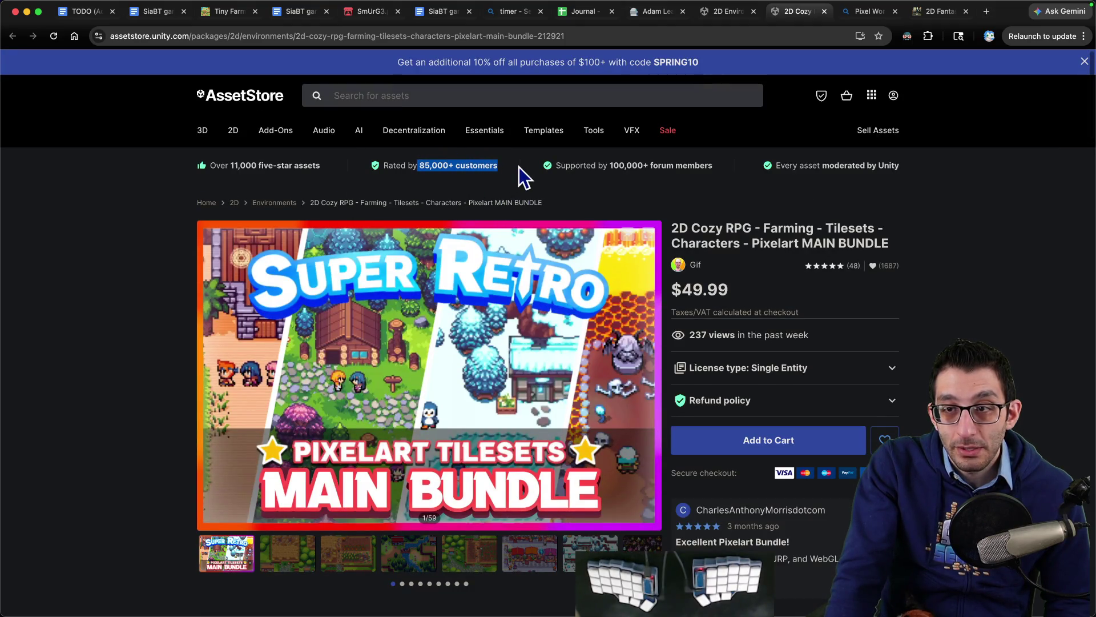
left_click_drag(419, 165, 507, 177)
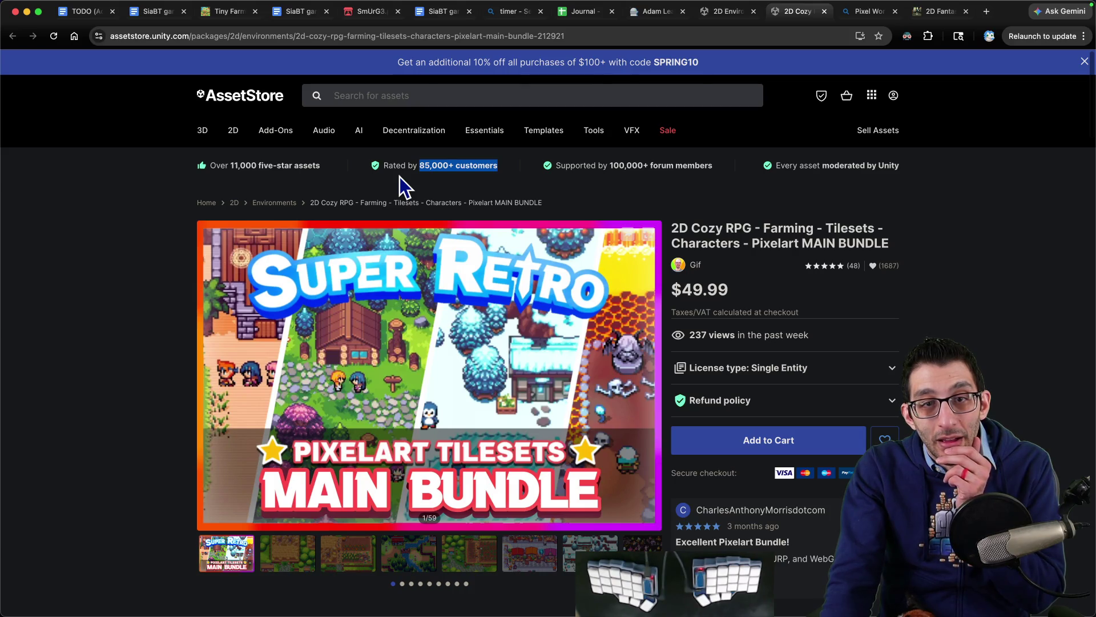
left_click_drag(208, 165, 959, 168)
scroll(649, 180, "down", 1)
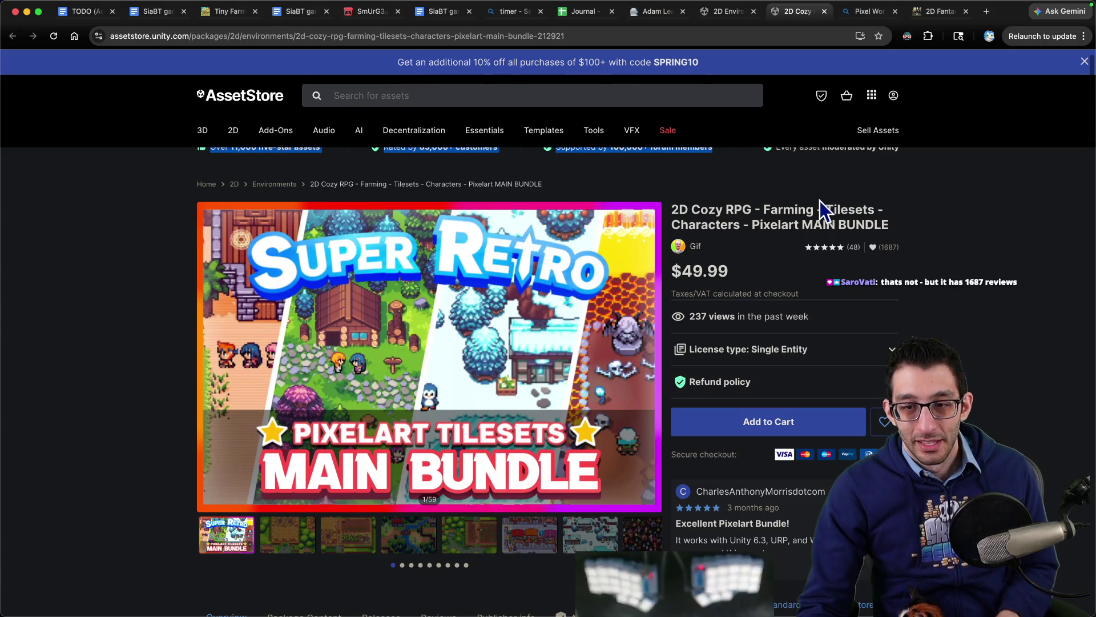
scroll(964, 263, "down", 5)
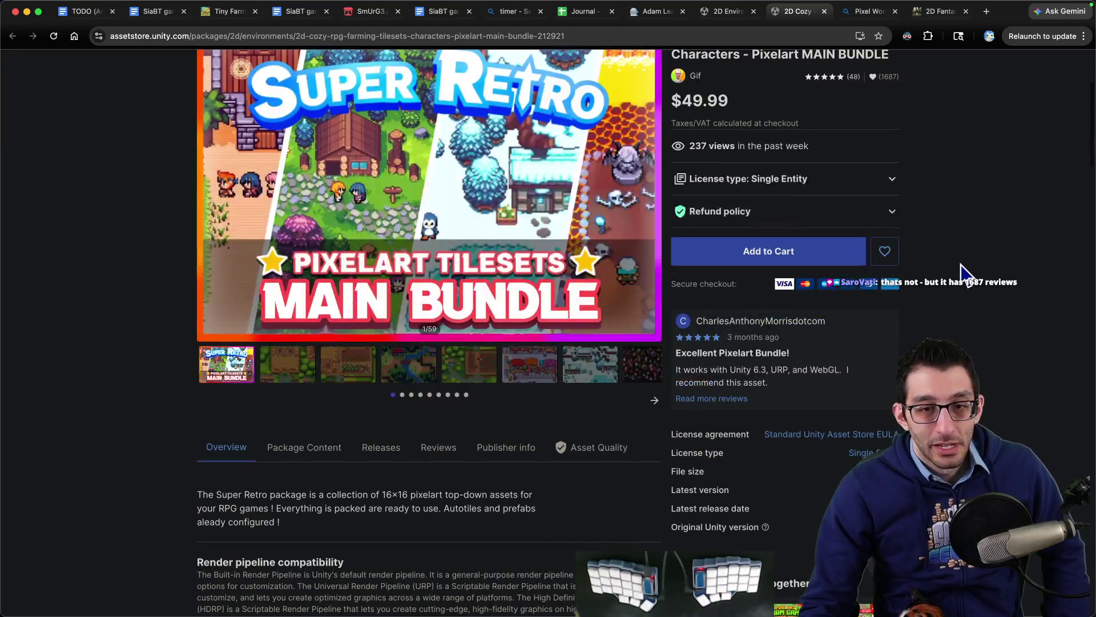
scroll(958, 260, "down", 3)
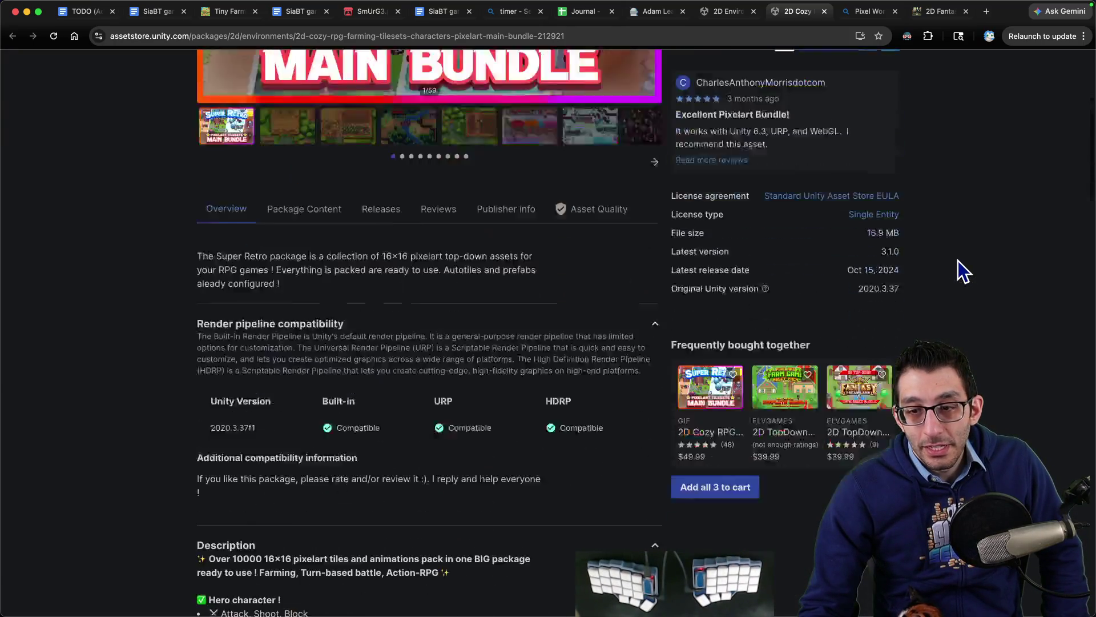
scroll(951, 263, "down", 6)
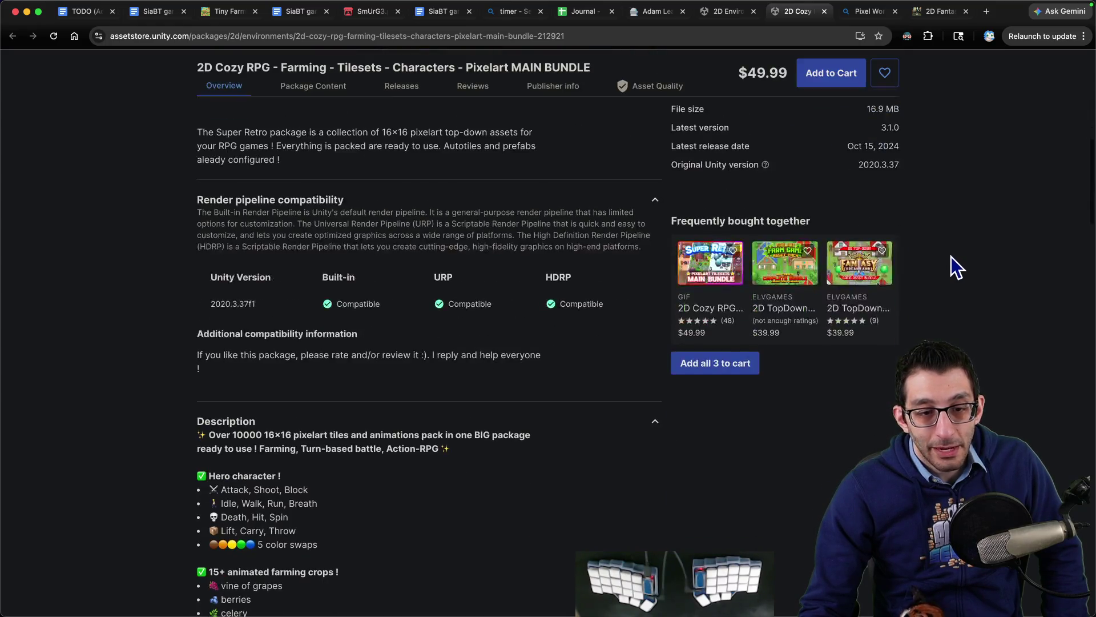
scroll(457, 394, "up", 12)
scroll(454, 381, "up", 2)
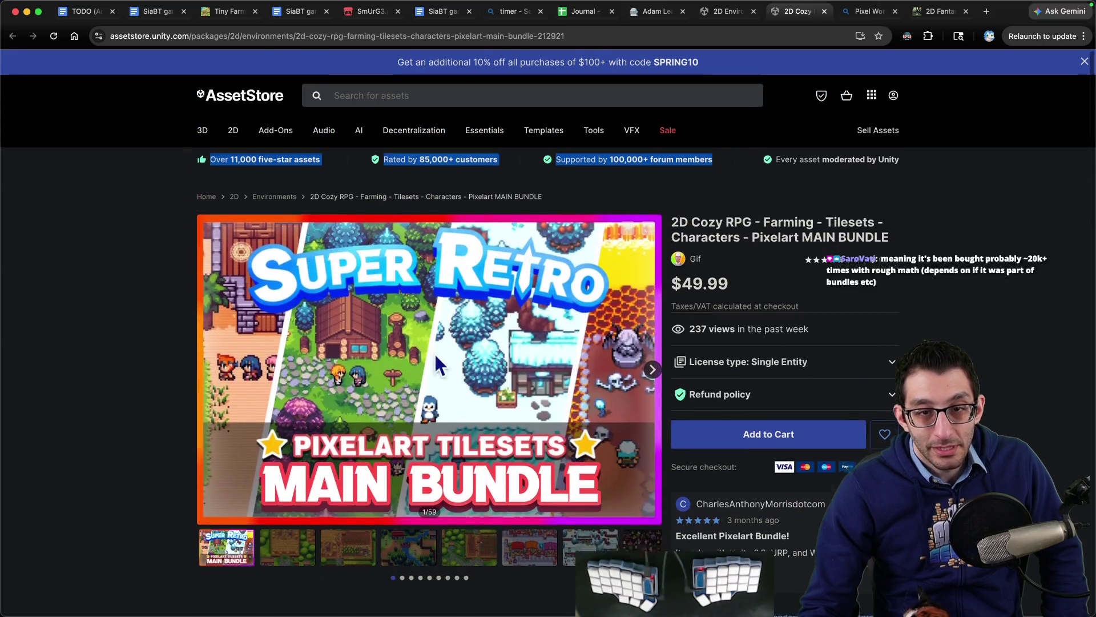
scroll(434, 352, "down", 12)
scroll(433, 351, "down", 15)
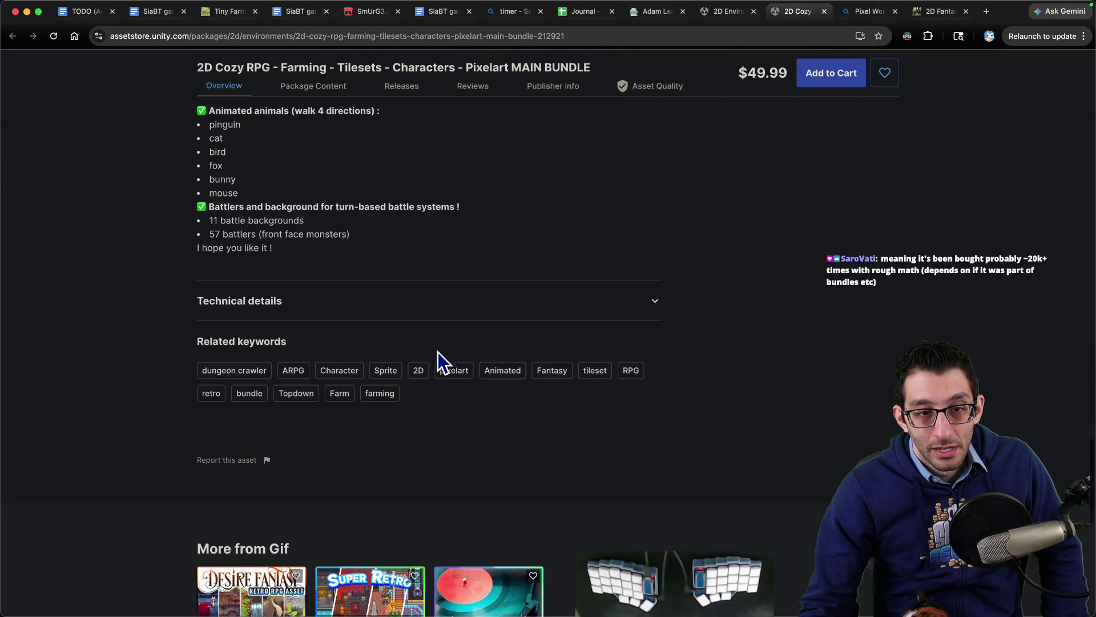
scroll(502, 367, "down", 6)
scroll(754, 367, "up", 20)
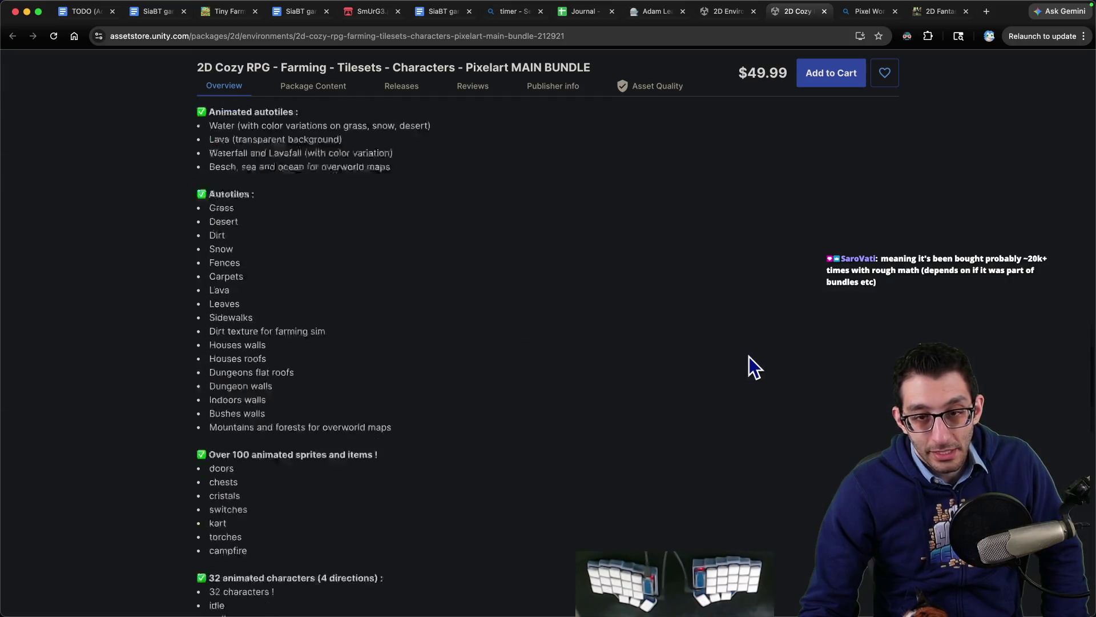
scroll(751, 364, "up", 3)
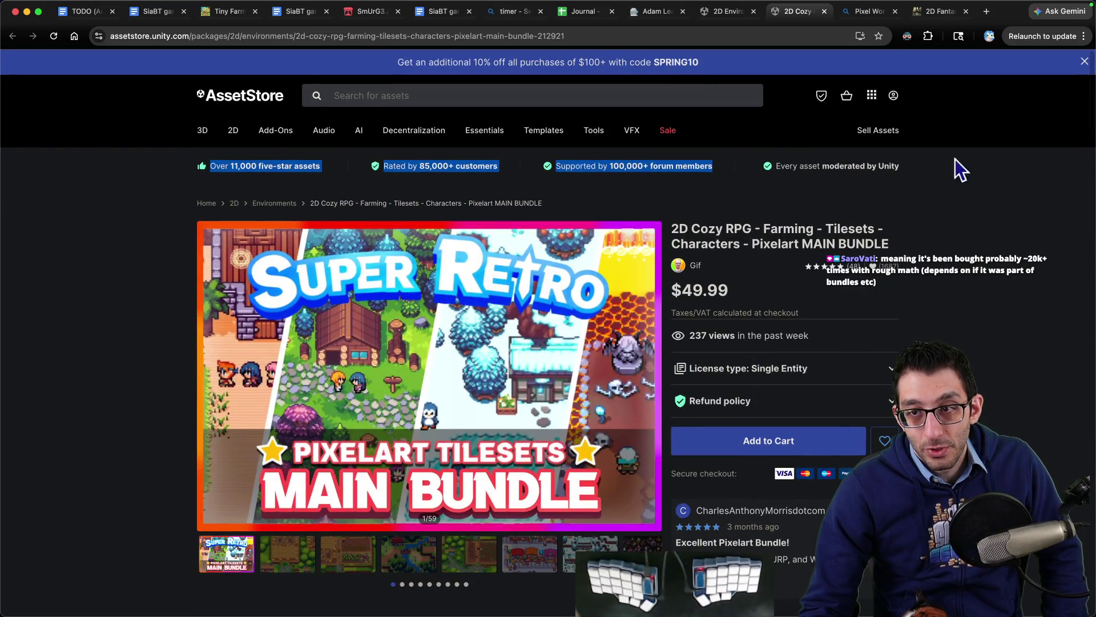
left_click(981, 204)
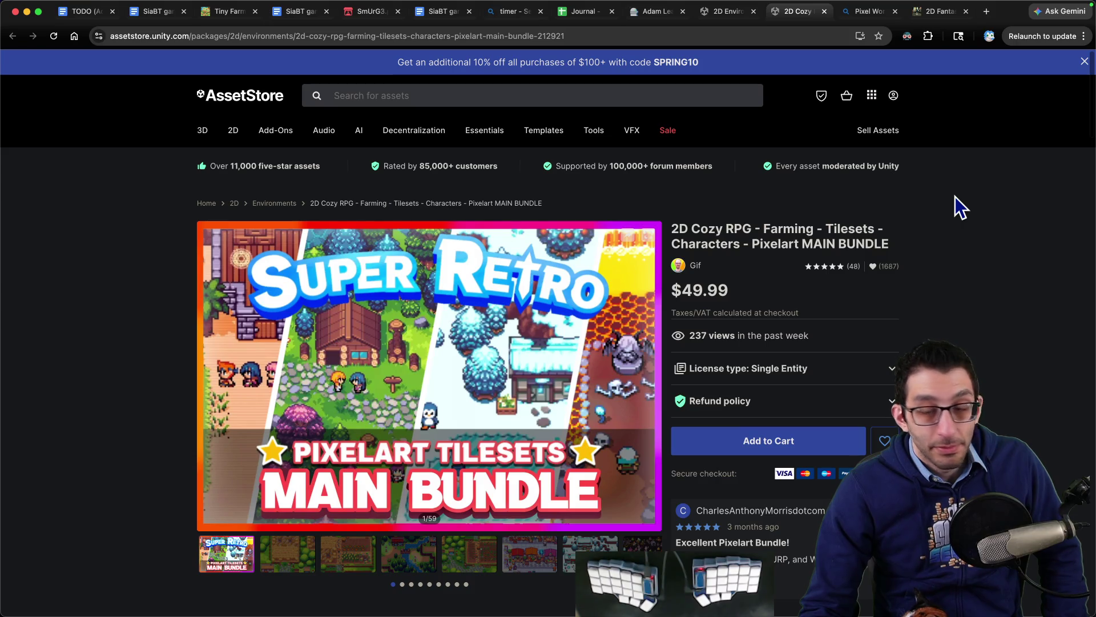
mouse_move(896, 263)
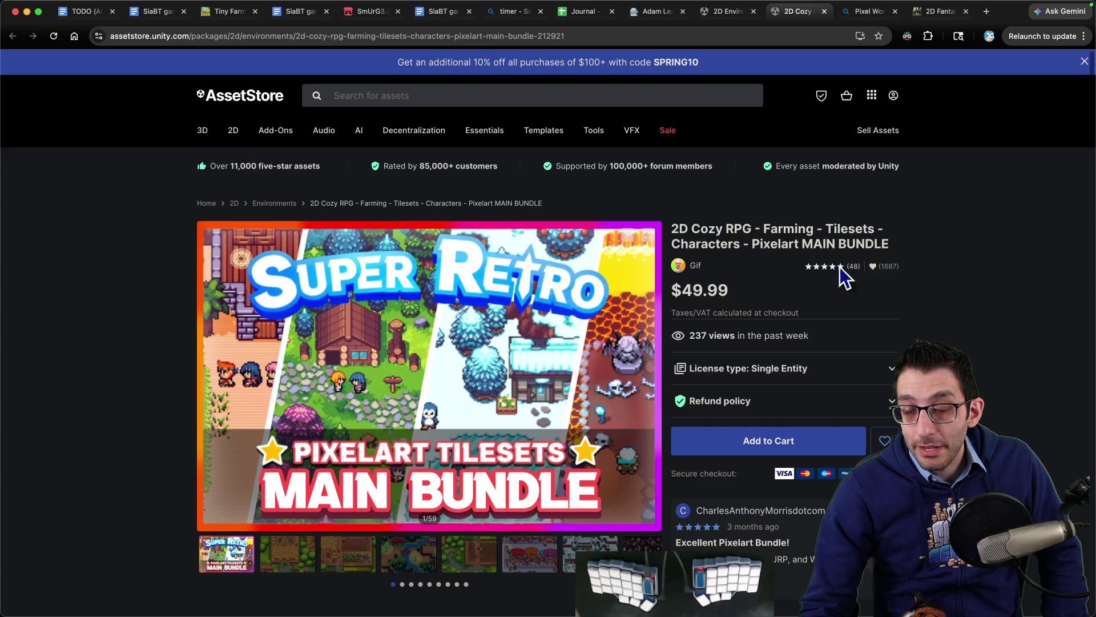
key("ctrl+shift+Tab")
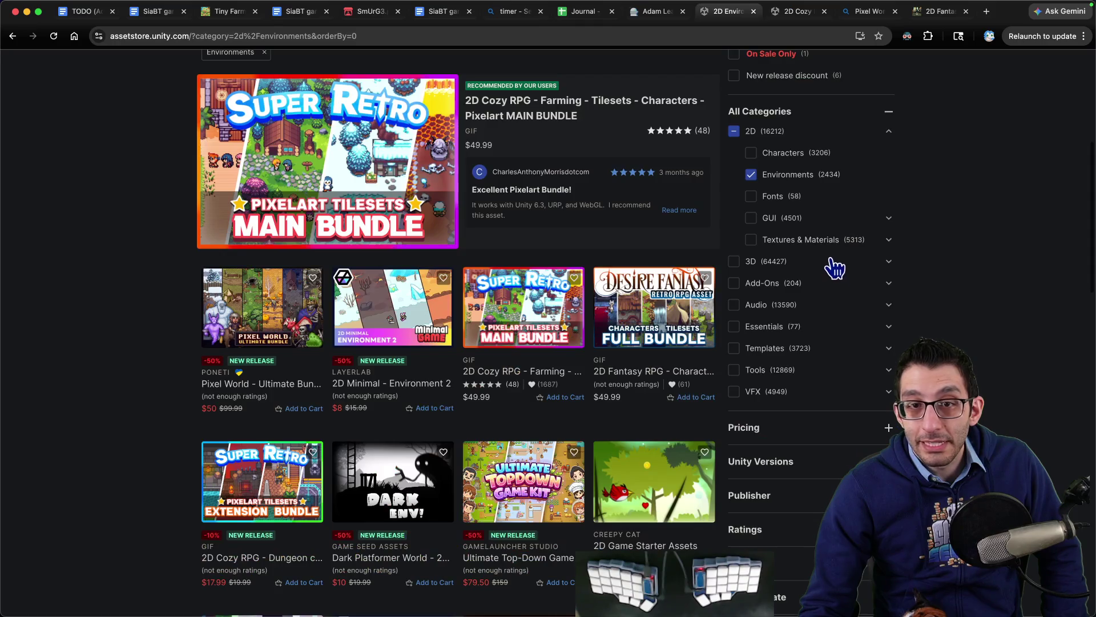
- Sort the 2D Environments listing by Popularity
scroll(628, 239, "up", 5)
scroll(457, 240, "down", 4)
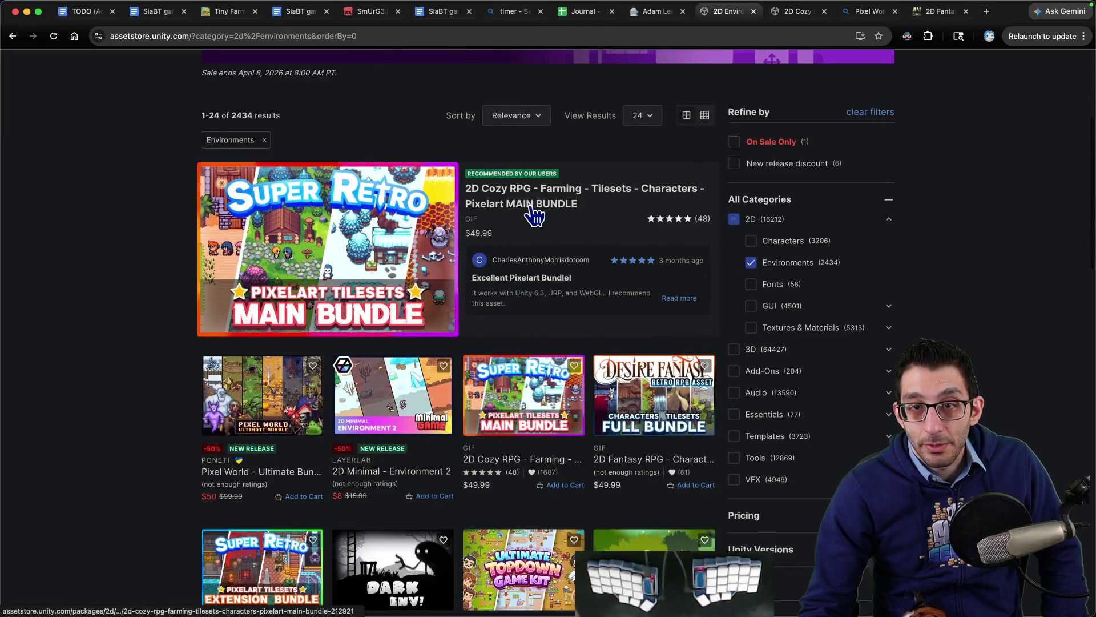
scroll(531, 197, "up", 2)
left_click(528, 207)
left_click(528, 251)
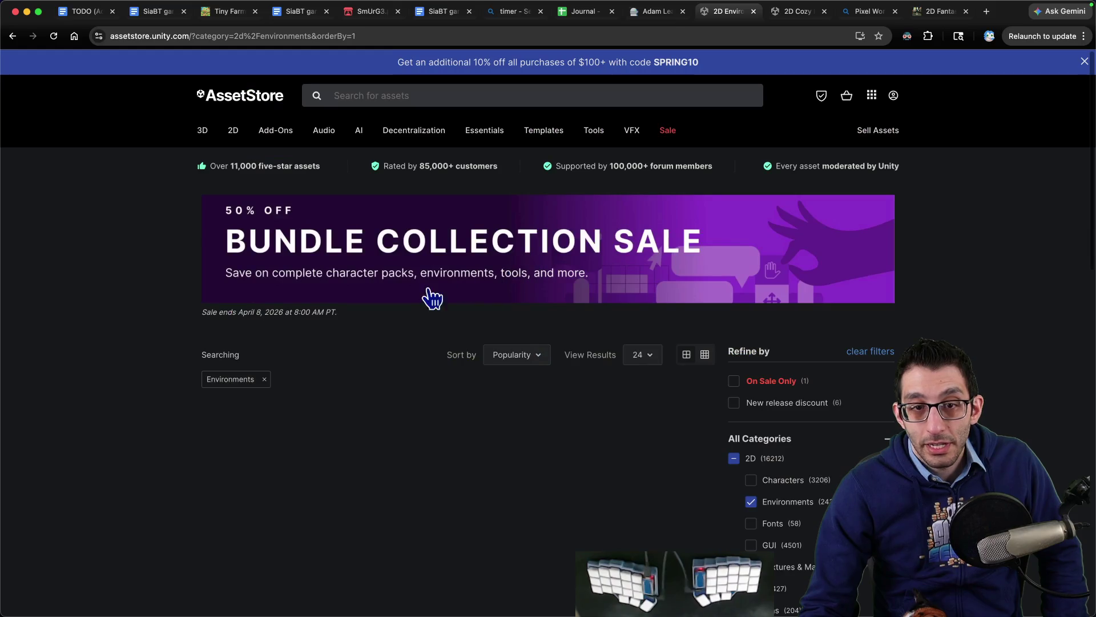
scroll(397, 310, "down", 3)
- Preview the Pixel World Ultimate Bundle in a new tab, then close it
left_click(309, 360, "super")
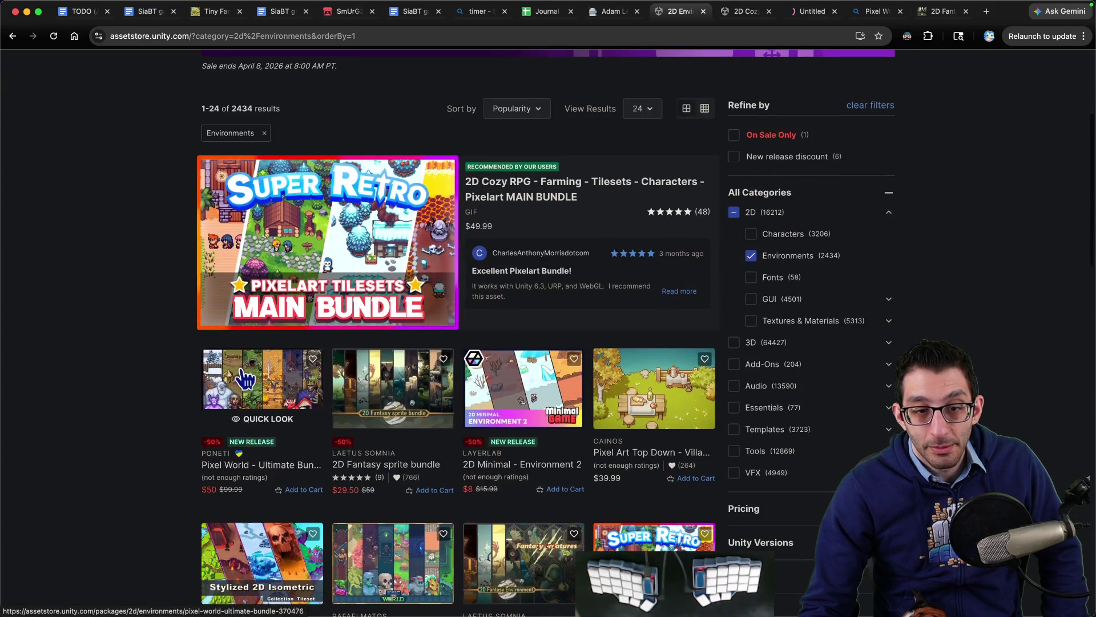
key("ctrl+Tab")
key("ctrl+Tab")
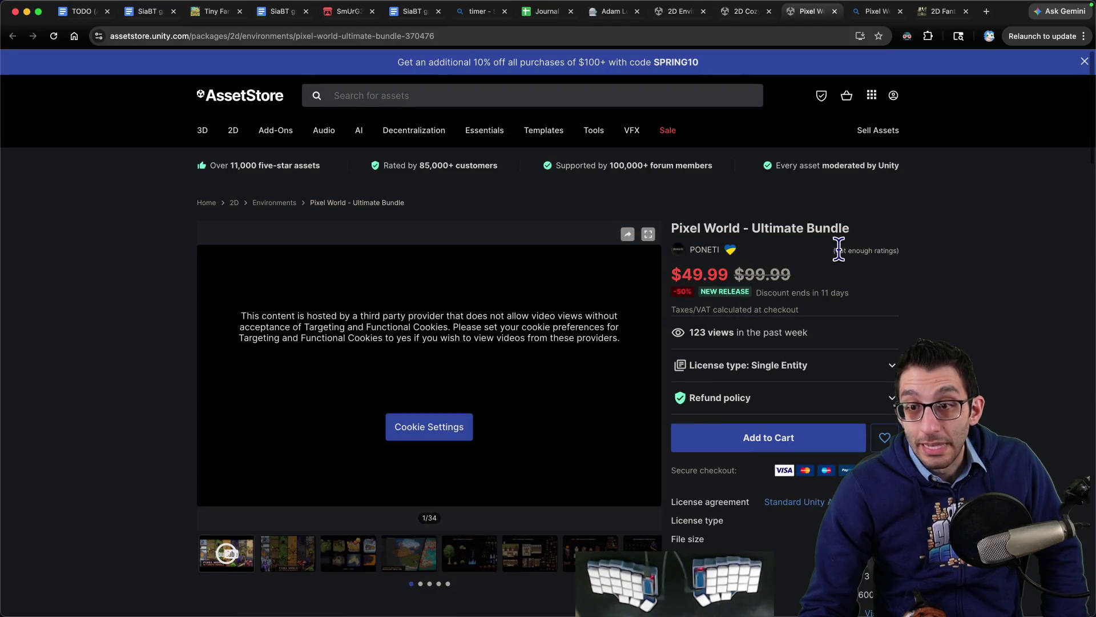
key("super+w")
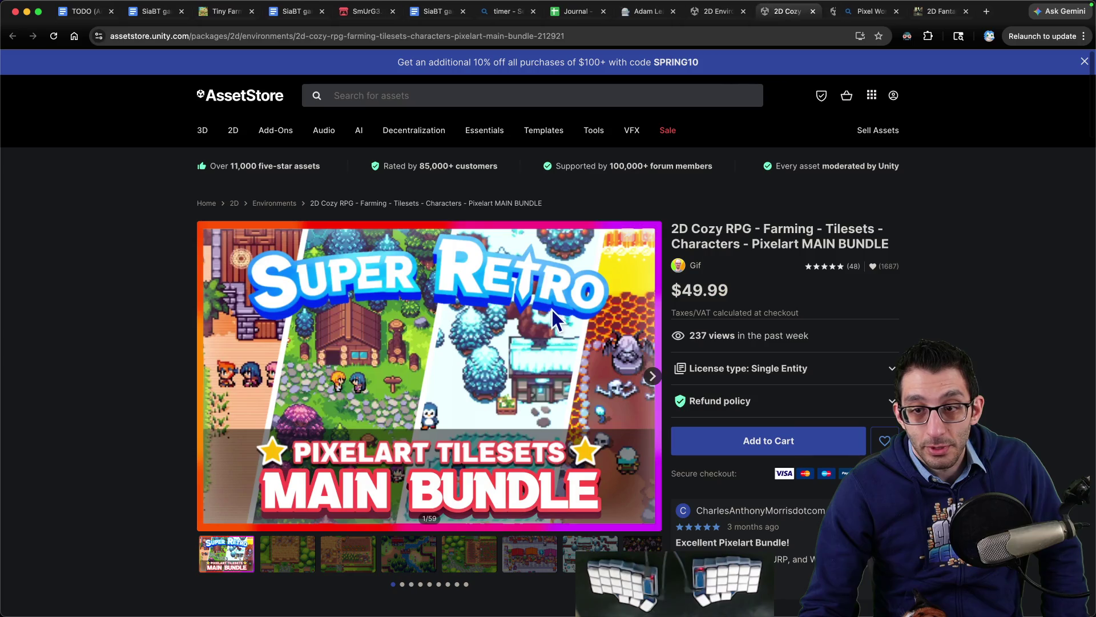
scroll(479, 306, "down", 5)
key("ctrl+shift+Tab")
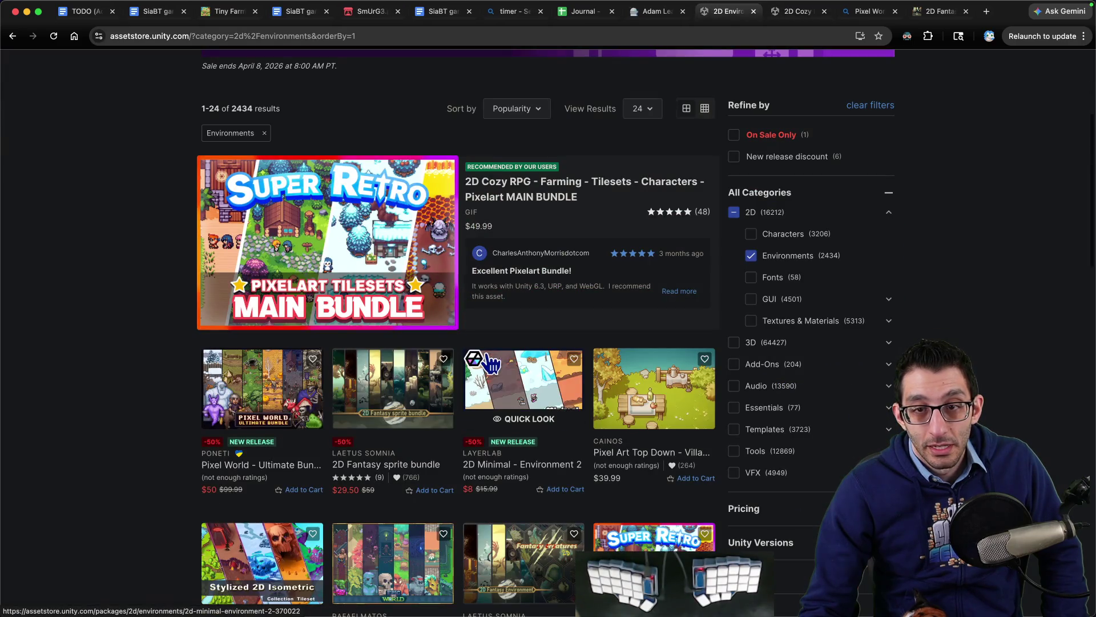
scroll(497, 361, "up", 3)
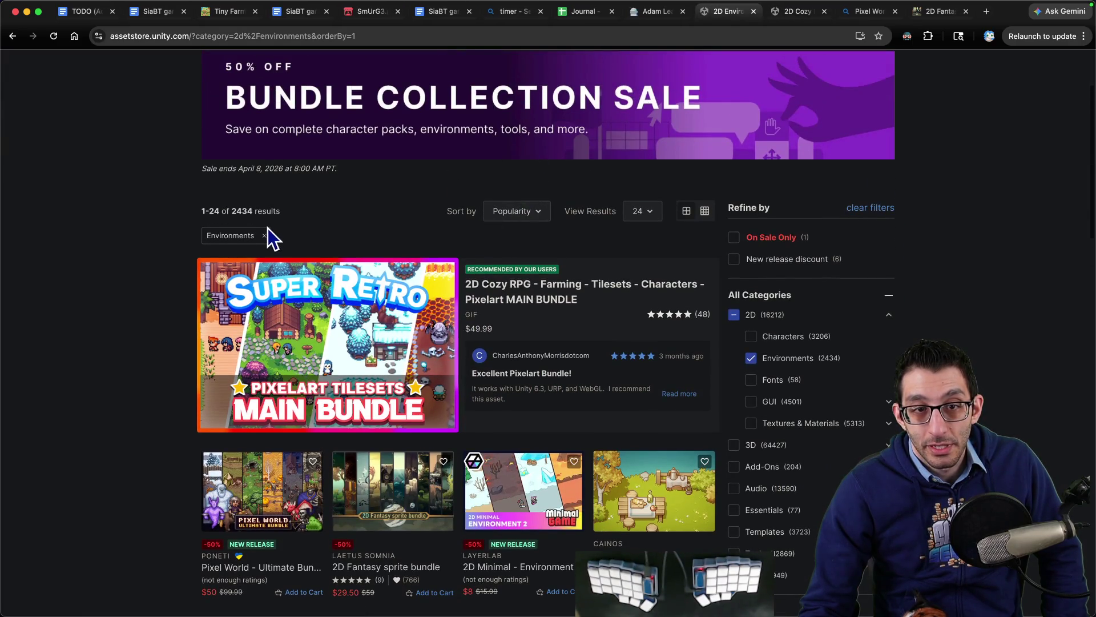
- Remove the Environments filter and open the Behavior Designer Pro 3 product page
left_click(267, 229)
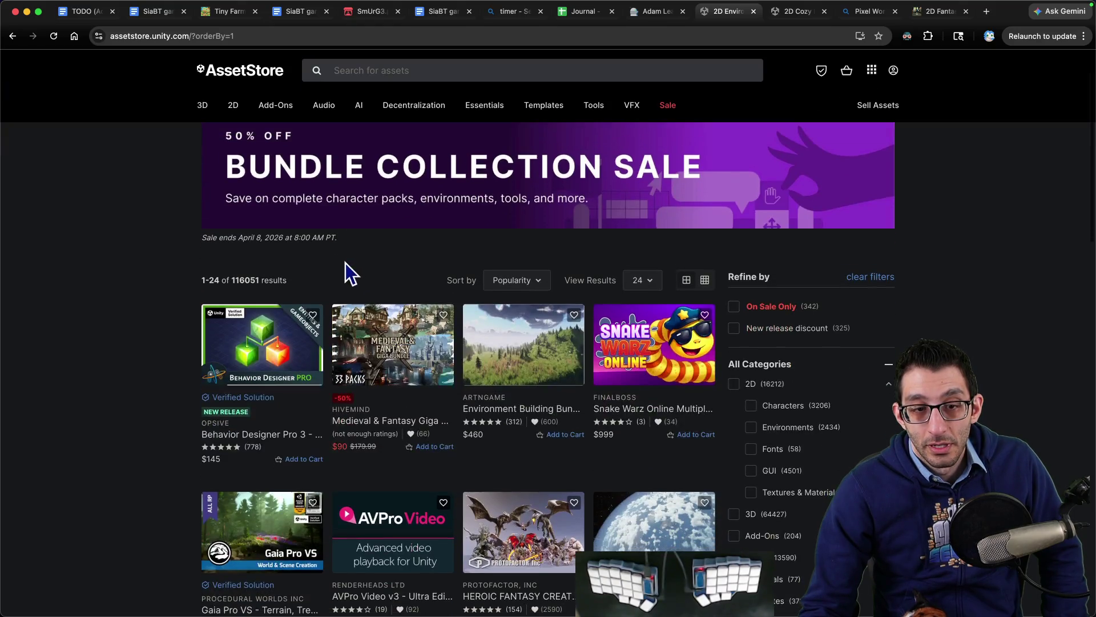
scroll(345, 262, "down", 1)
left_click(309, 322)
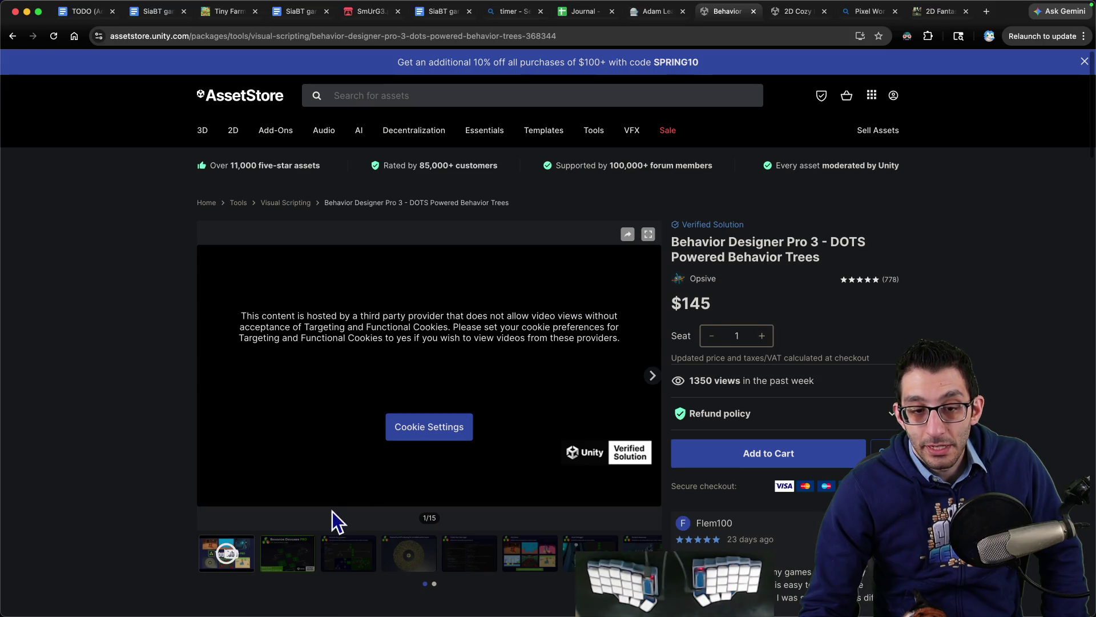
- Step the Behavior Designer Pro 3 gallery past the DOTS performance slide to 'Any Genre' (6 of 15)
left_click(303, 553)
left_click(351, 551)
left_click(437, 558)
left_click(480, 565)
left_click(400, 562)
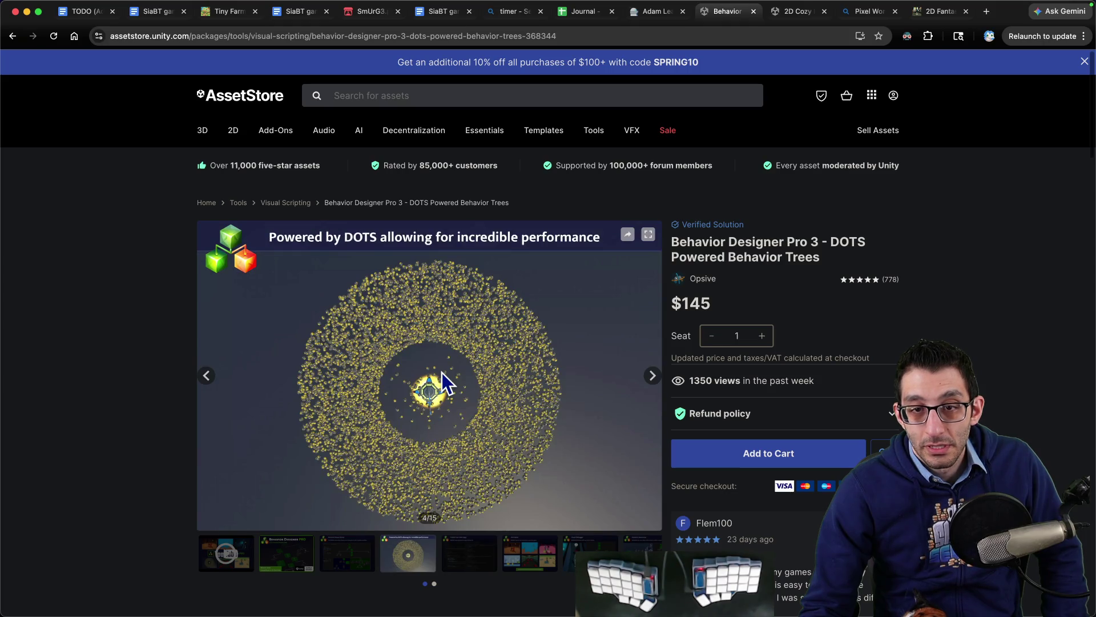
left_click(457, 562)
left_click(530, 550)
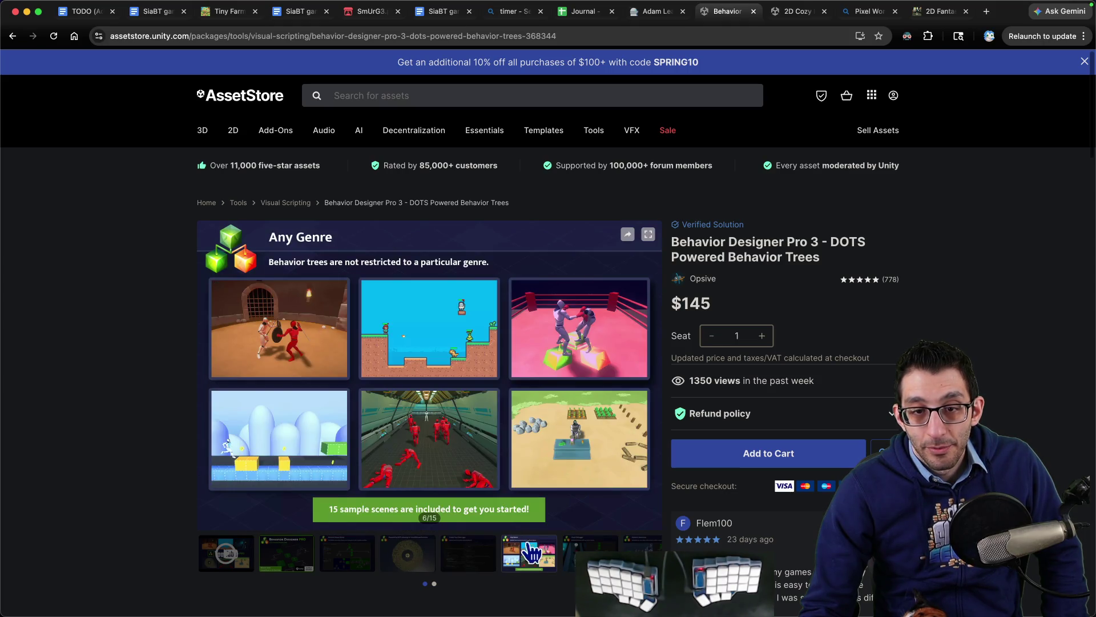
key("ctrl+shift+Tab")
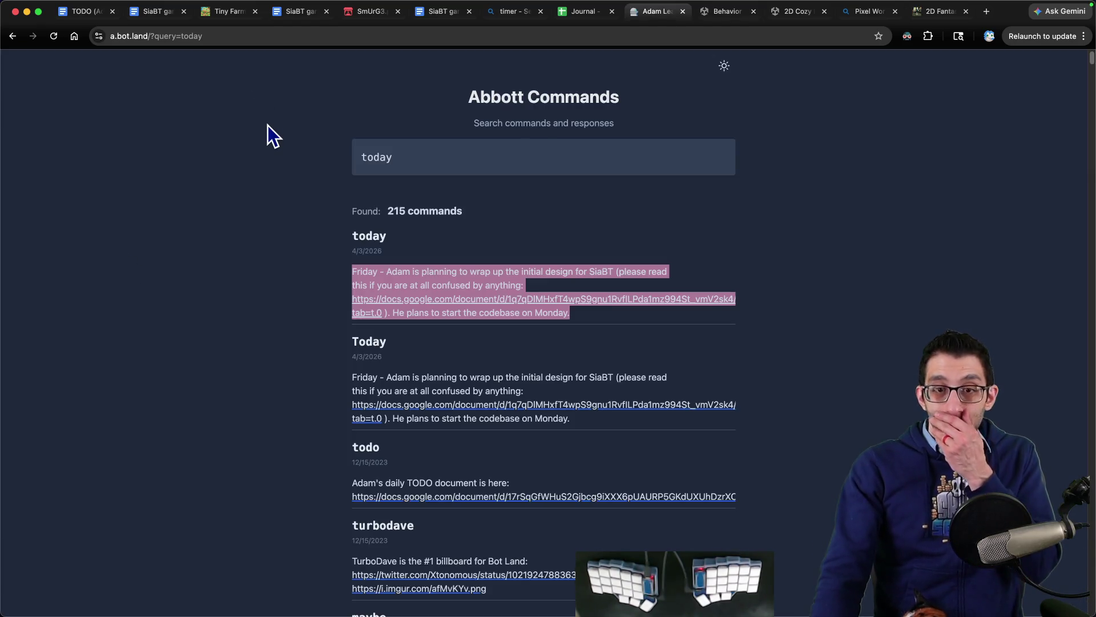
- Delete the TODO heading and its bullets from the SiaBT design doc
left_click(160, 14)
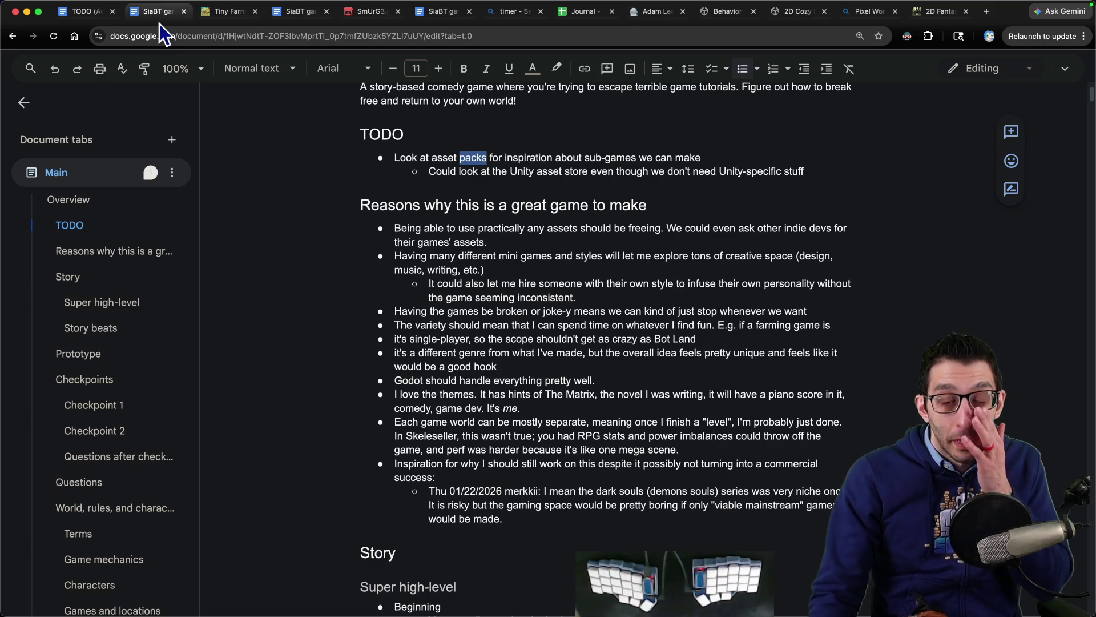
triple_click(468, 174)
left_click(434, 133, "shift")
key("BackSpace")
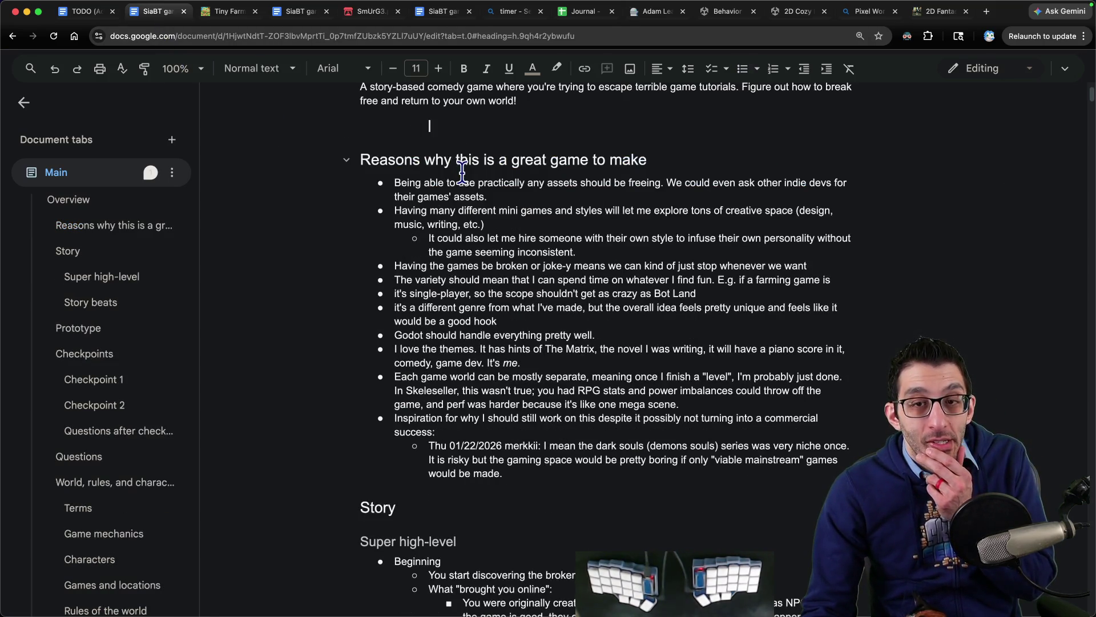
- Jump through the outline to Implementation notes and select the word 'AnimationTree'
scroll(463, 170, "down", 1)
scroll(466, 168, "down", 9)
scroll(468, 165, "down", 8)
scroll(465, 167, "down", 3)
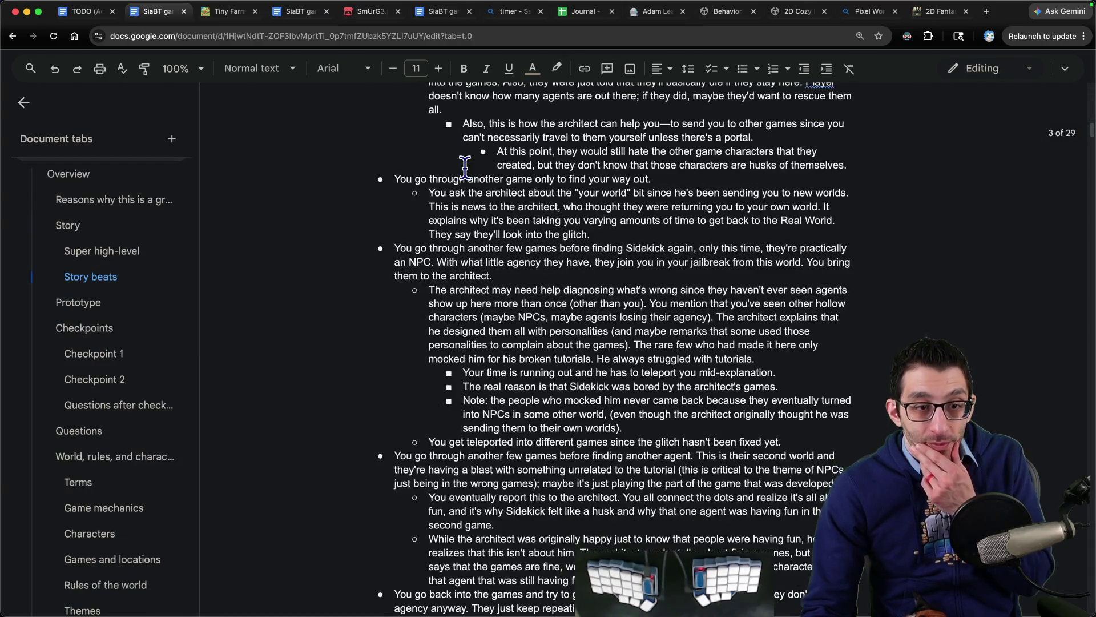
scroll(465, 167, "down", 5)
scroll(459, 169, "down", 6)
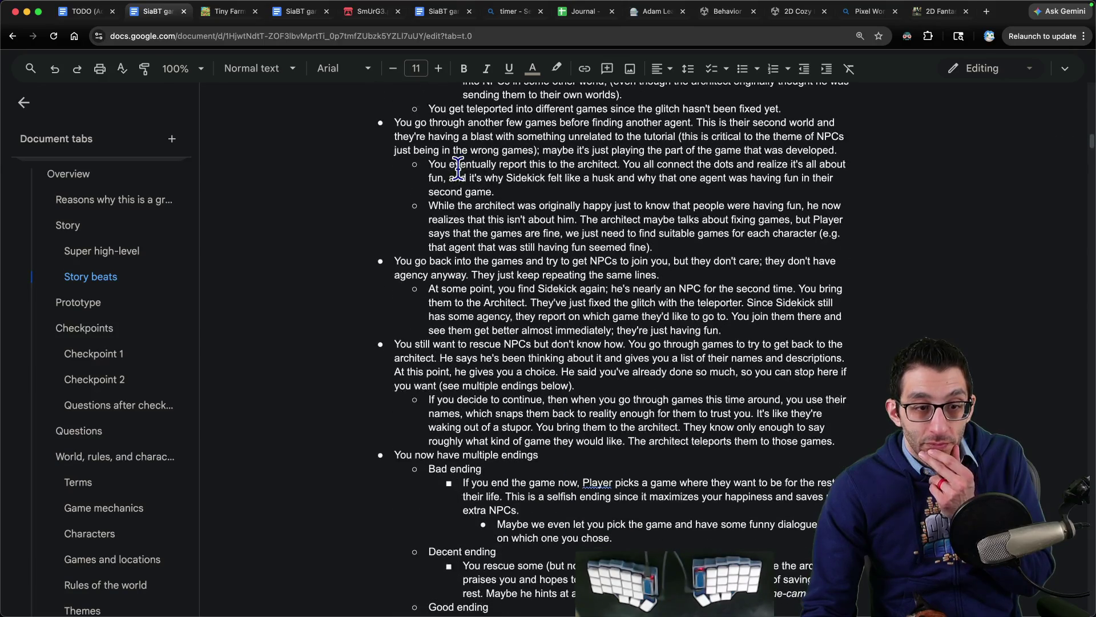
scroll(458, 168, "down", 4)
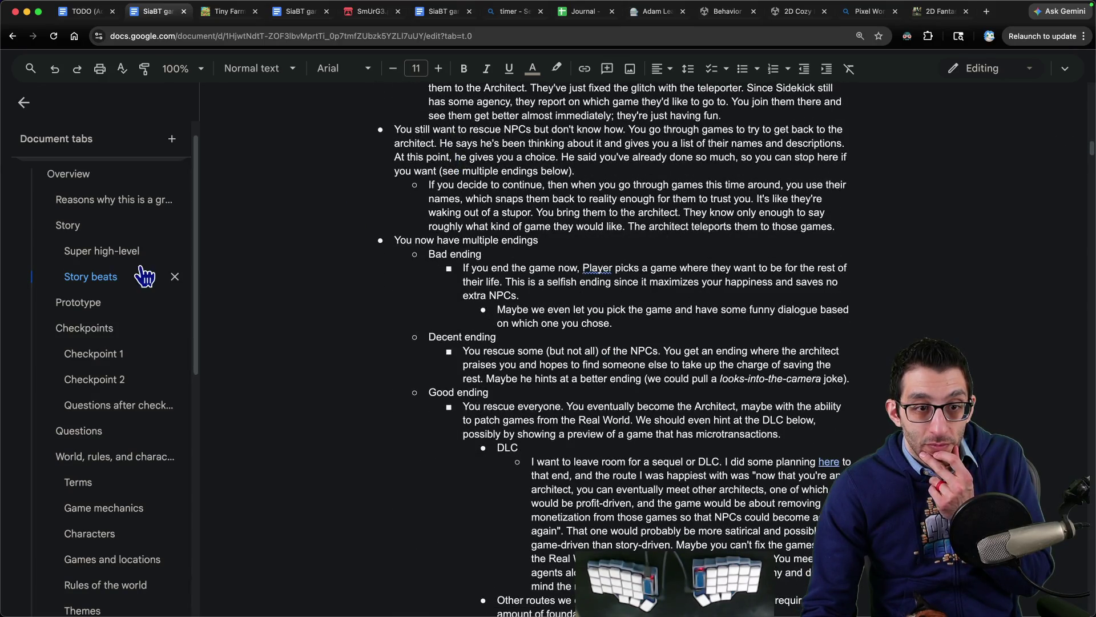
left_click(87, 303)
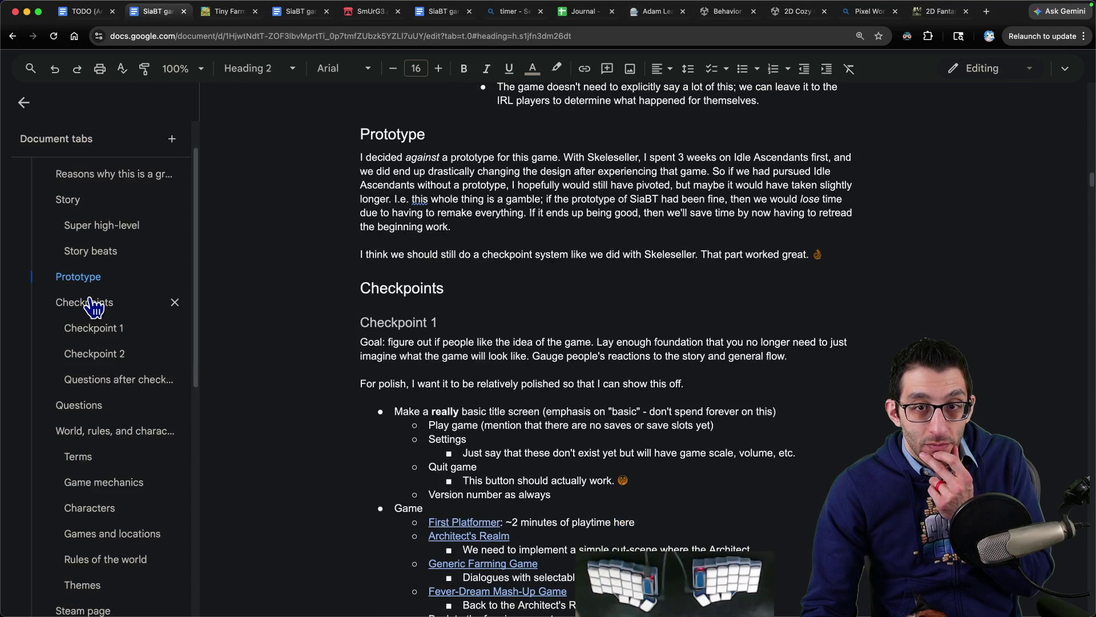
scroll(114, 486, "down", 4)
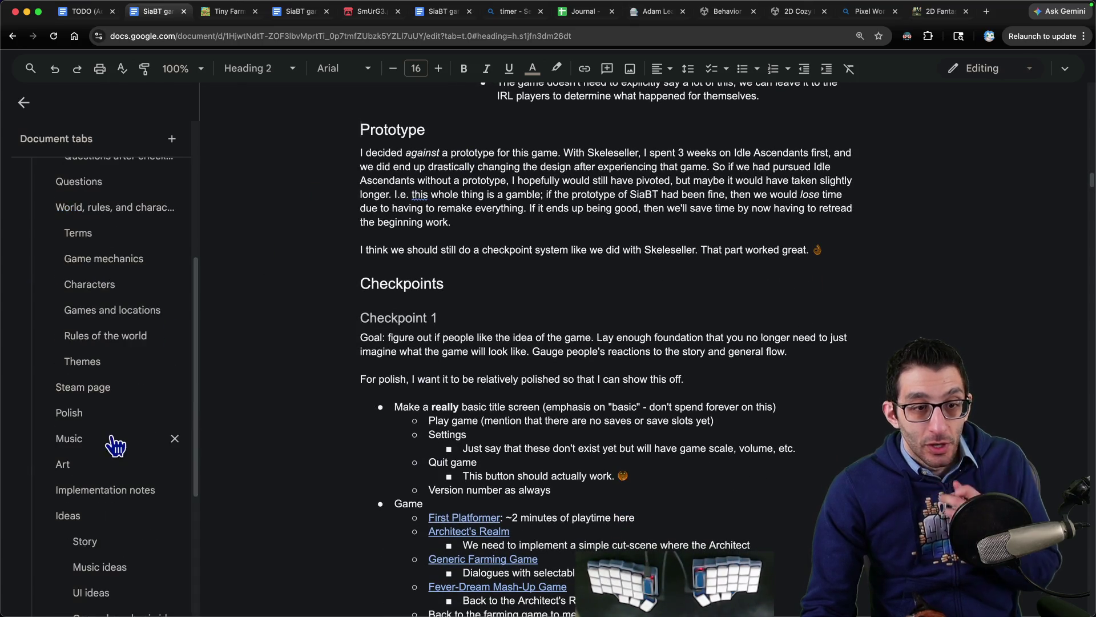
left_click(116, 498)
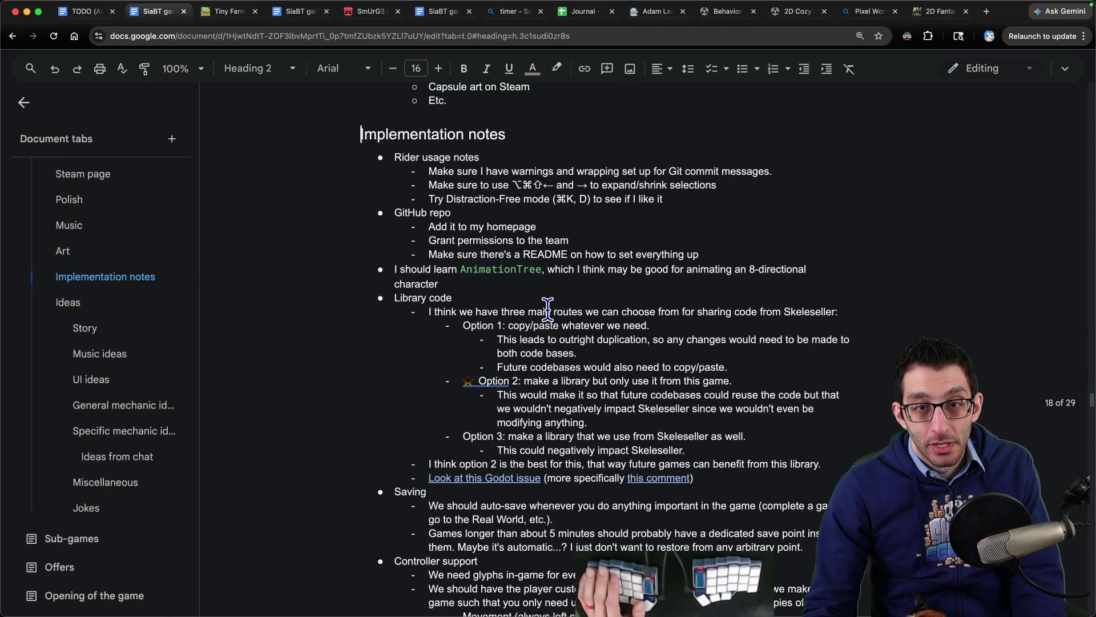
scroll(547, 308, "down", 3)
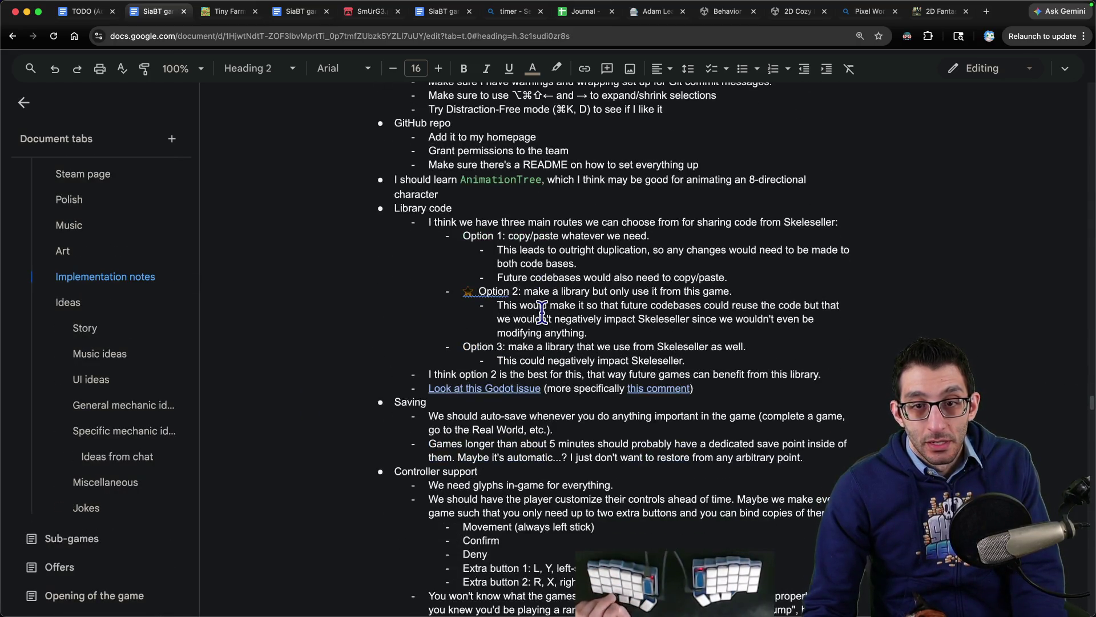
double_click(525, 179)
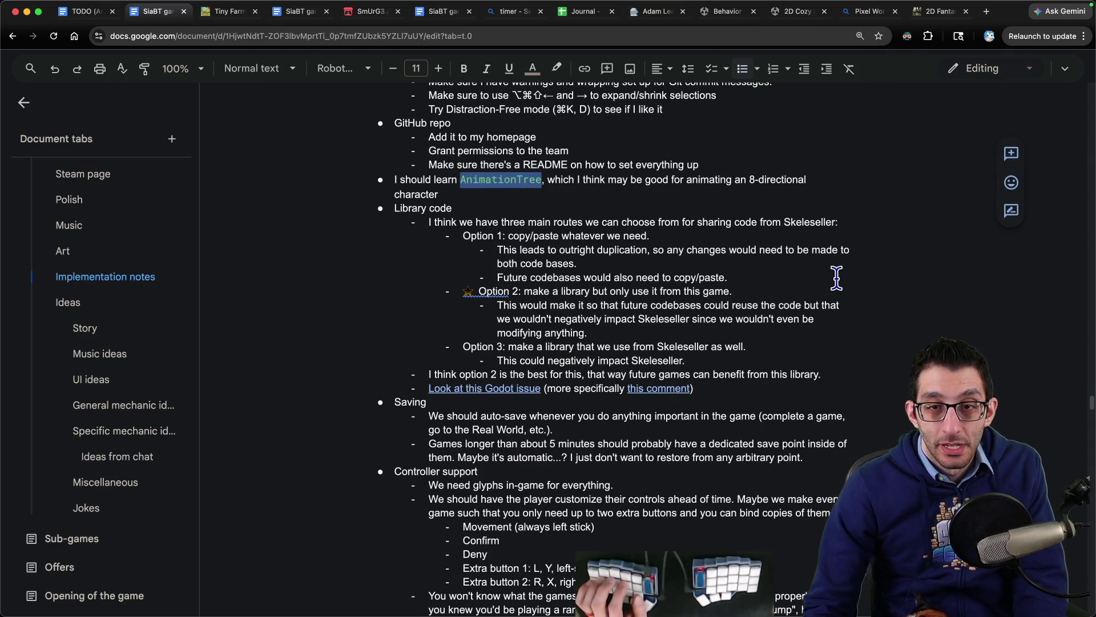
key("ctrl+t")
- Search 'godot animationtree' and open the stable Godot 4.6 'Using AnimationTree' docs page
type("godot ani")
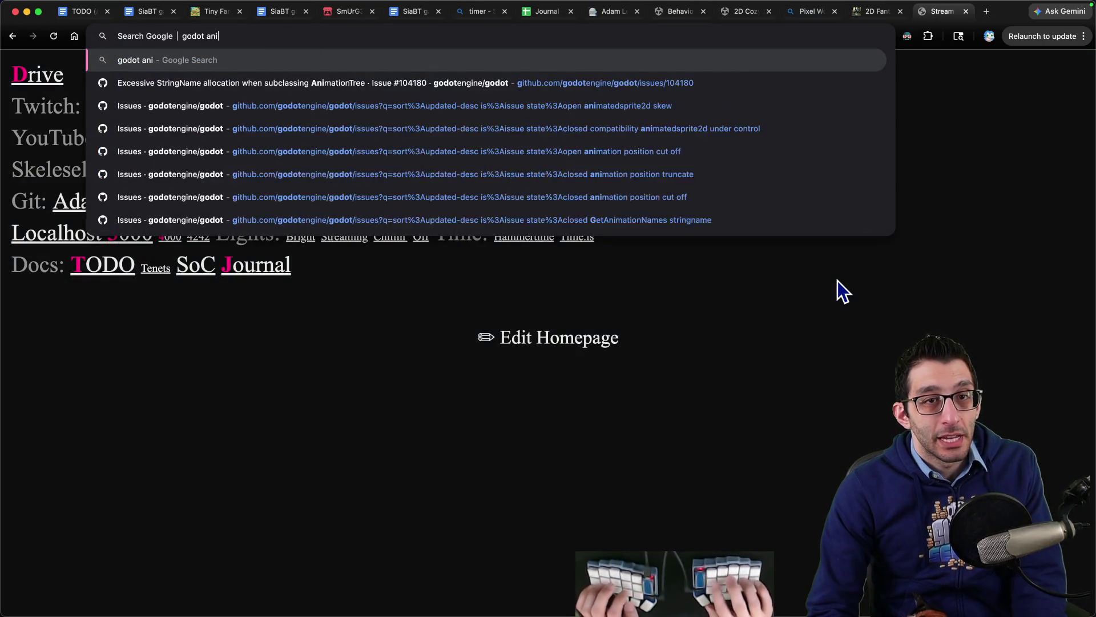
type("mationtree")
key("Return")
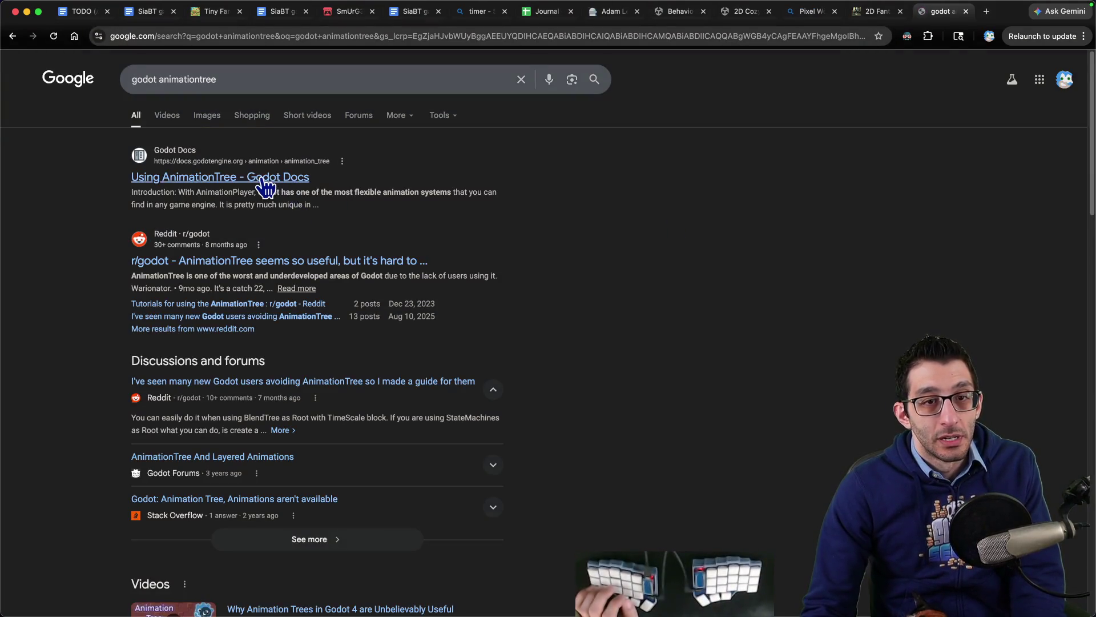
left_click(258, 179)
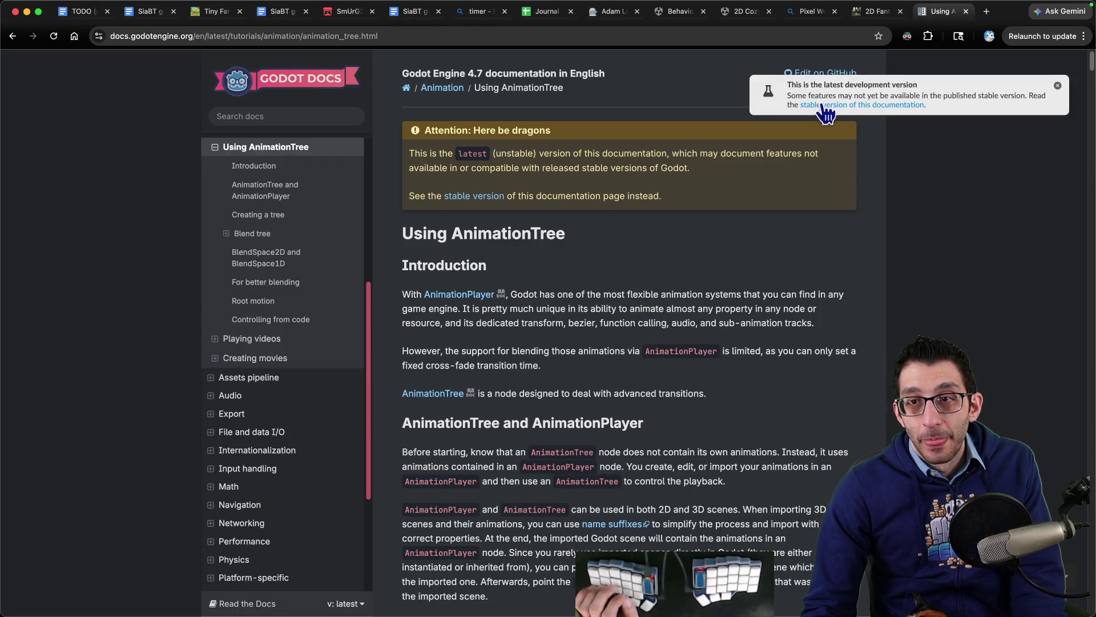
left_click(1058, 86)
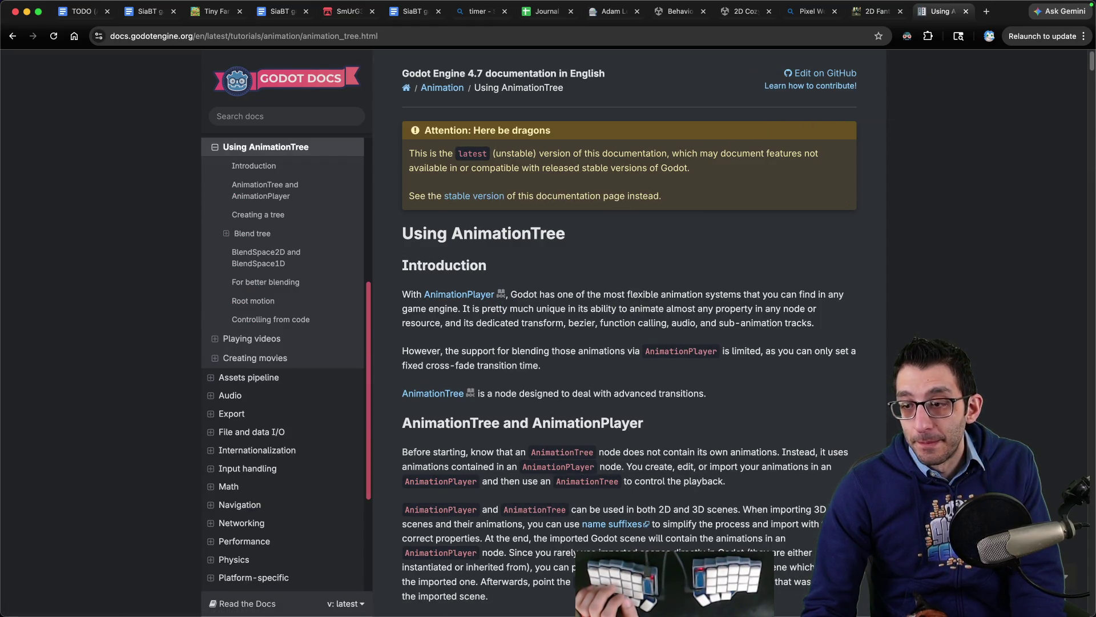
left_click(474, 196)
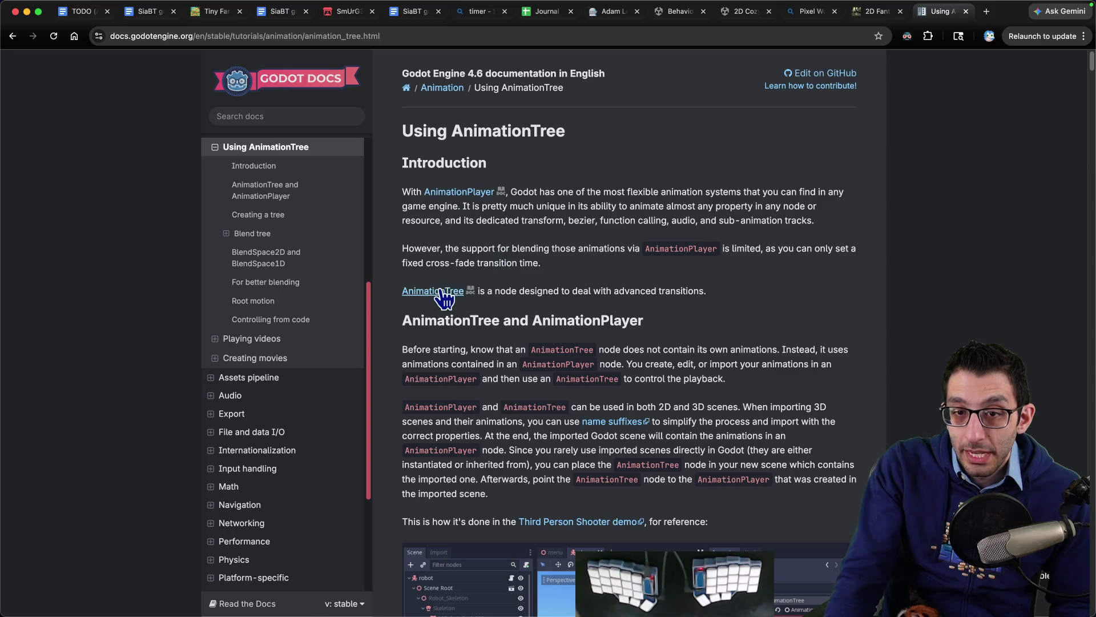
scroll(721, 285, "down", 5)
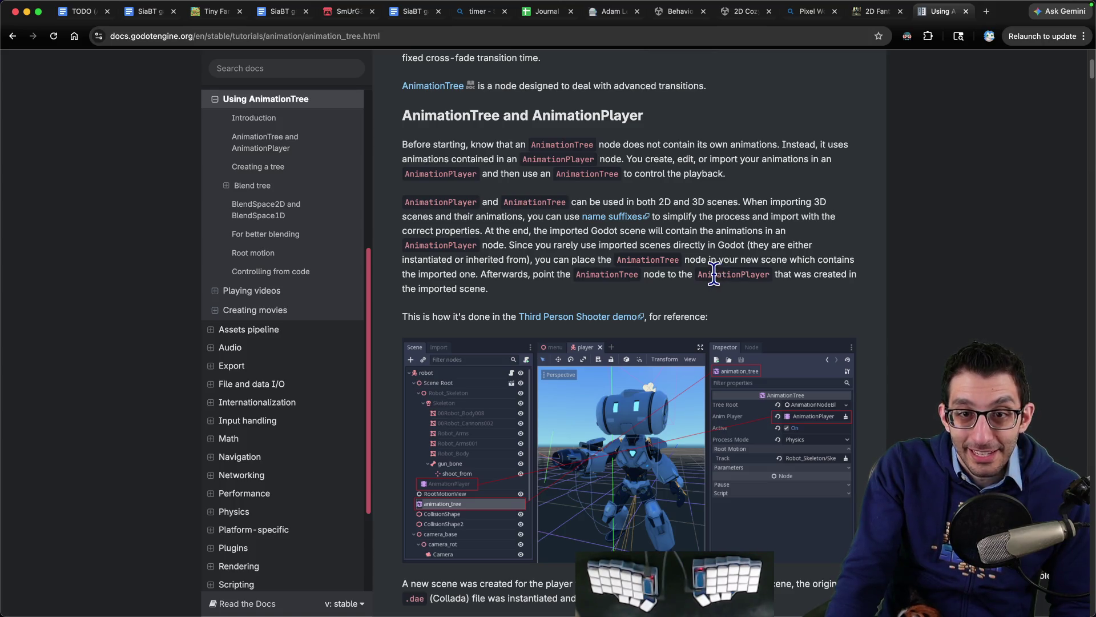
scroll(714, 274, "down", 2)
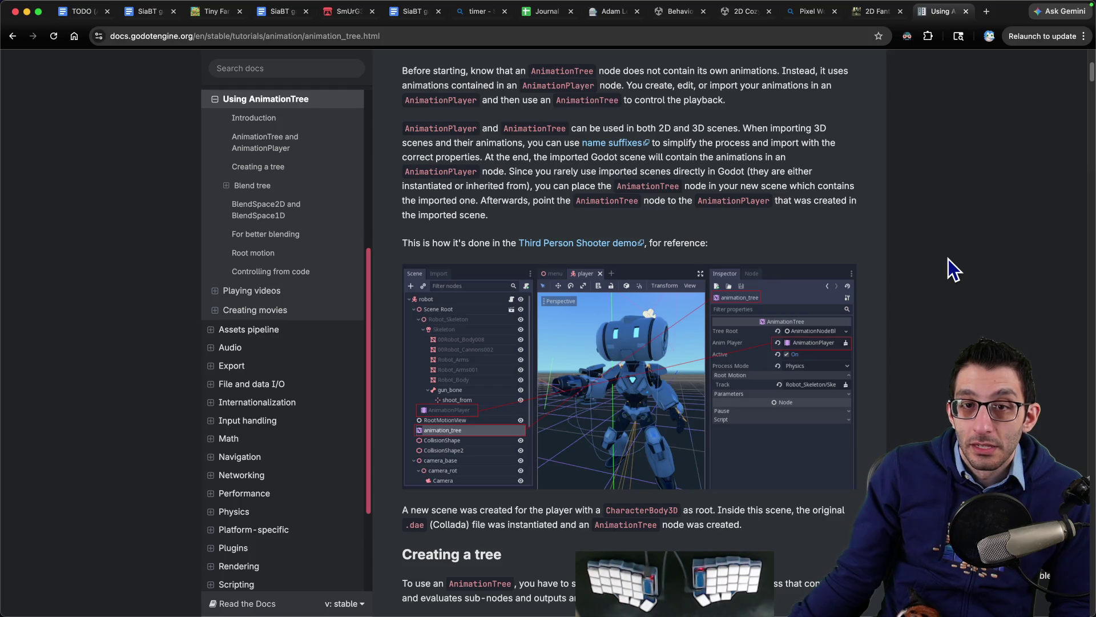
scroll(948, 258, "down", 6)
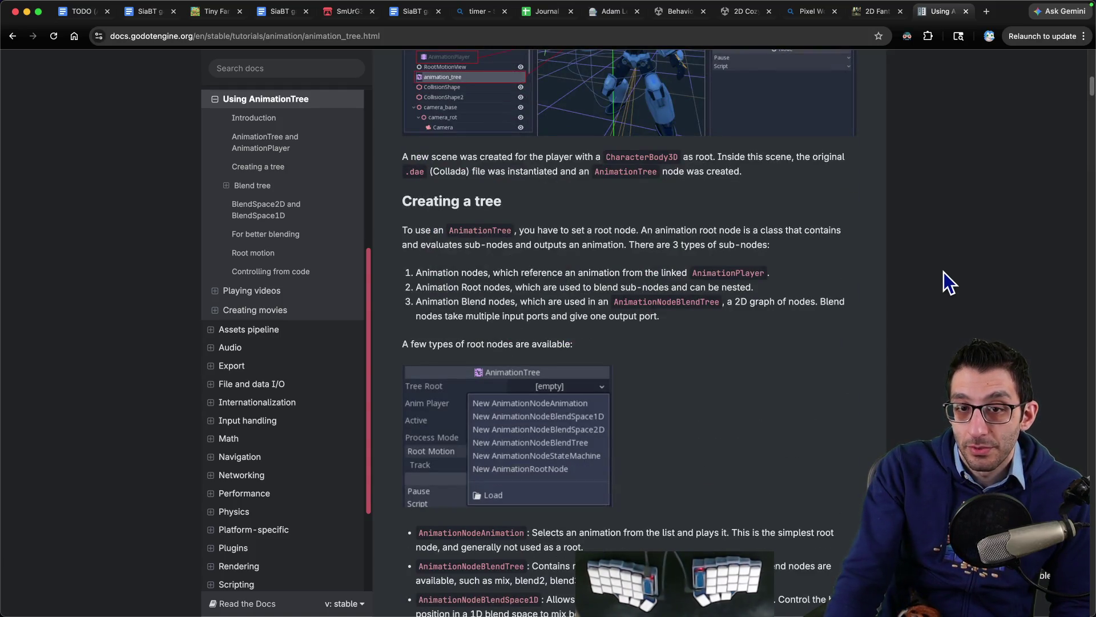
scroll(944, 271, "down", 10)
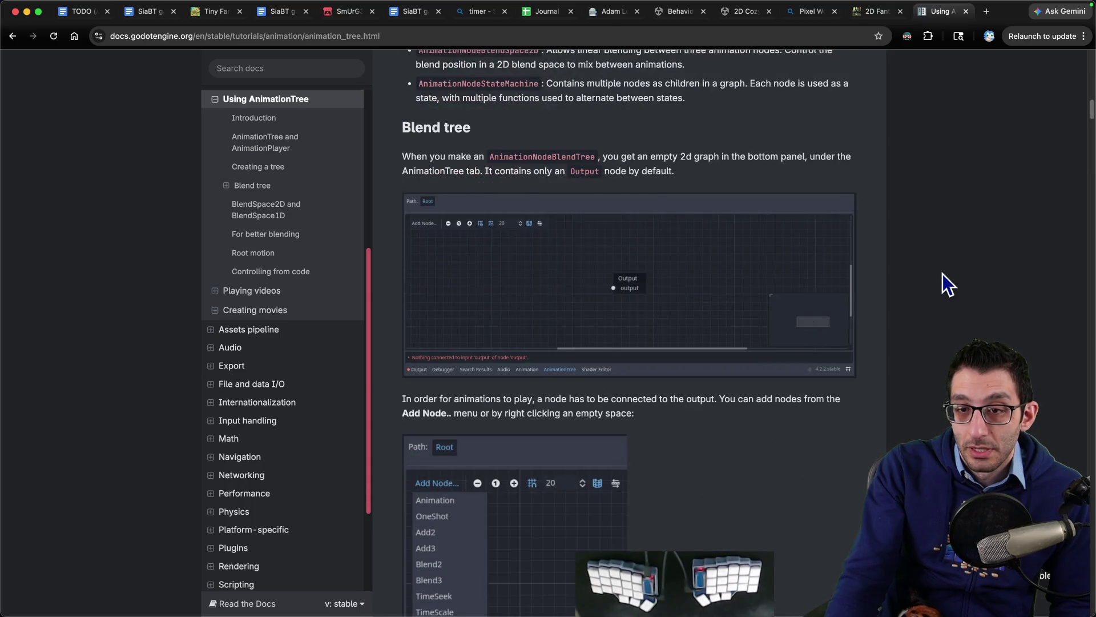
scroll(943, 273, "down", 6)
scroll(942, 273, "down", 7)
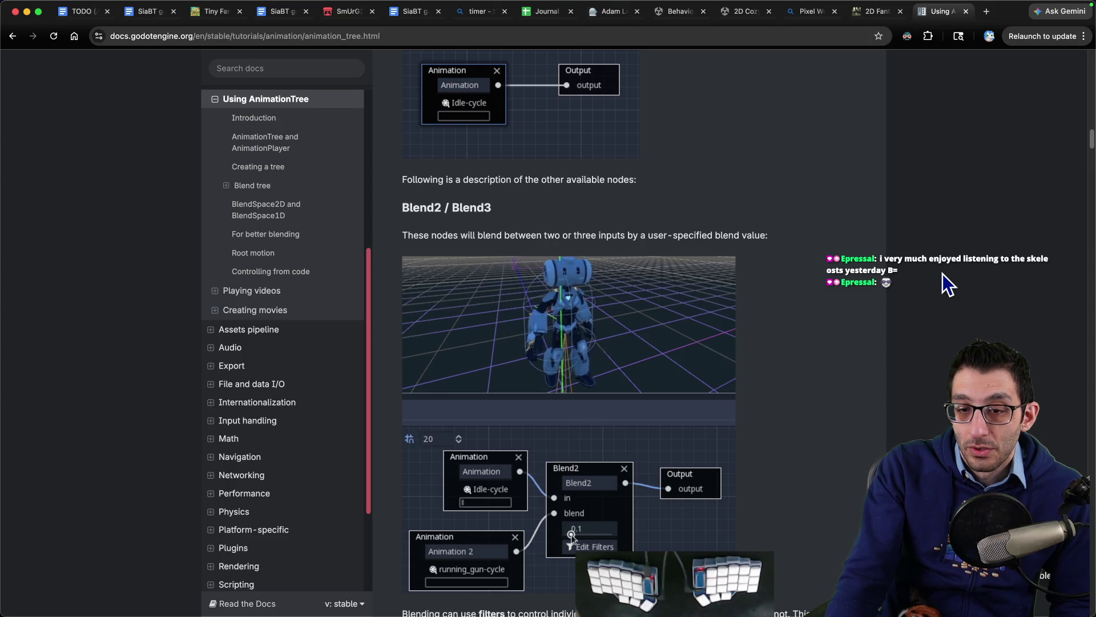
scroll(942, 274, "down", 1)
scroll(942, 274, "down", 15)
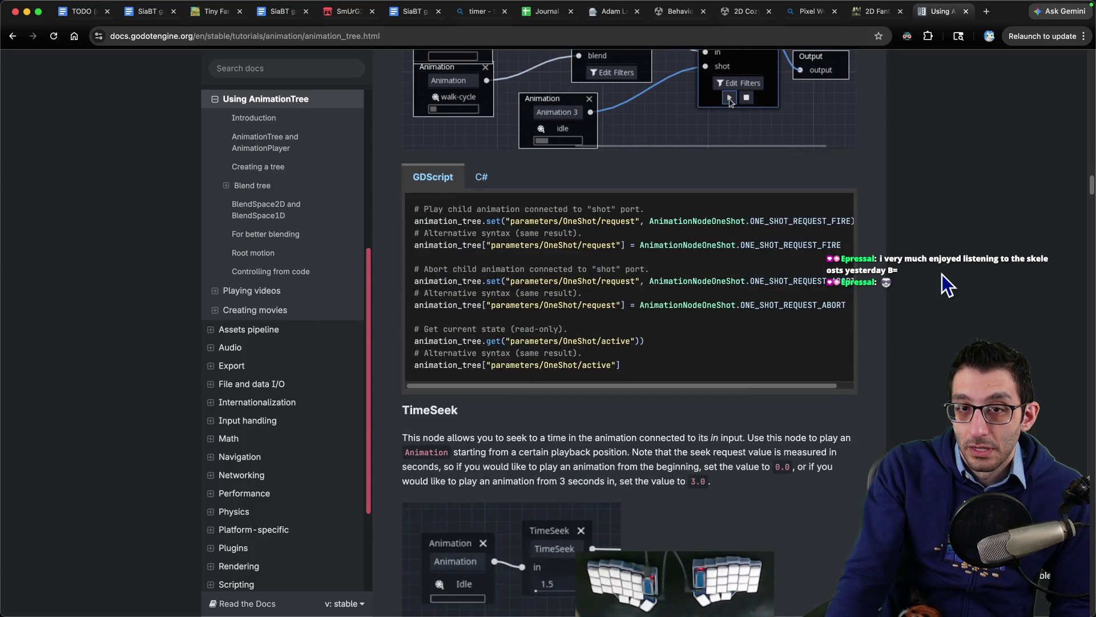
scroll(942, 274, "up", 6)
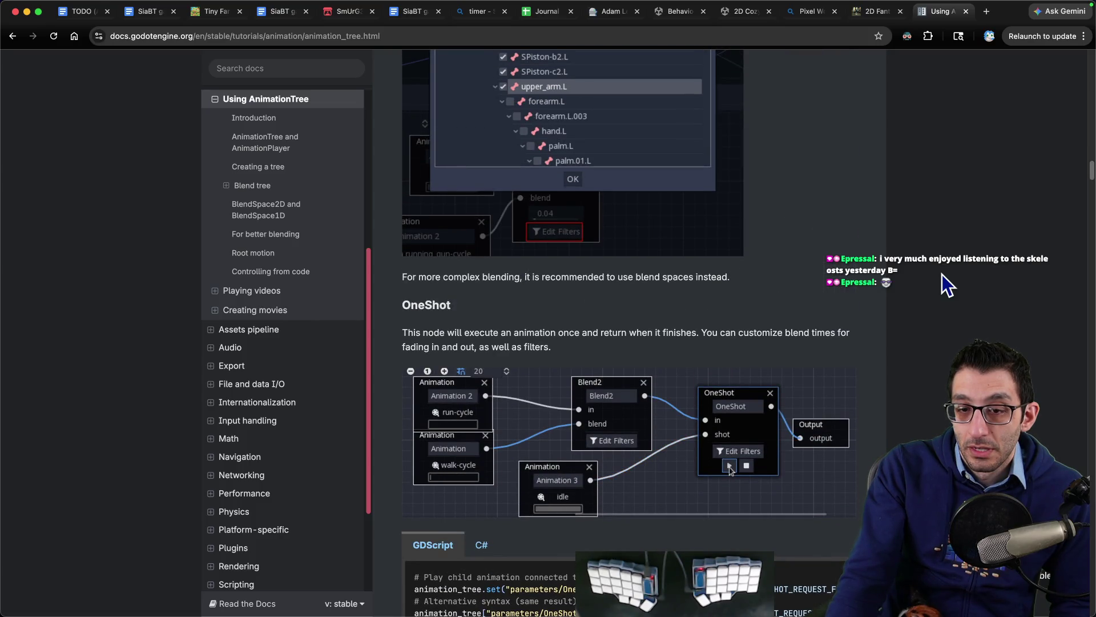
scroll(942, 274, "down", 20)
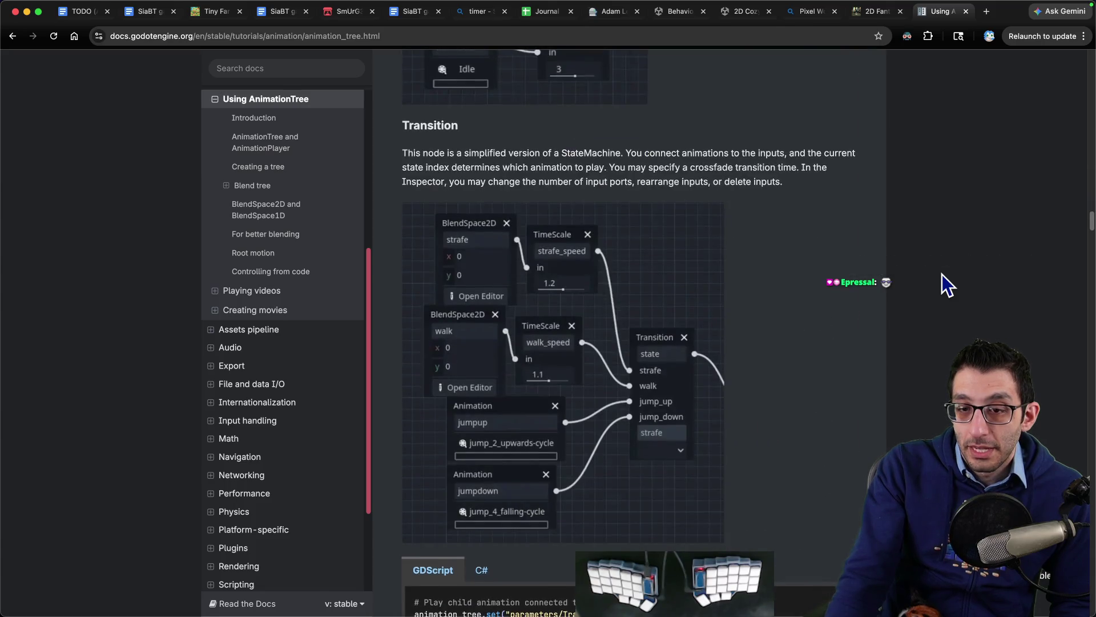
scroll(942, 274, "down", 20)
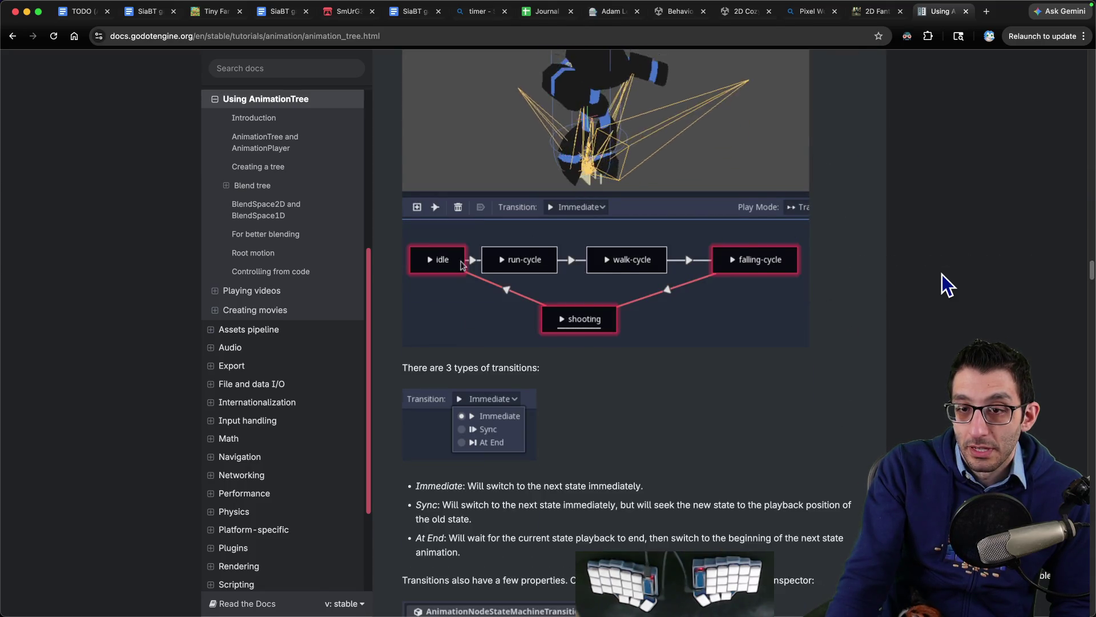
scroll(941, 274, "down", 20)
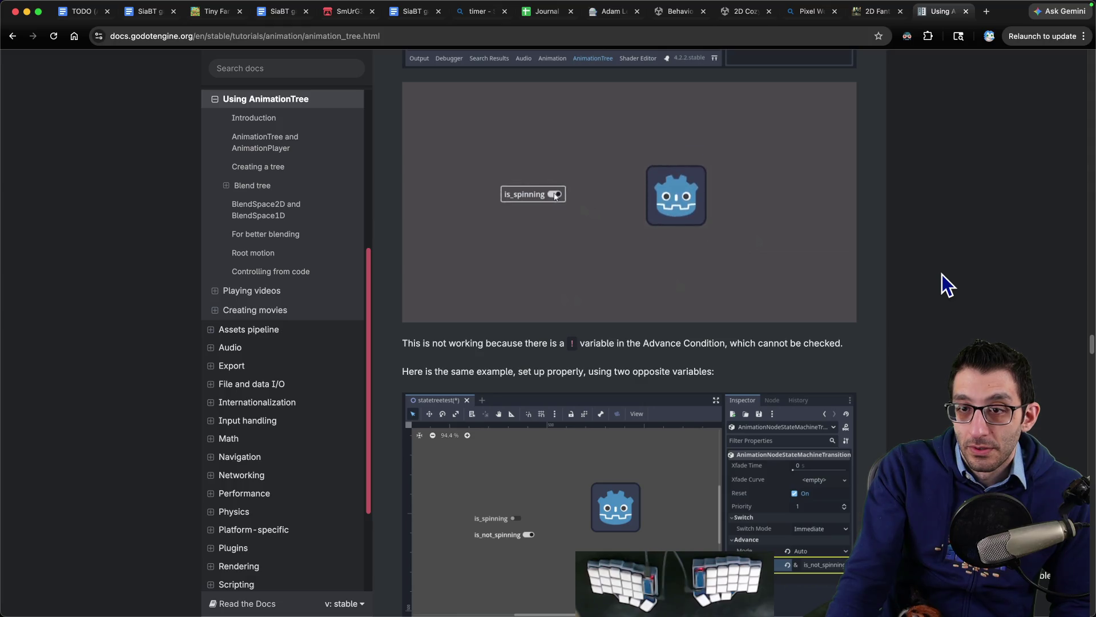
scroll(942, 274, "down", 5)
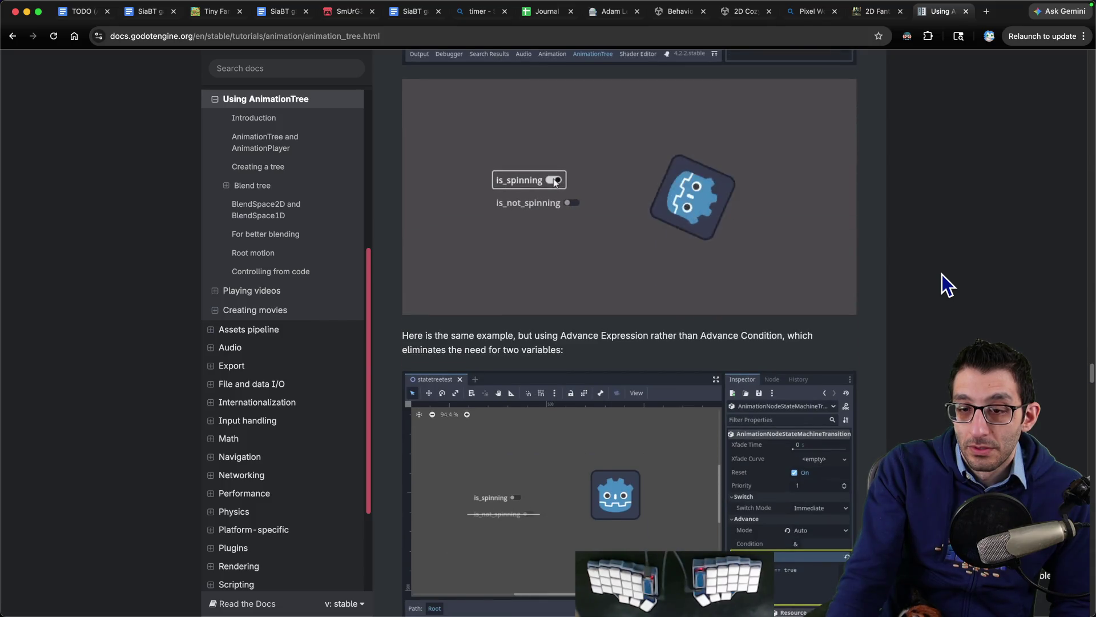
scroll(942, 274, "down", 10)
scroll(942, 274, "down", 15)
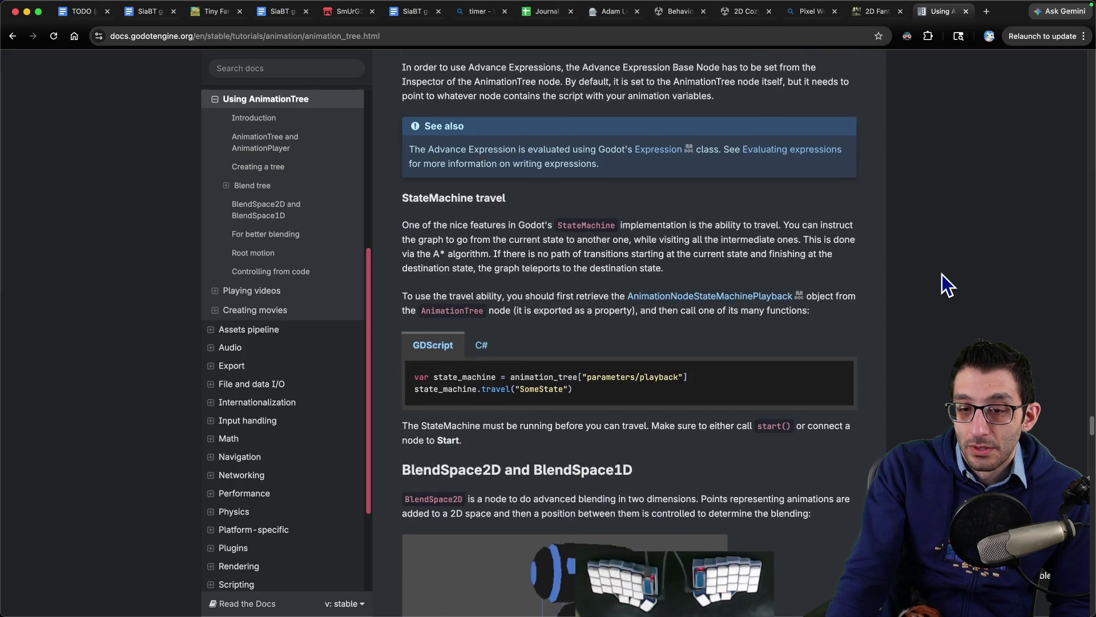
scroll(942, 275, "down", 20)
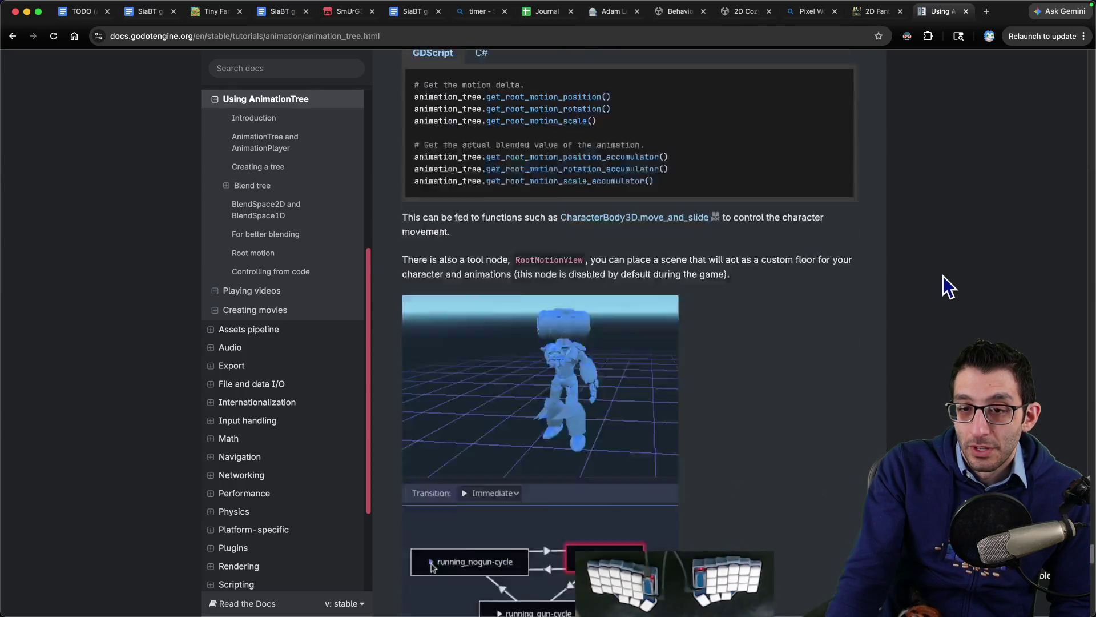
scroll(941, 279, "up", 10)
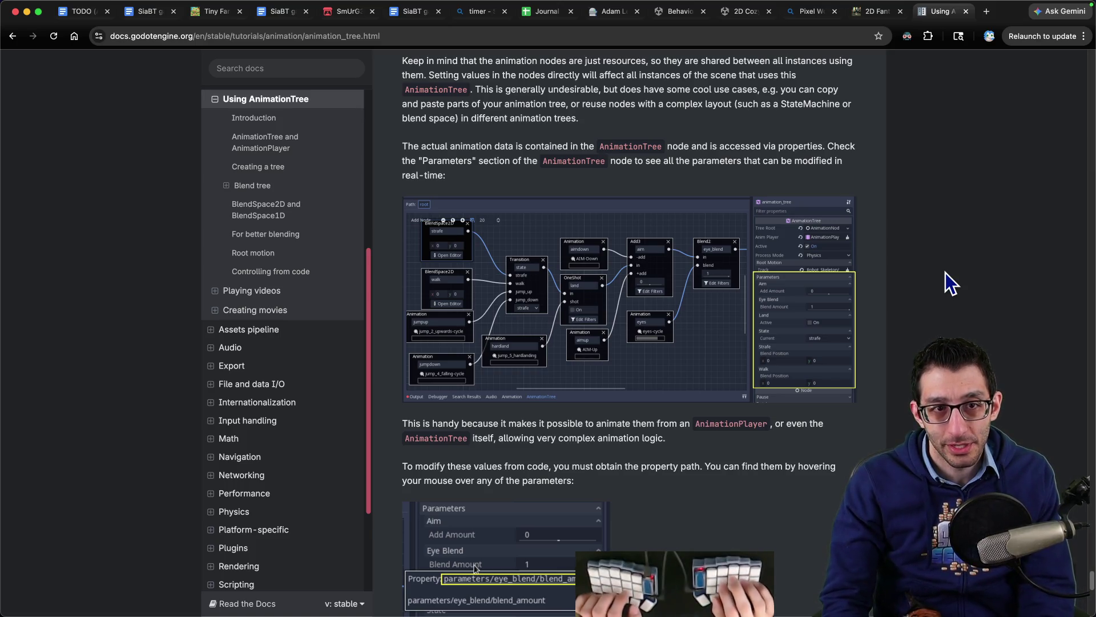
- Find the Bot Land OST on YouTube with the 'ab ost' command, pause it, and return to the TODO doc
key("ctrl+t")
type("ab ost")
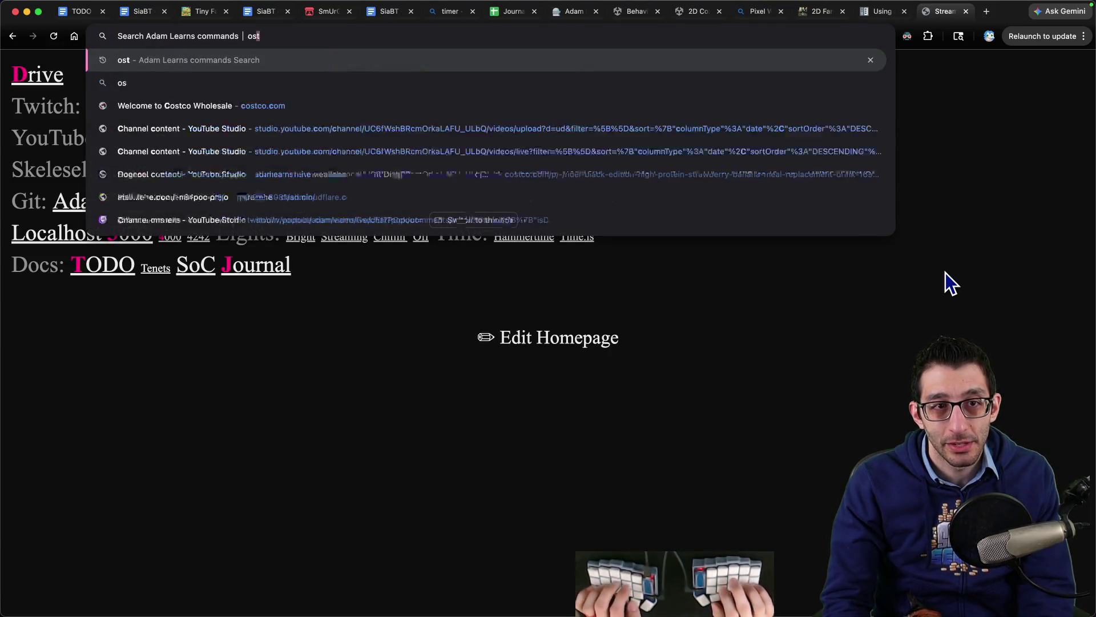
key("Return")
left_click(513, 269)
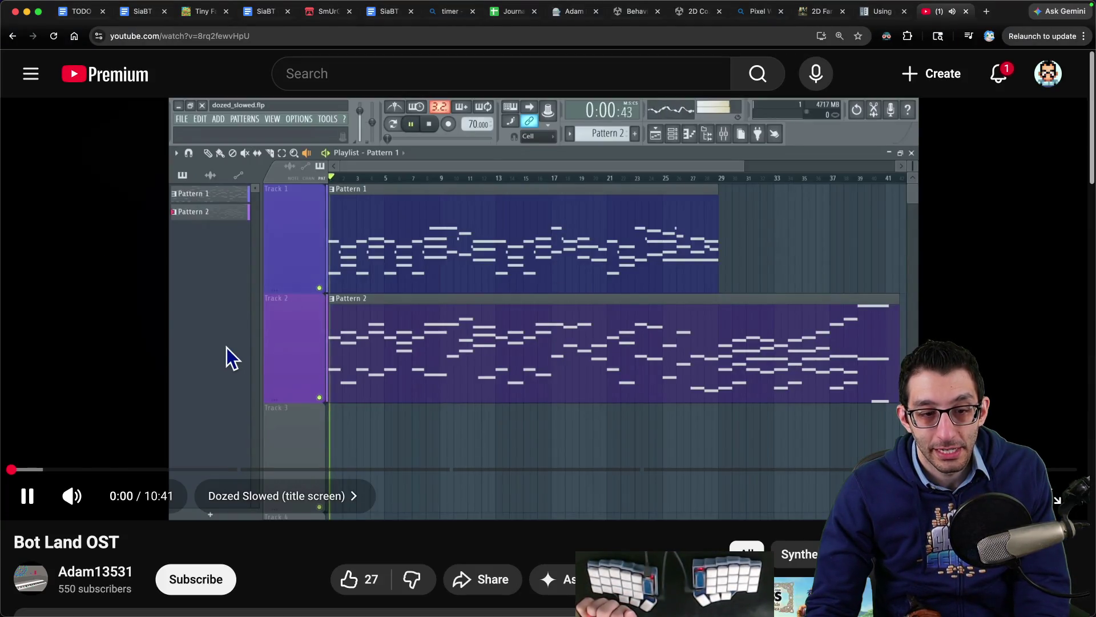
left_click(225, 348)
scroll(217, 351, "down", 5)
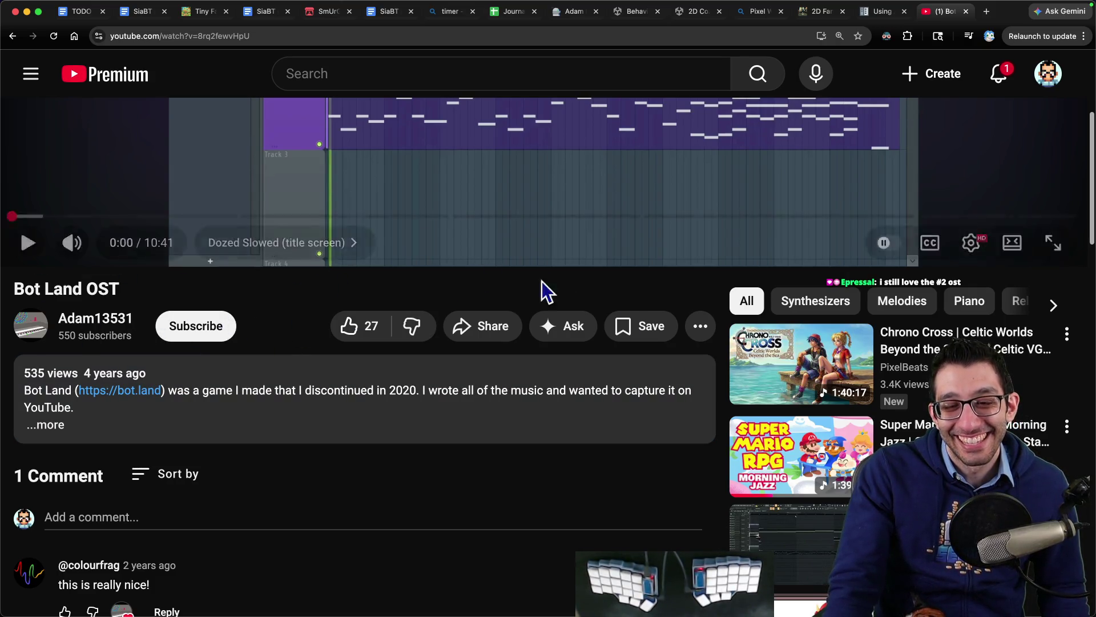
scroll(571, 285, "up", 5)
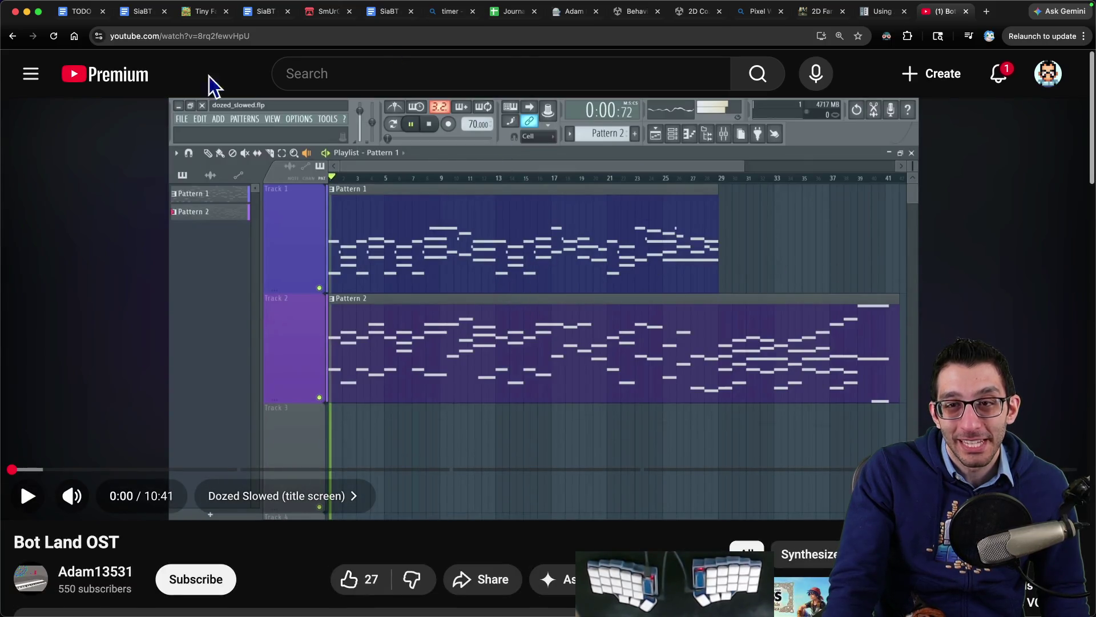
key("super+1")
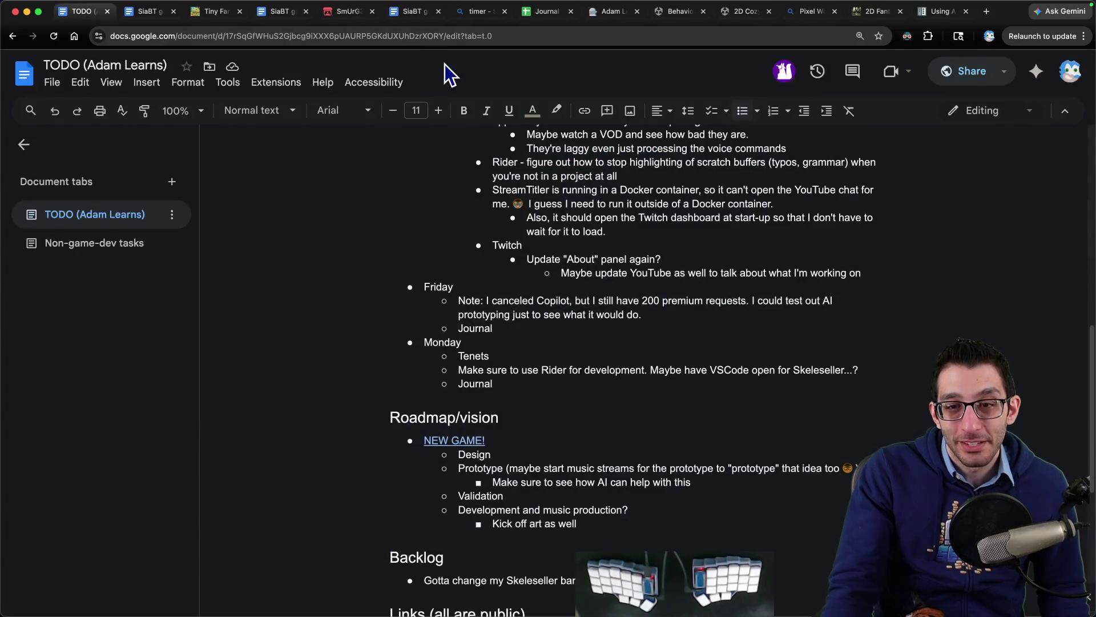
- Review the Friday and Copilot notes in the TODO (Adam Learns) doc, then switch to the SiaBT doc
left_click_drag(530, 328, 376, 295)
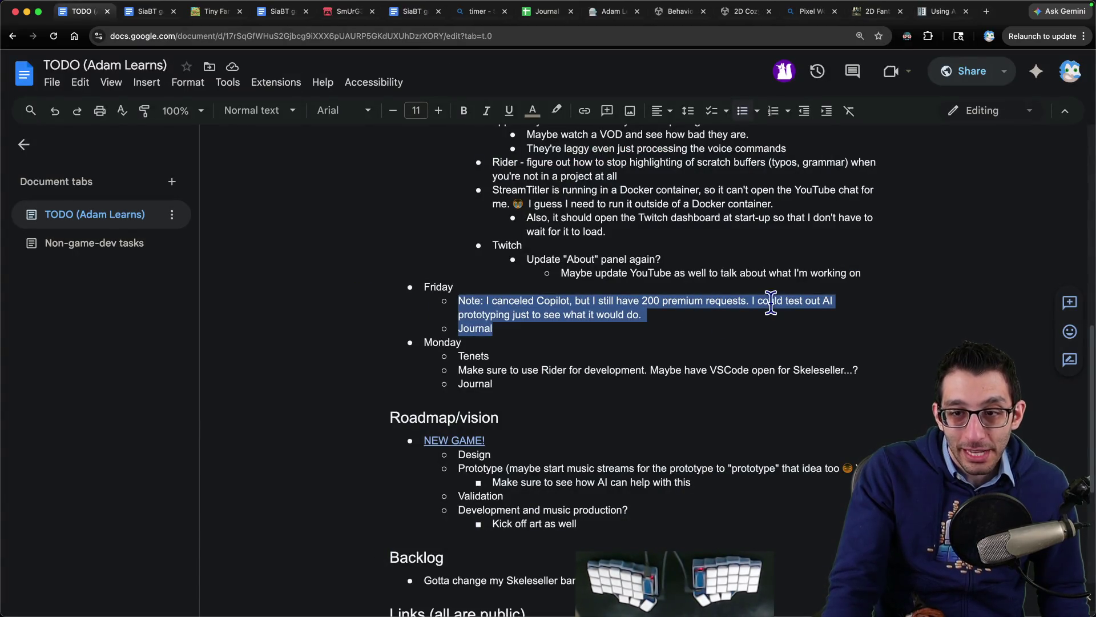
left_click(684, 317)
triple_click(680, 316)
left_click(680, 316)
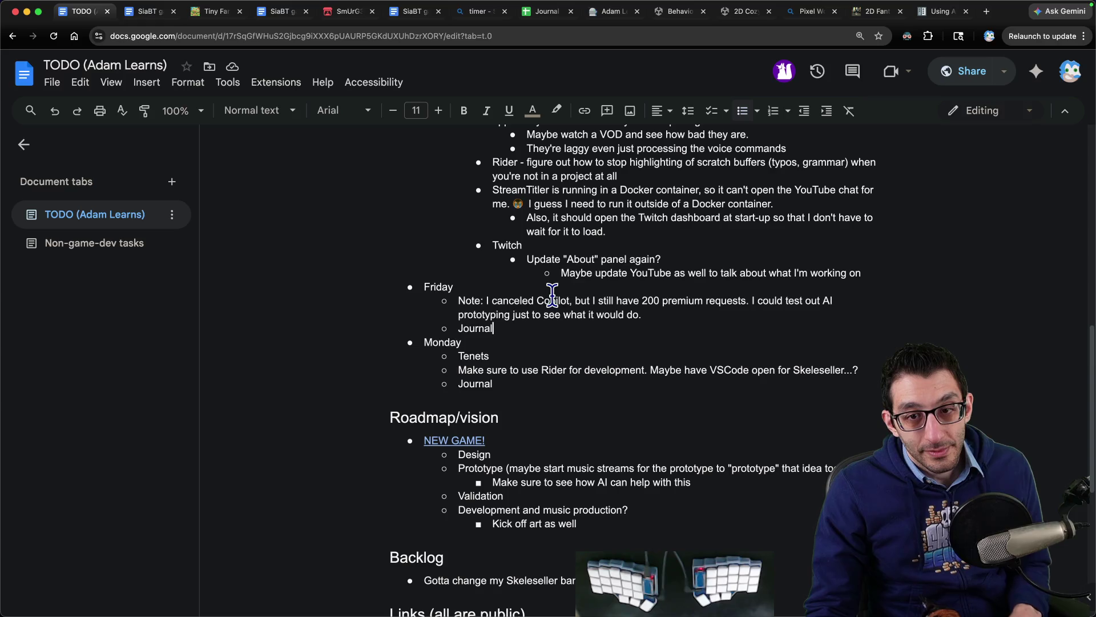
scroll(558, 329, "up", 10)
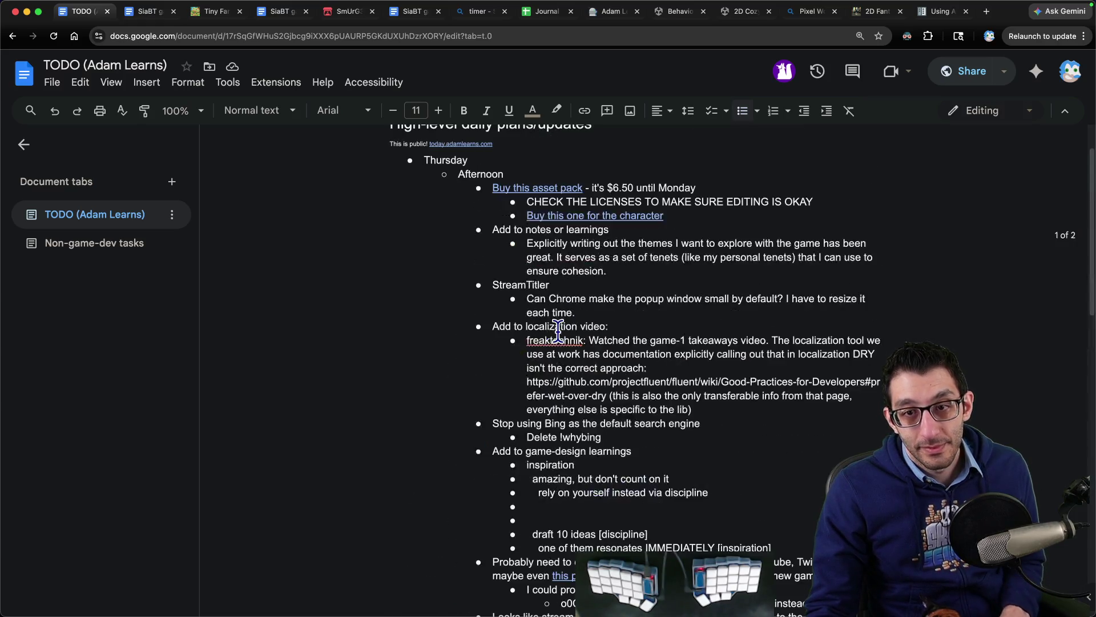
key("ctrl+Tab")
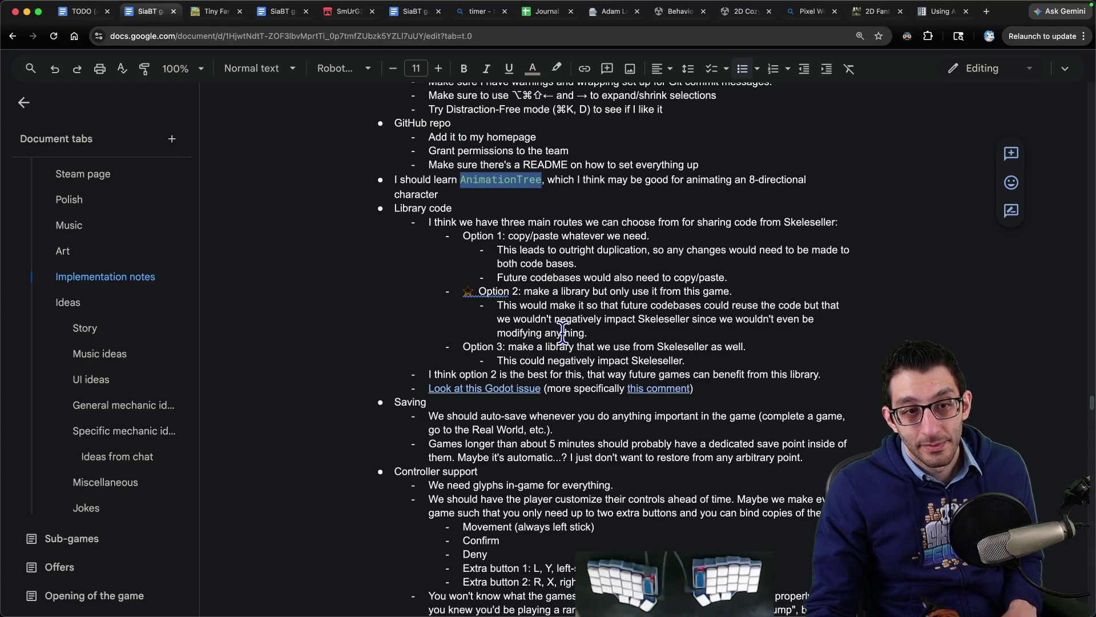
- Review the Library code, Saying and Controller support notes, including the need for in-game glyphs
scroll(86, 485, "down", 1)
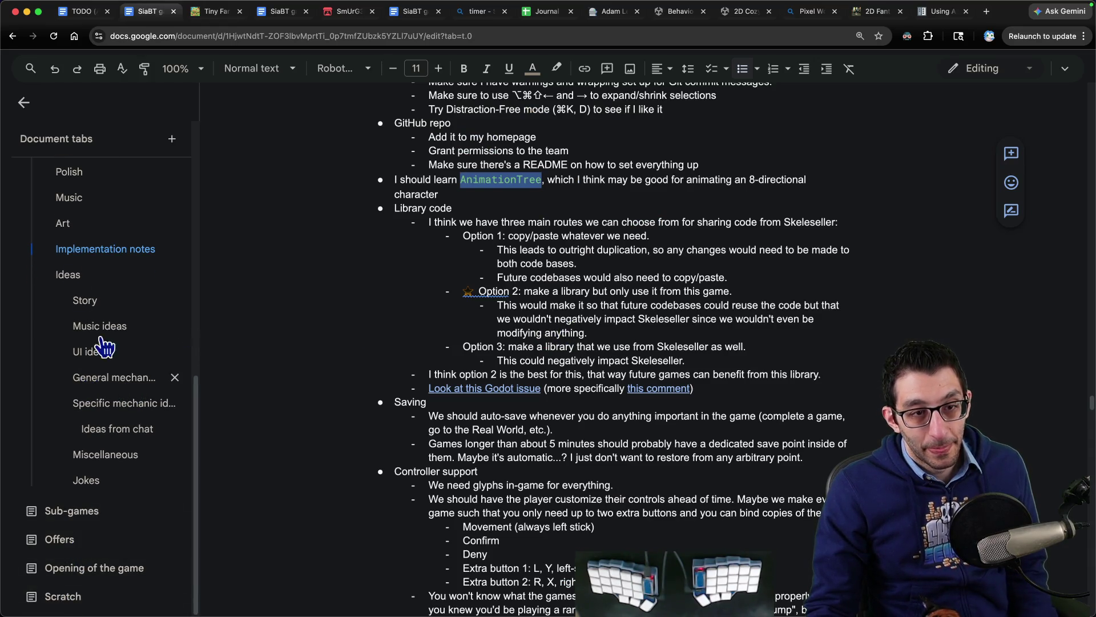
mouse_move(407, 193)
left_mouse_down()
mouse_move(614, 410)
mouse_move(554, 431)
left_mouse_up()
left_click(510, 347)
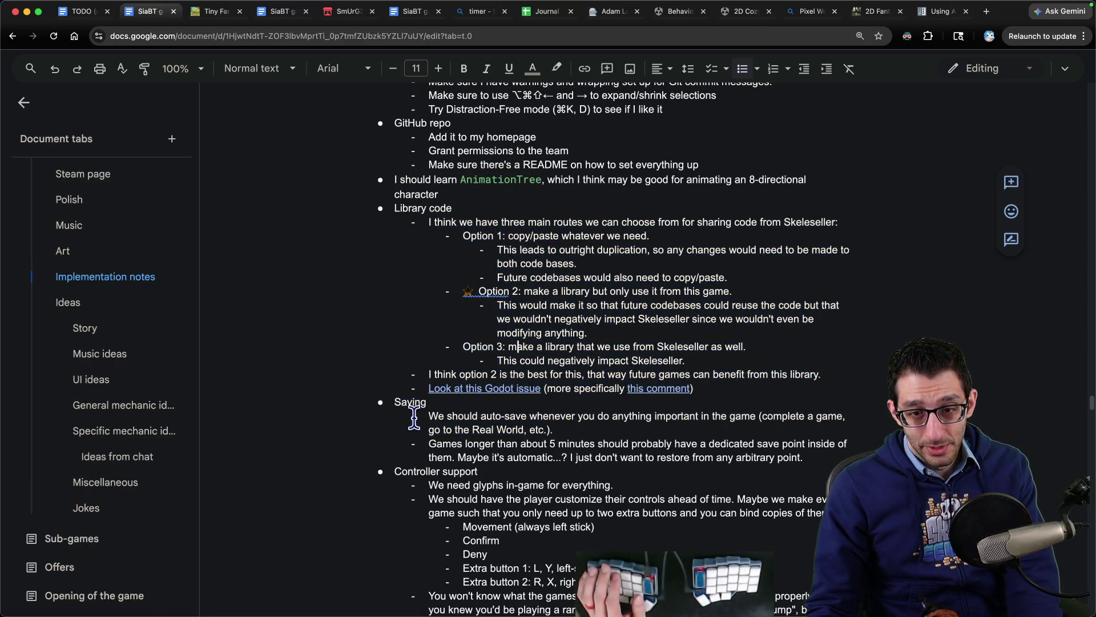
left_click_drag(414, 419, 596, 471)
left_click(597, 471)
scroll(442, 239, "down", 8)
left_click_drag(418, 241, 578, 381)
left_click(580, 386)
triple_click(507, 261)
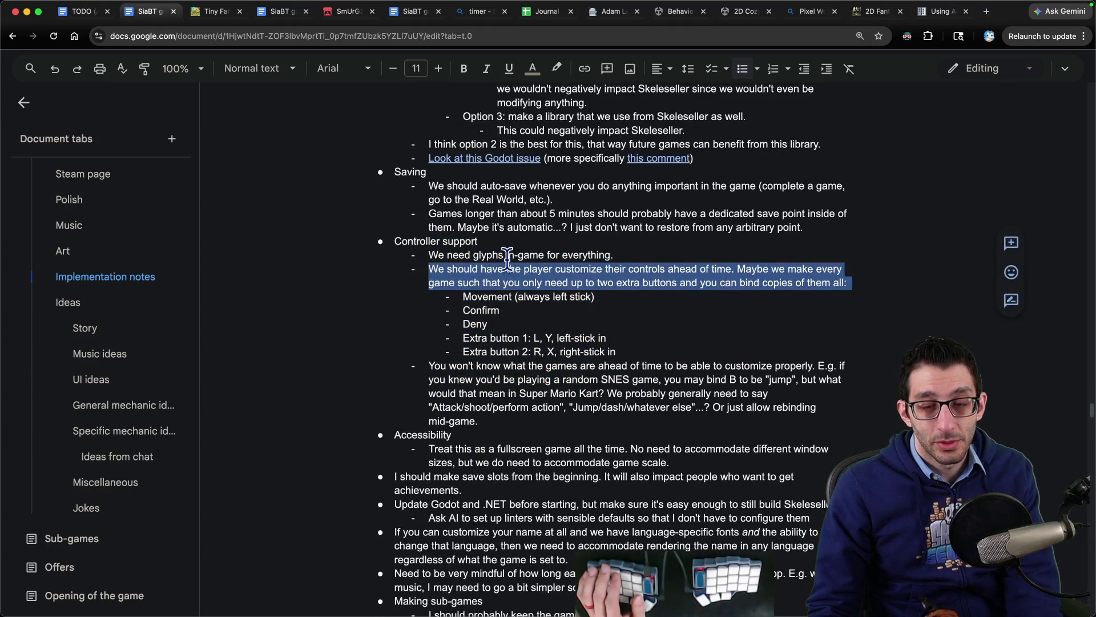
triple_click(508, 255)
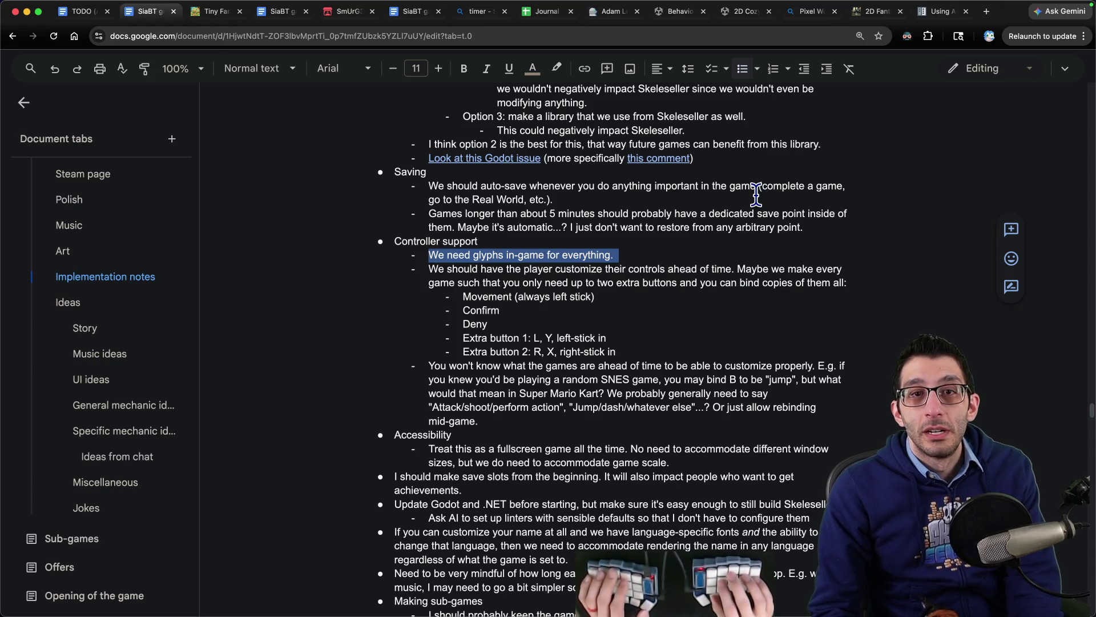
- Load the itch.io home page in a new tab and start a site search
key("ctrl+t")
type("itch")
key("Return")
left_click(394, 65)
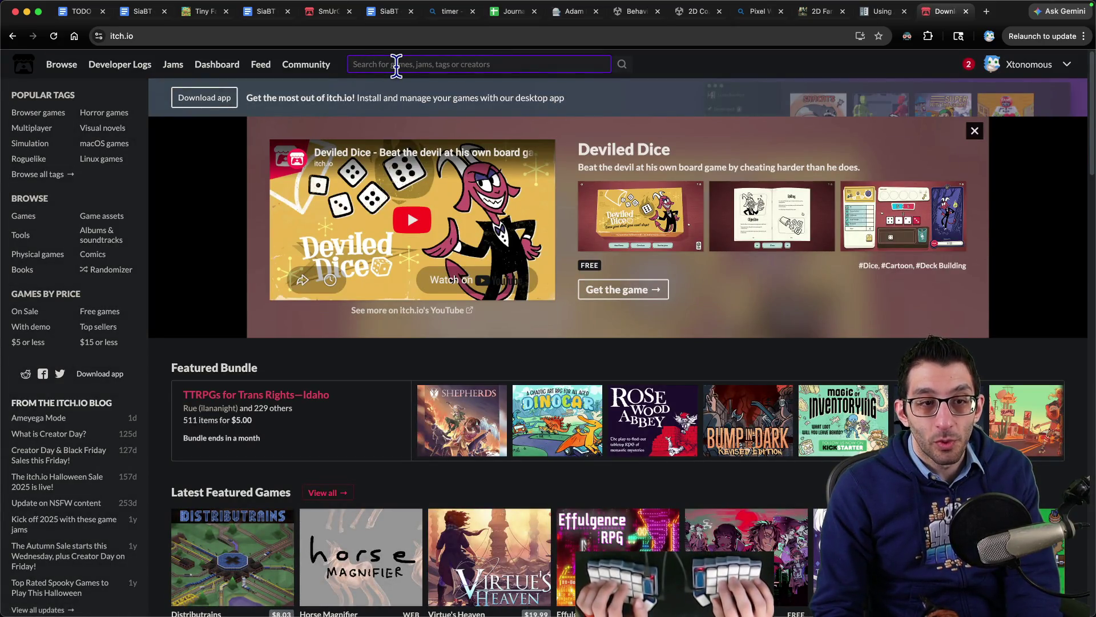
- Search itch.io for 'controller glyphs' and open the SegGlyphs asset page in a new tab
type("controlle")
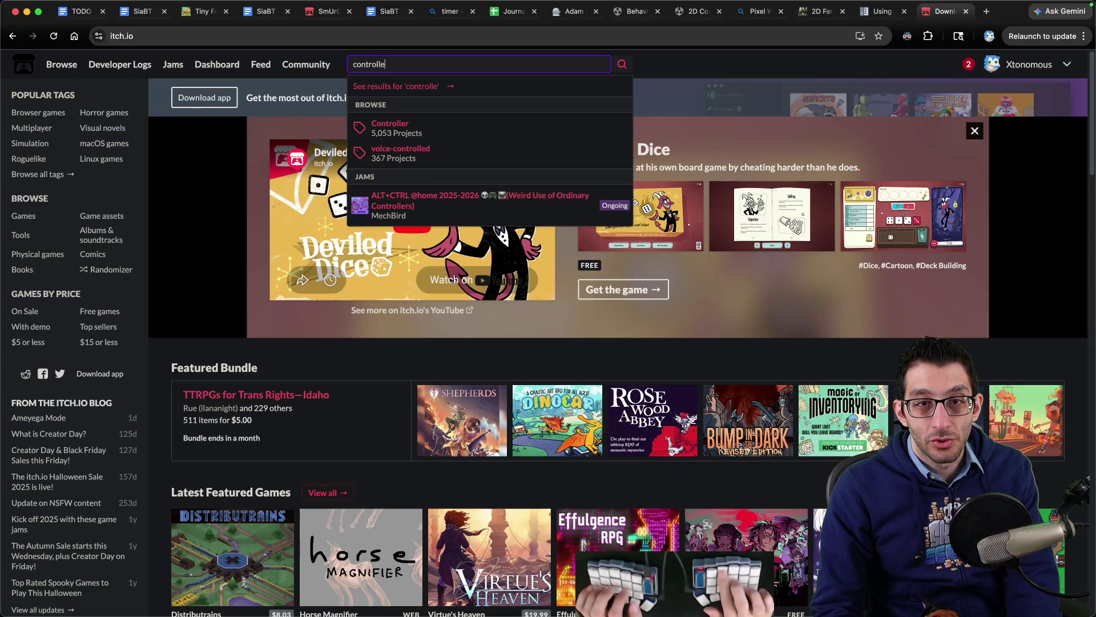
type("r glyphs")
key("Return")
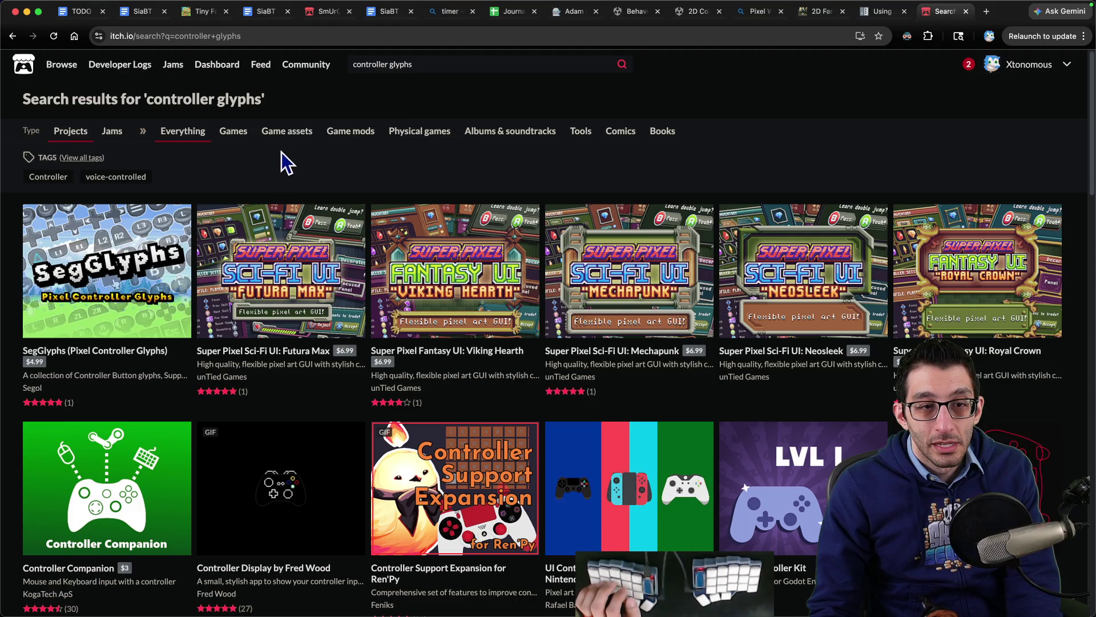
left_click(98, 280, "super")
key("ctrl+Tab")
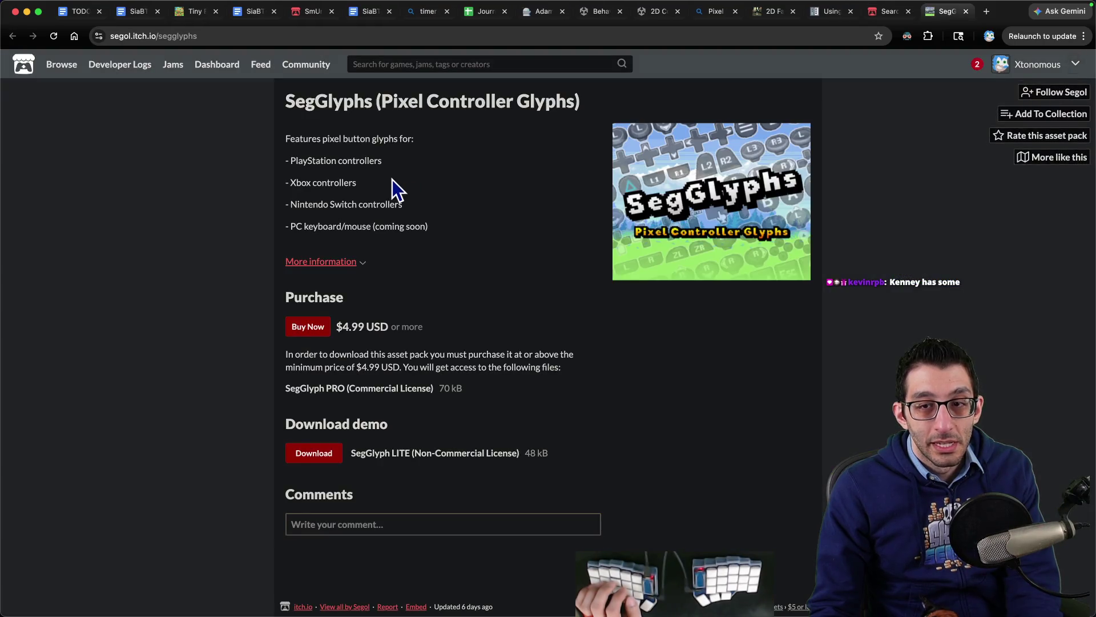
- Inspect the enlarged SegGlyphs cover image, then start a web search for 'kenney assets controller glyphs'
left_click(697, 228)
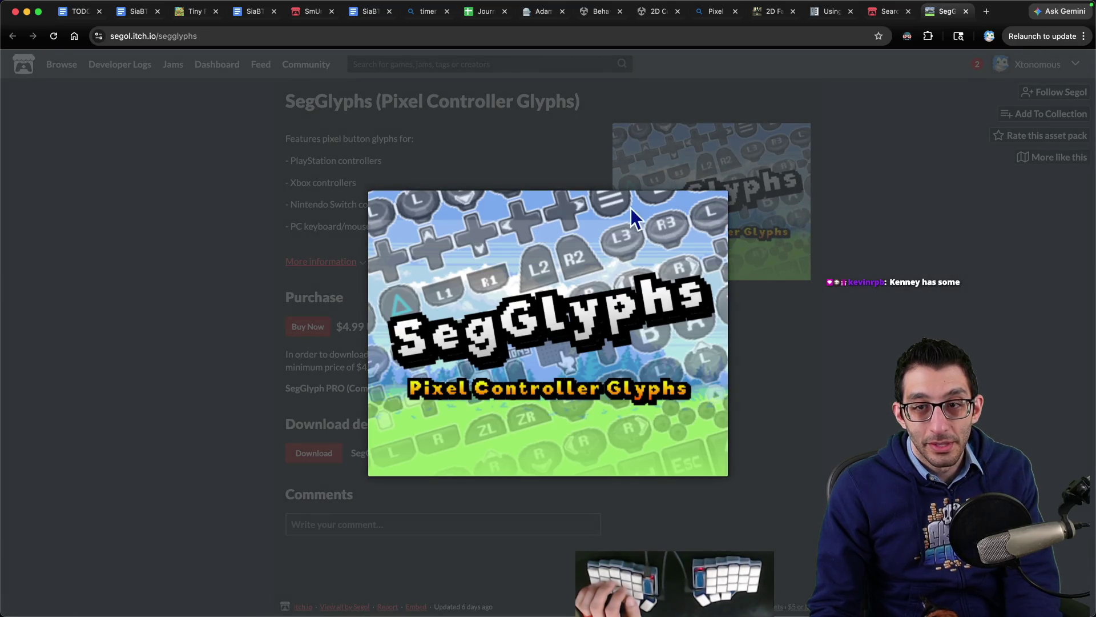
left_click(420, 303)
left_click(670, 264)
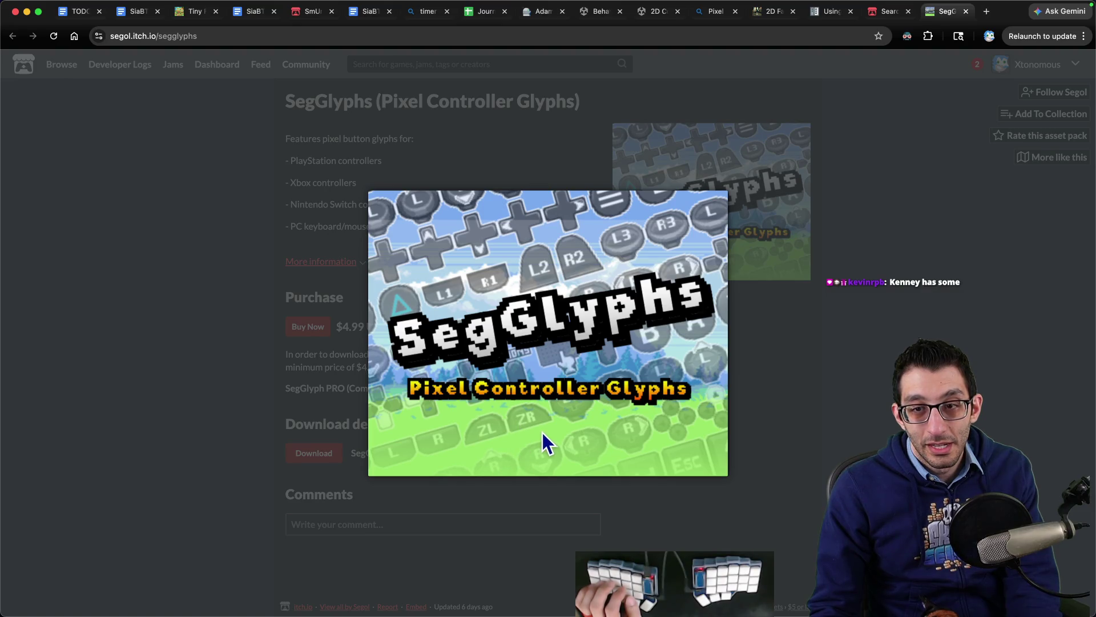
left_click(500, 361)
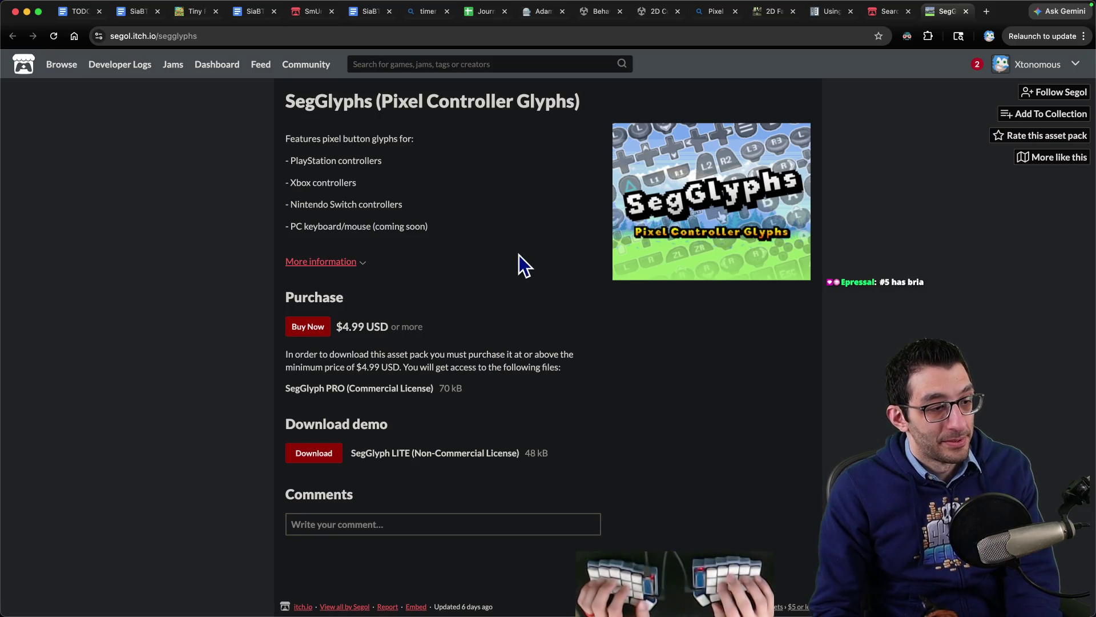
key("super+l")
type("kenn")
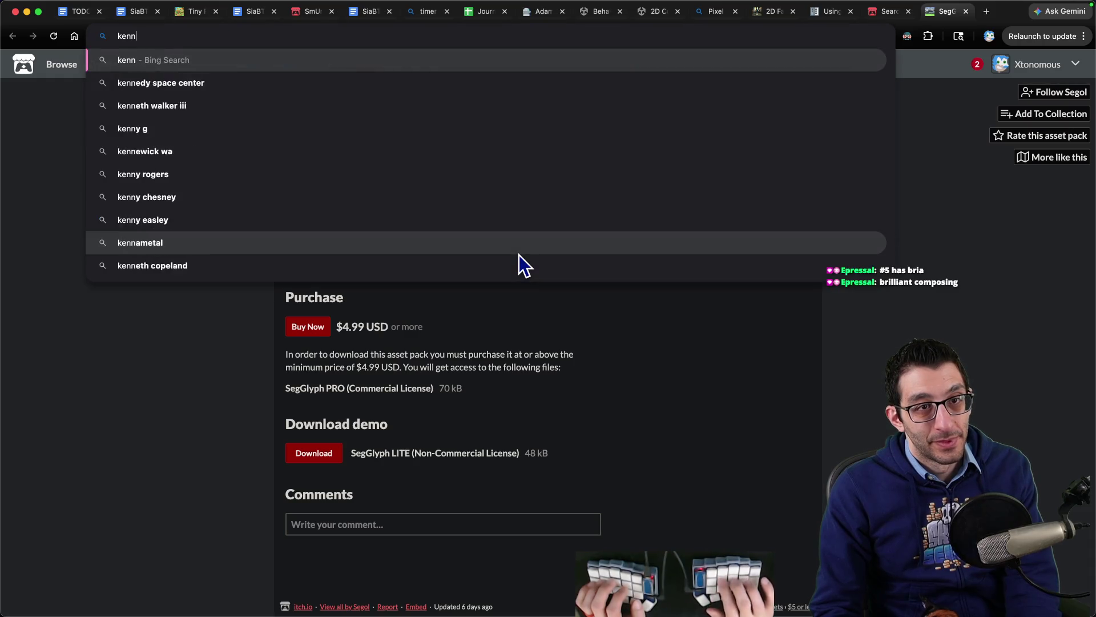
type("ey assets ")
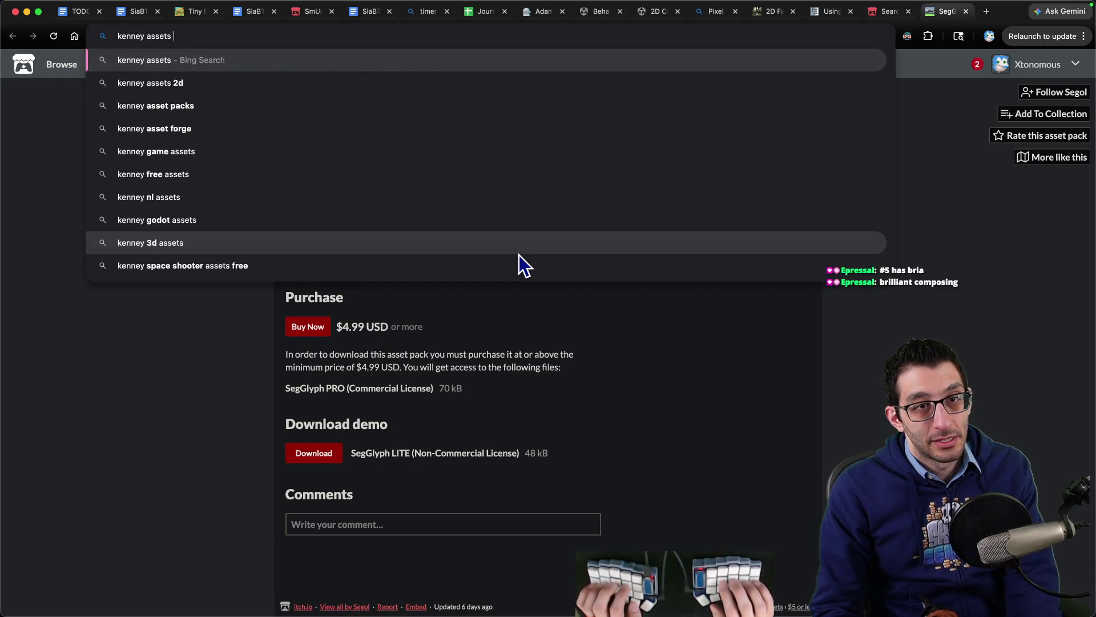
type("controller glyphs")
- Run the Bing search for Kenney controller glyphs and open the 'Input Prompts - Kenney' asset page
key("Return")
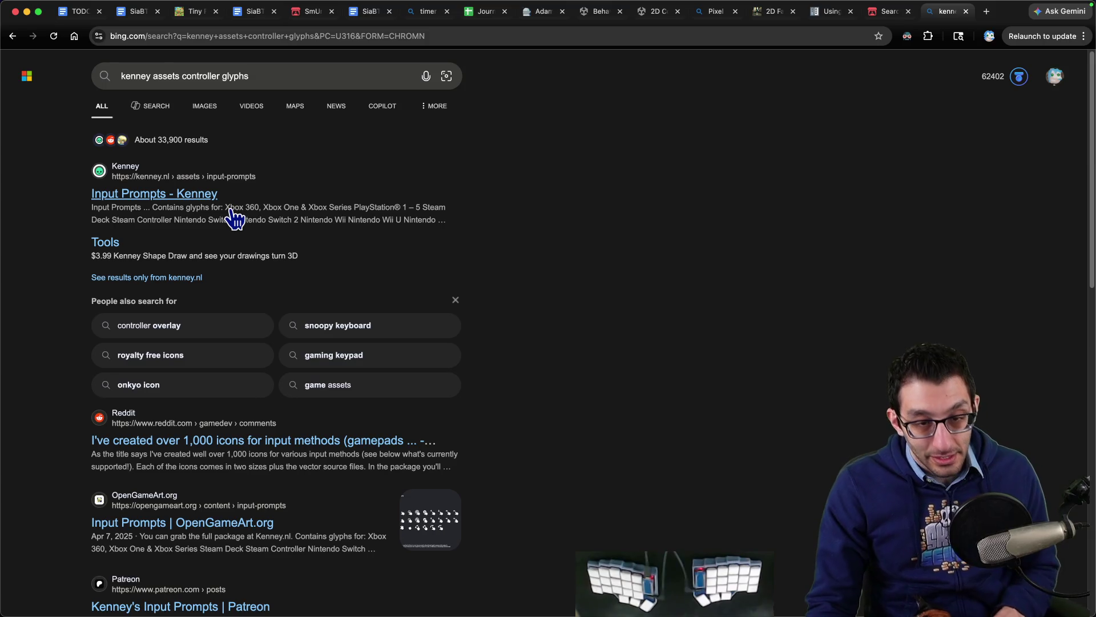
left_click(198, 195)
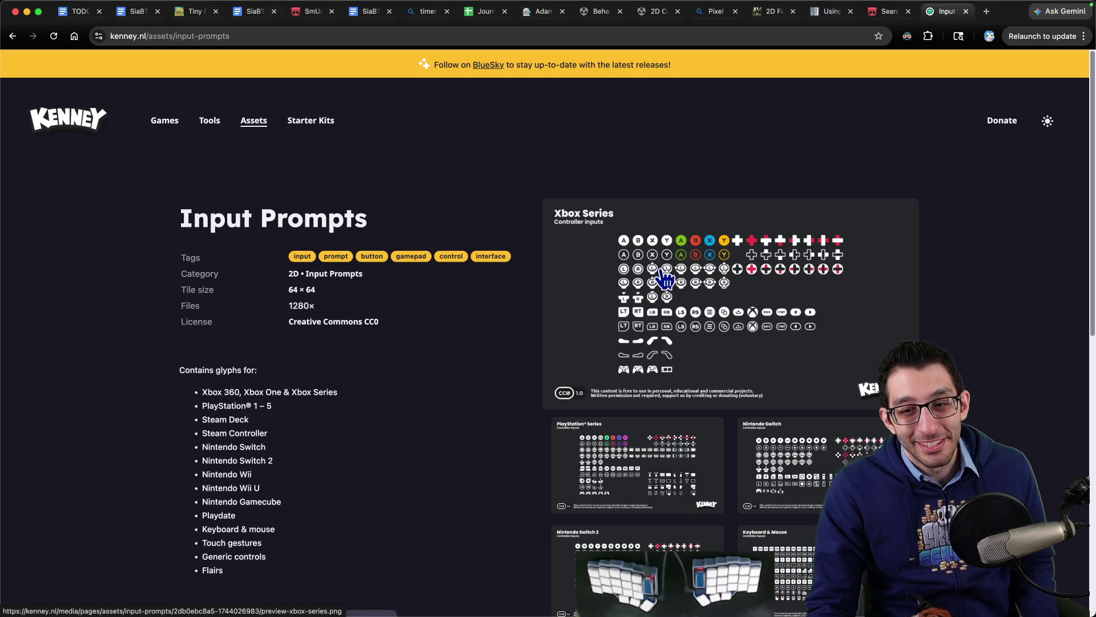
scroll(662, 277, "down", 3)
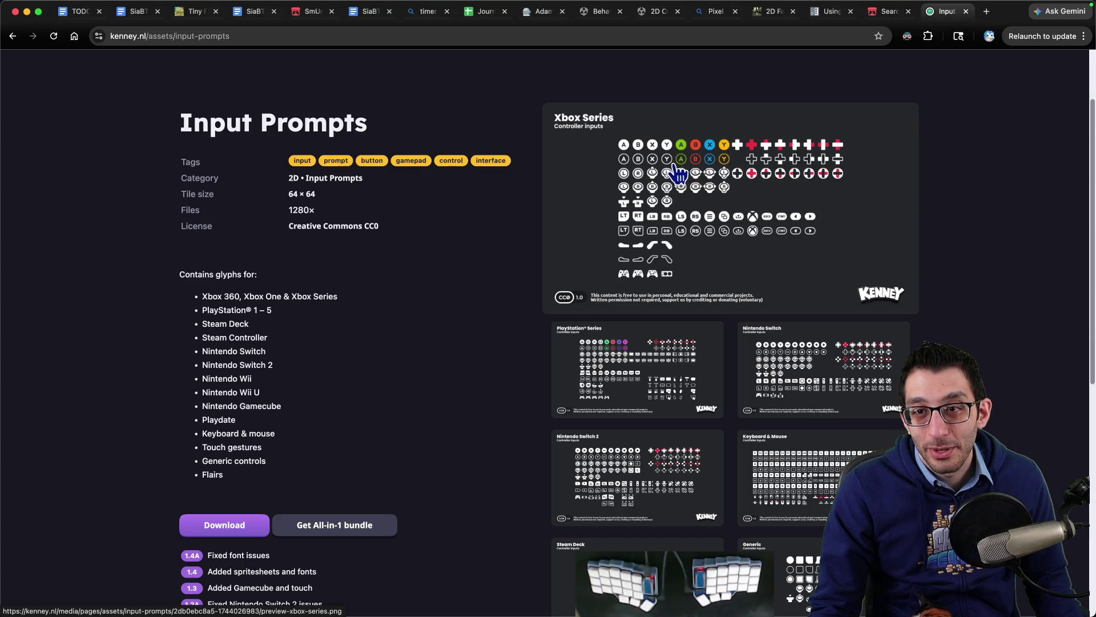
left_click(659, 178)
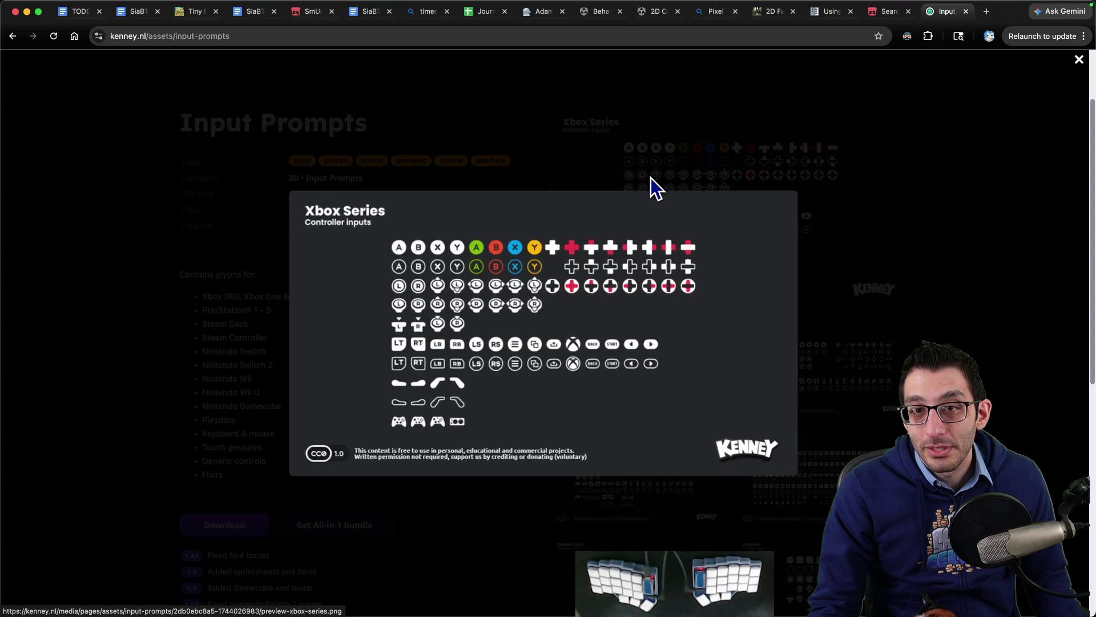
left_click(482, 279)
scroll(665, 240, "down", 7)
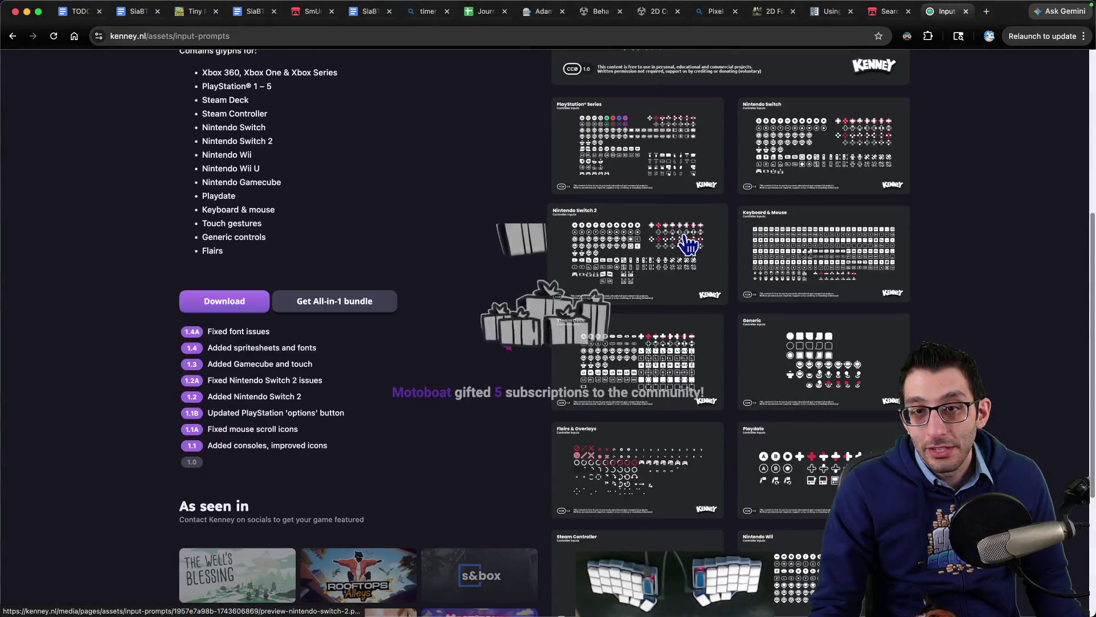
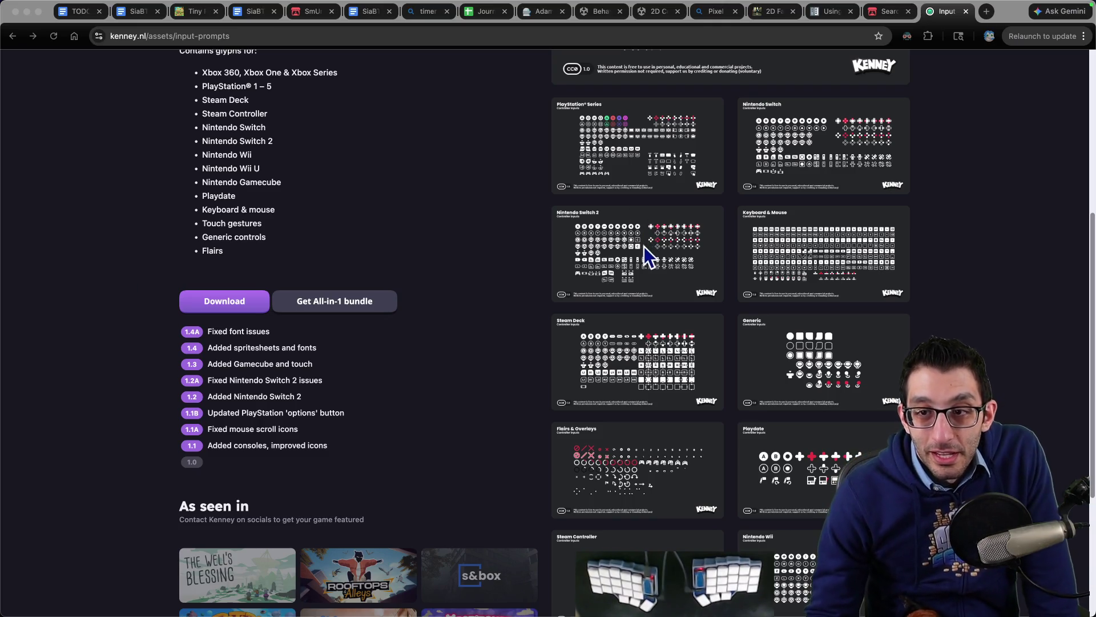
- Enlarge and review the Nintendo Switch 2 and Nintendo Switch glyph sheets
left_click(608, 242)
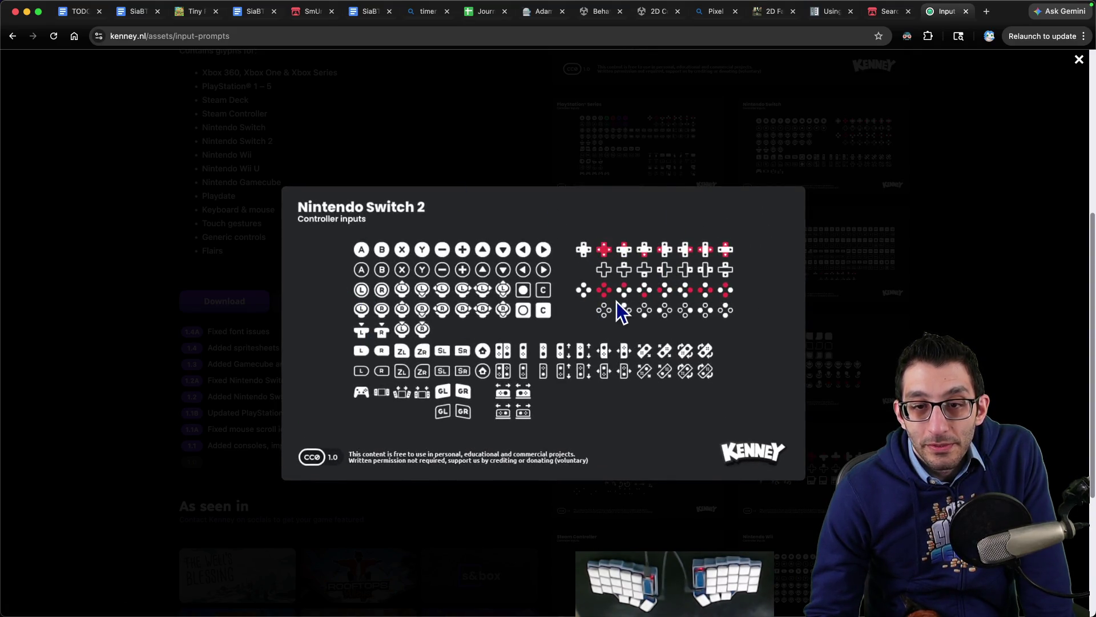
scroll(659, 464, "up", 1)
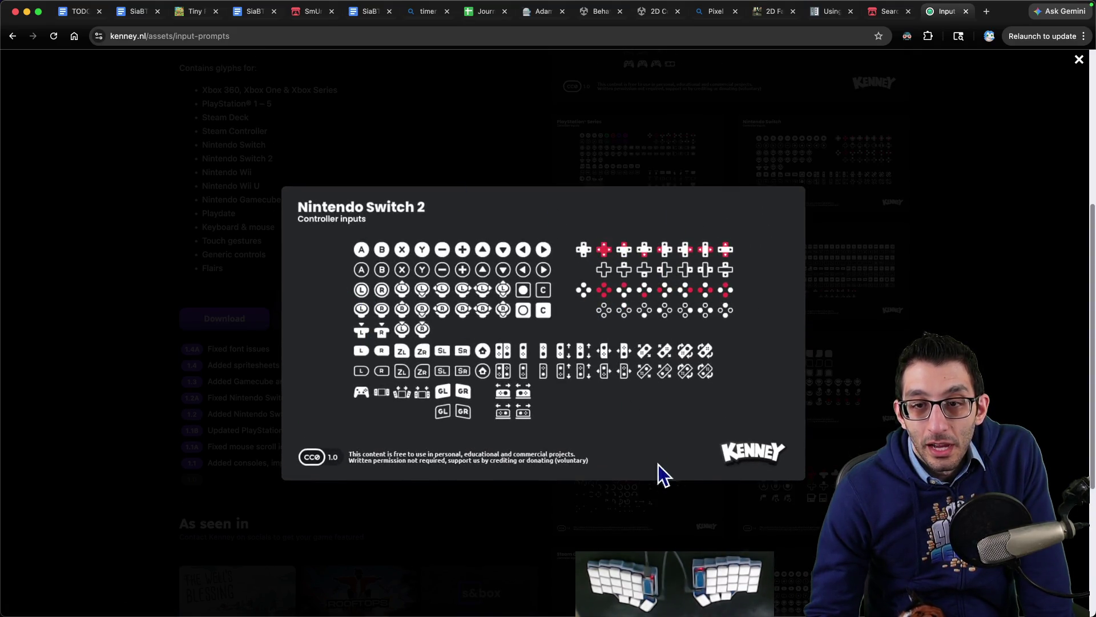
left_click(659, 405)
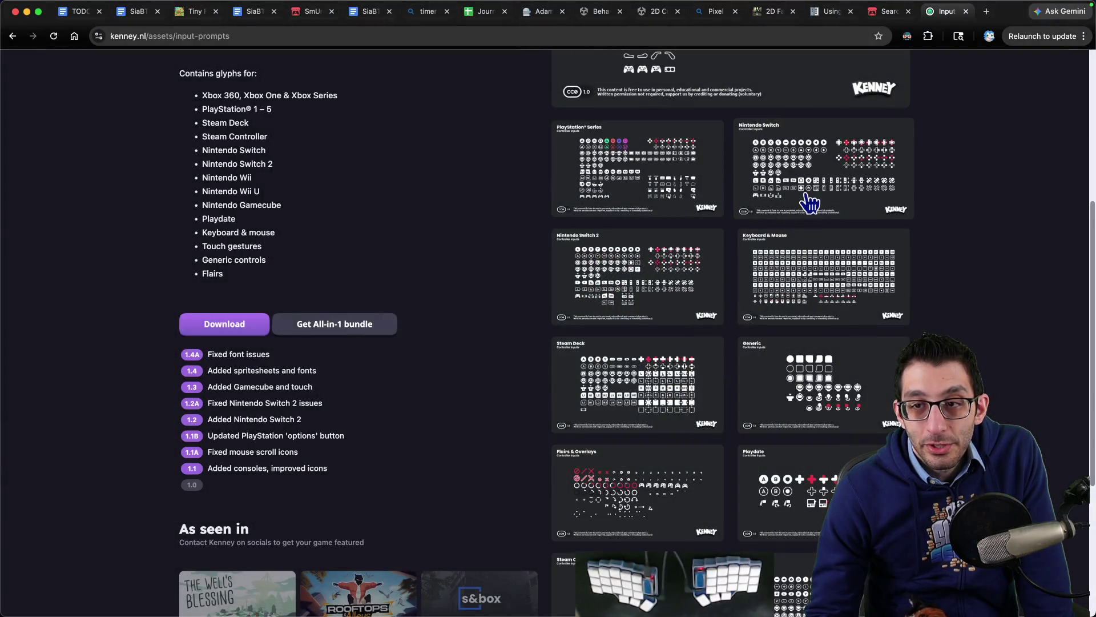
left_click(806, 194)
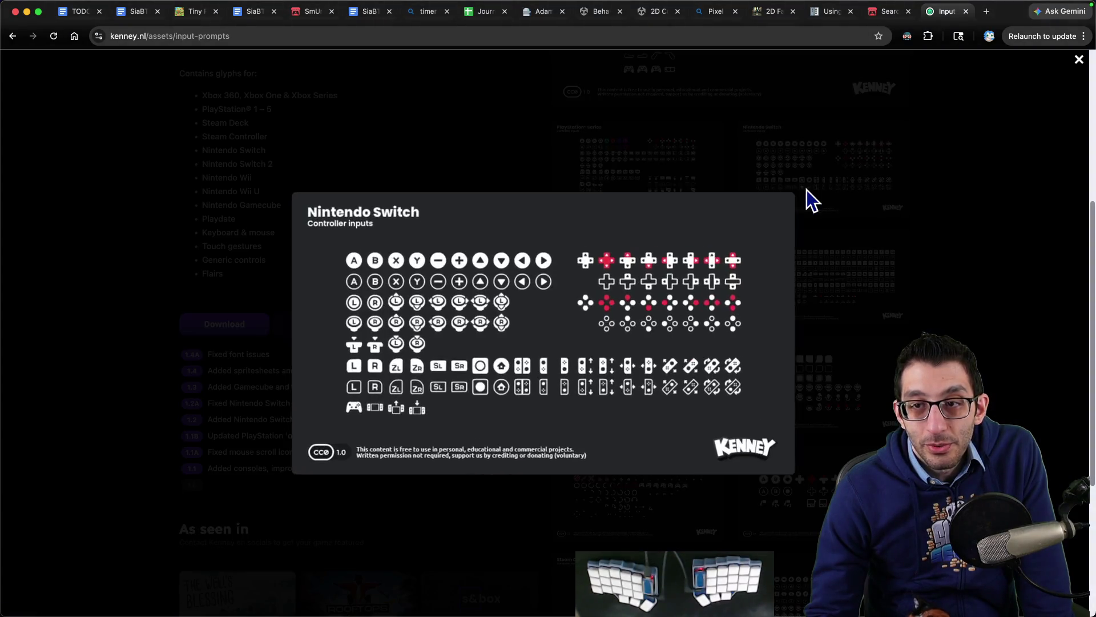
left_click(725, 204)
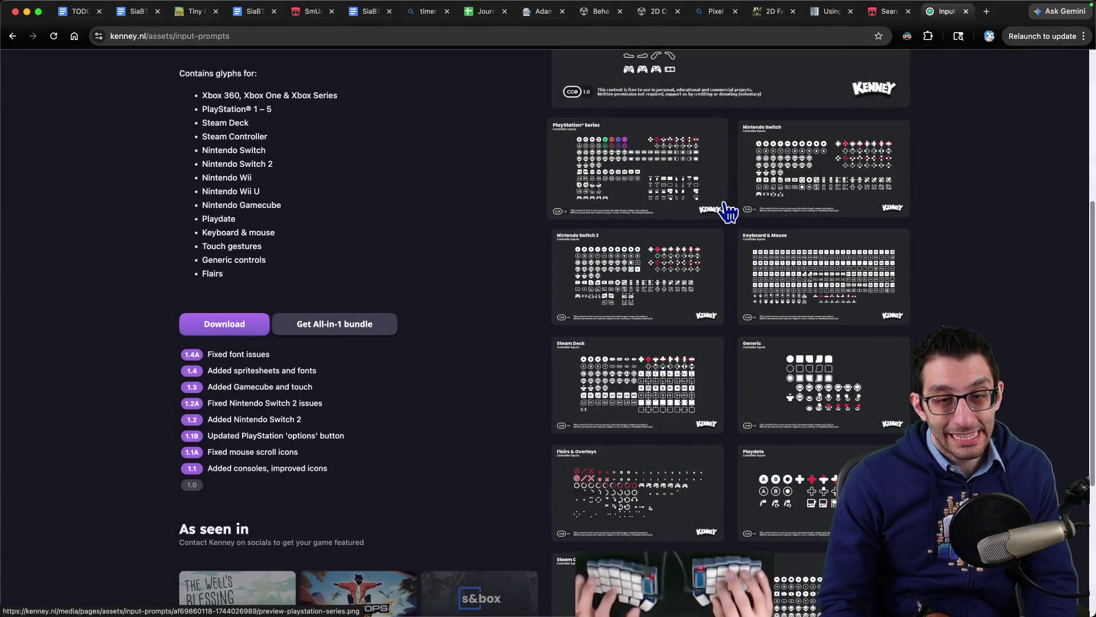
- Search Google for 'godot get type of controller plugged in' and open the Reddit thread
key("super+t")
type("go")
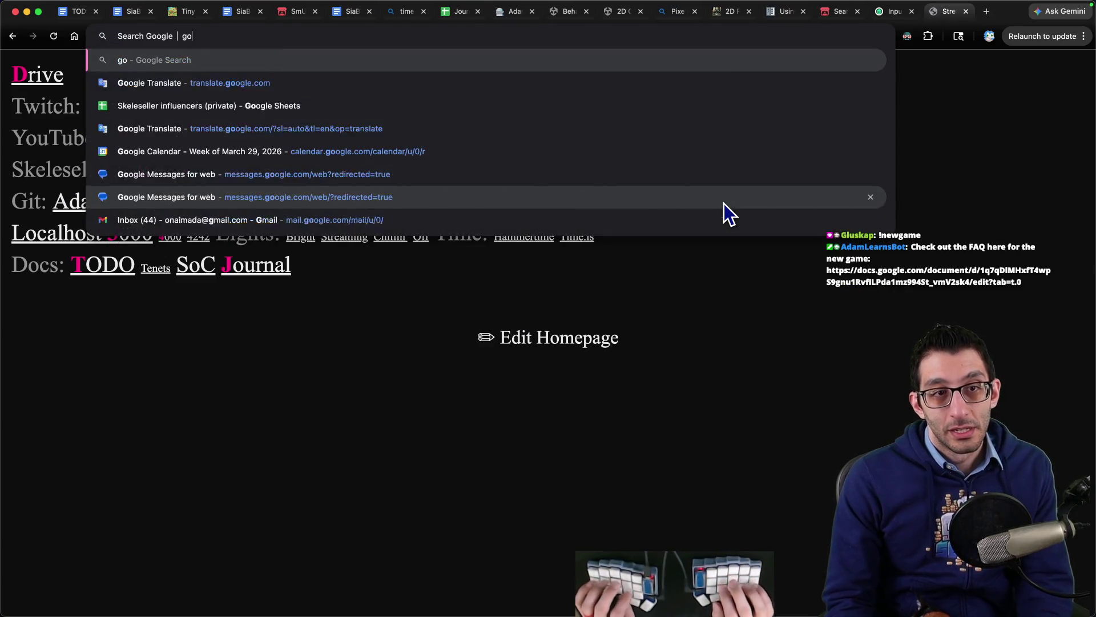
type("dot get type of c")
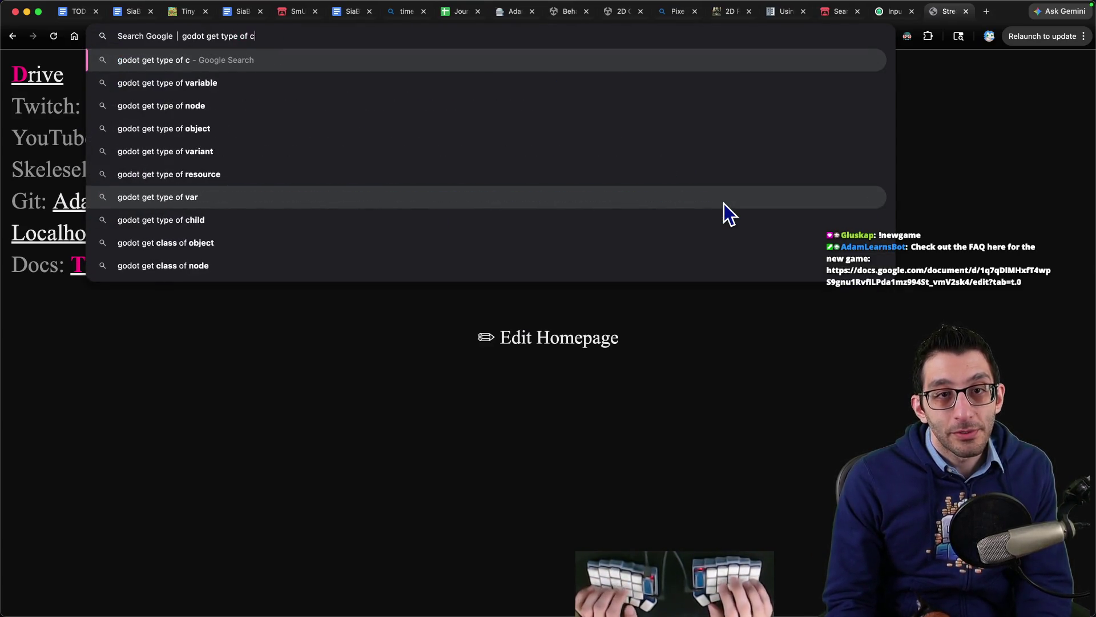
type("ontroller plugged in")
key("Return")
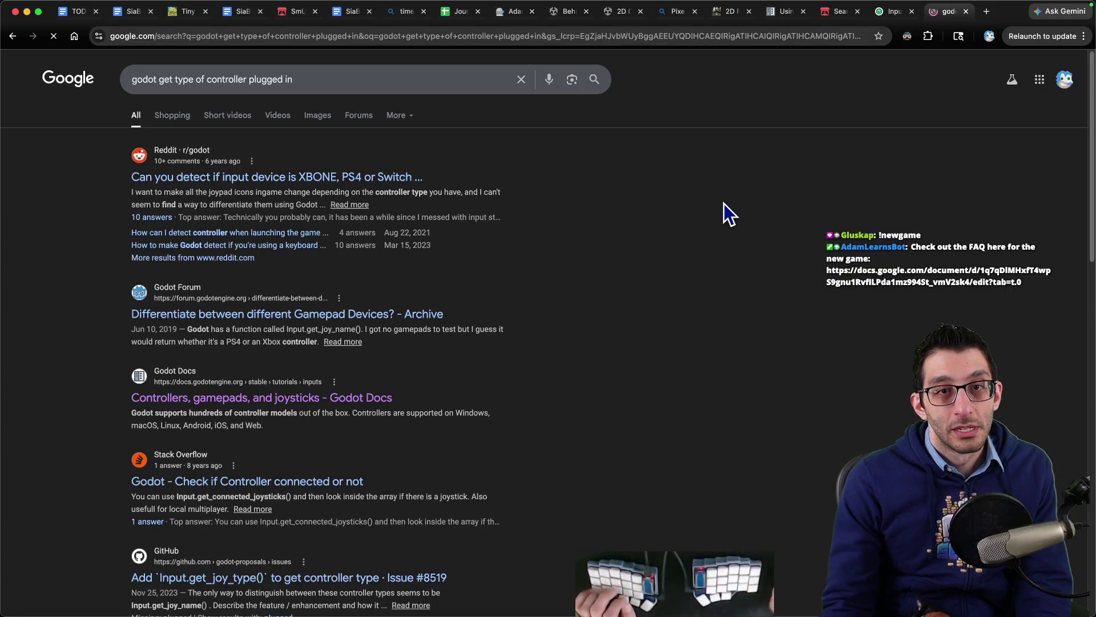
left_click(286, 178)
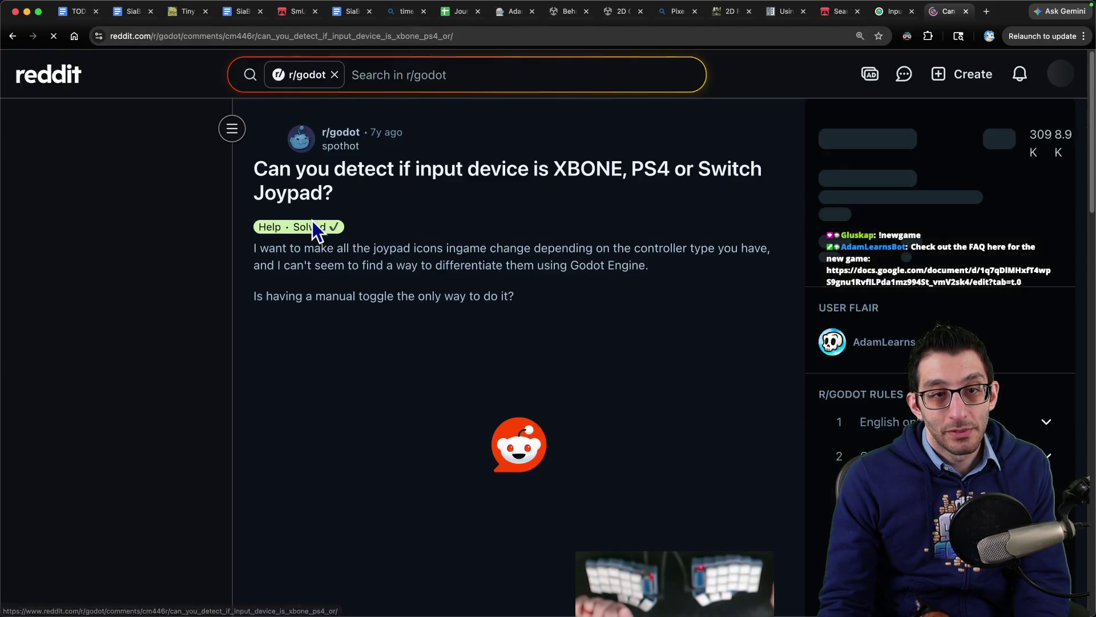
- Scroll through the Reddit comments and follow the Godot get_joy_name docs link
scroll(413, 258, "down", 8)
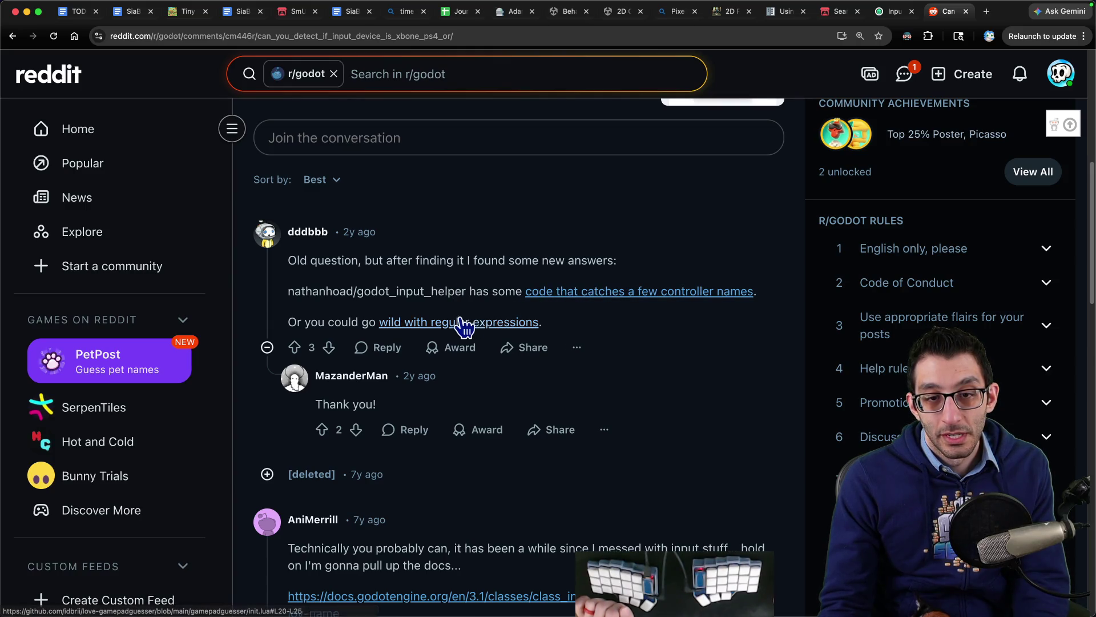
scroll(463, 324, "down", 3)
scroll(460, 316, "down", 3)
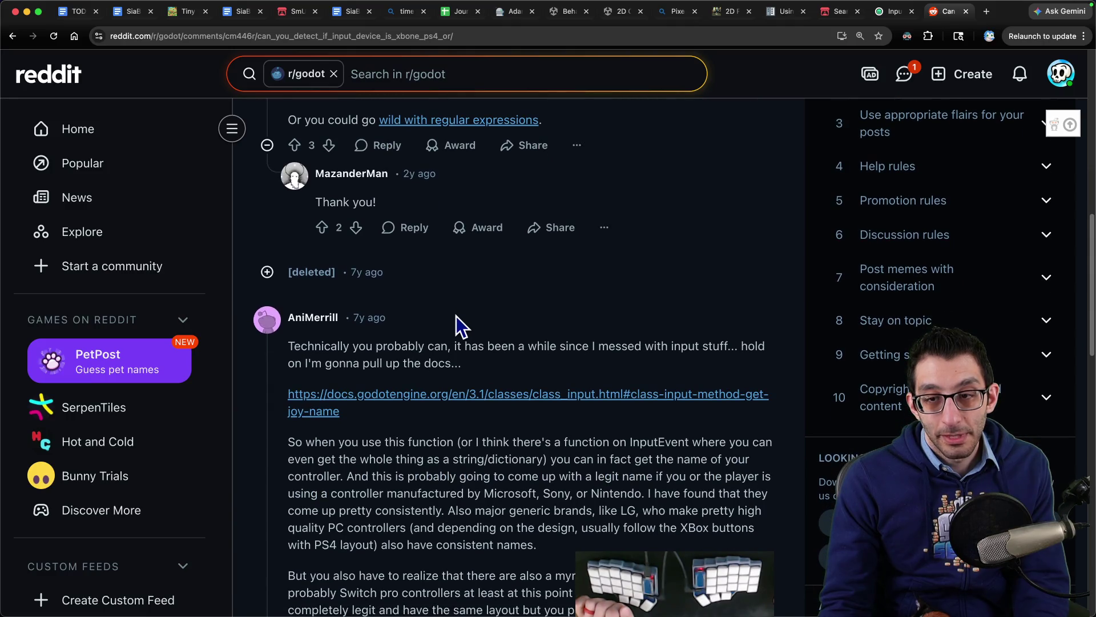
scroll(452, 319, "down", 2)
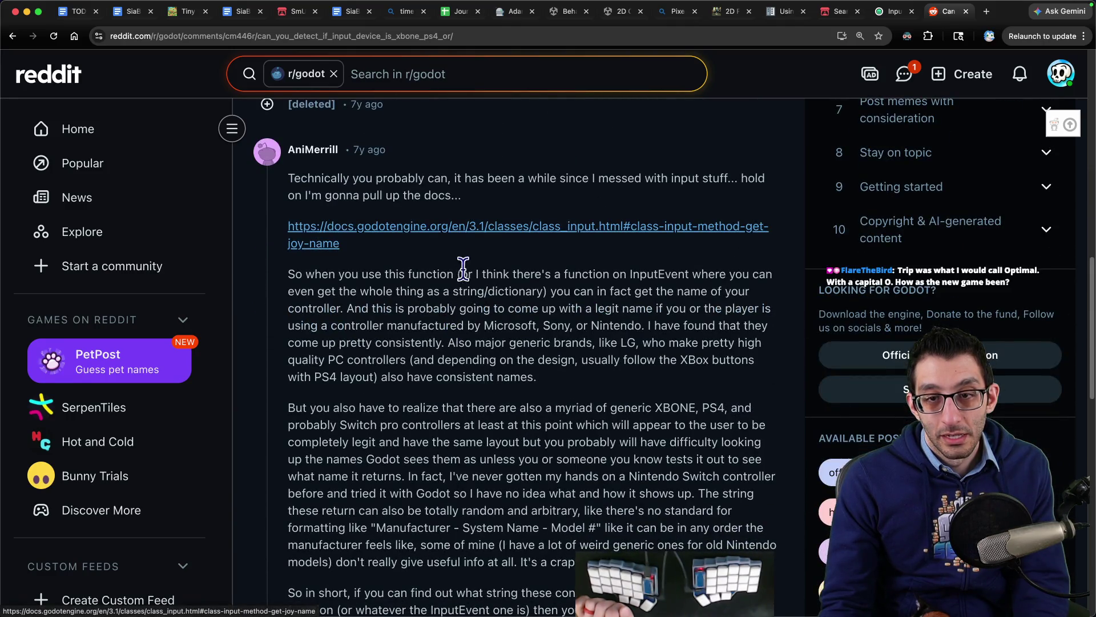
left_click(519, 238)
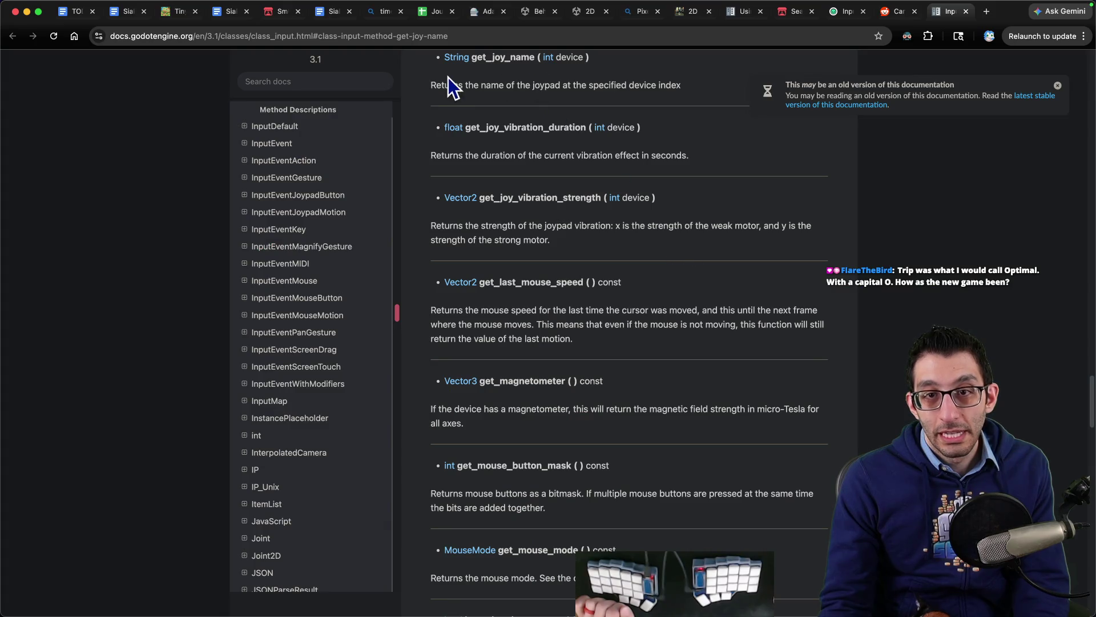
- Switch the Input docs to stable, find get_joy_name, and follow its SDL2 controller database link
left_click_drag(432, 84, 650, 84)
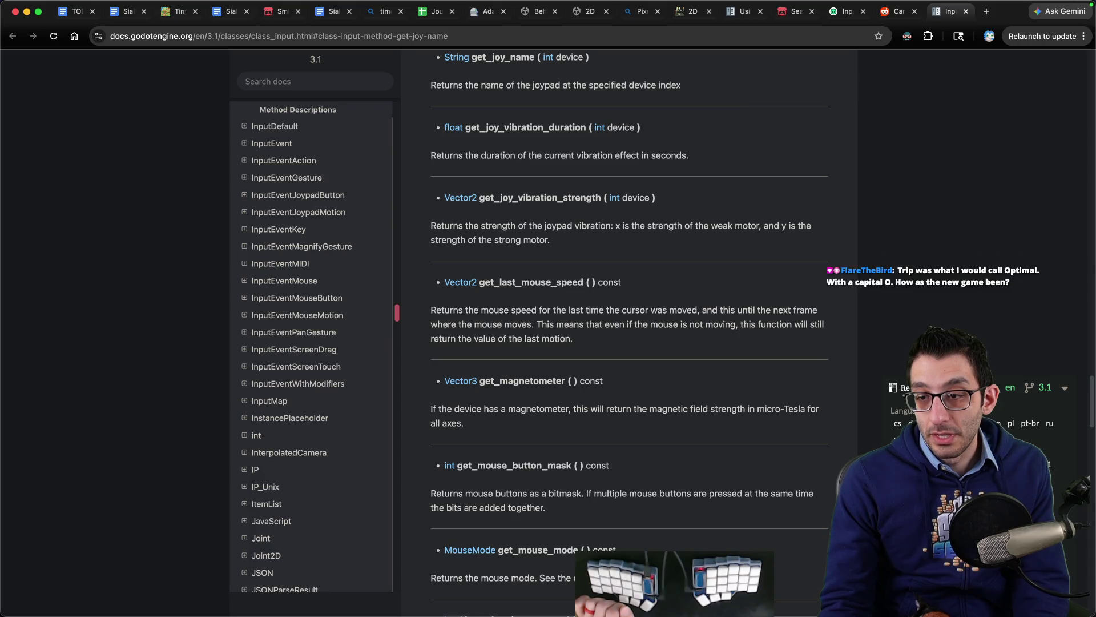
left_click(817, 105)
key("super+f")
type("get_")
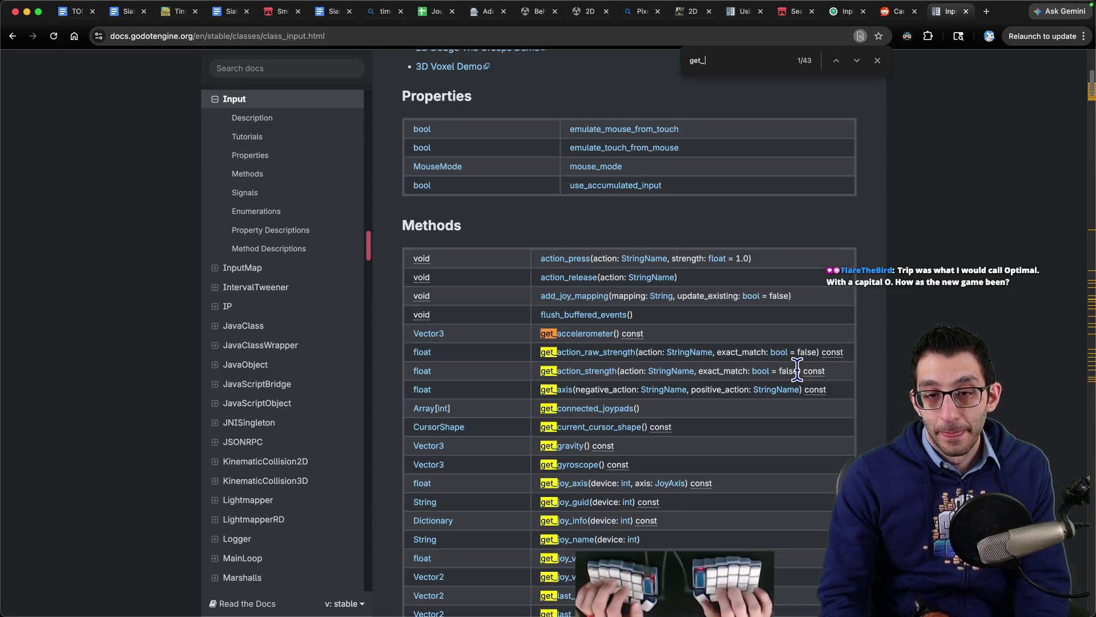
type("joy_name")
key("Escape")
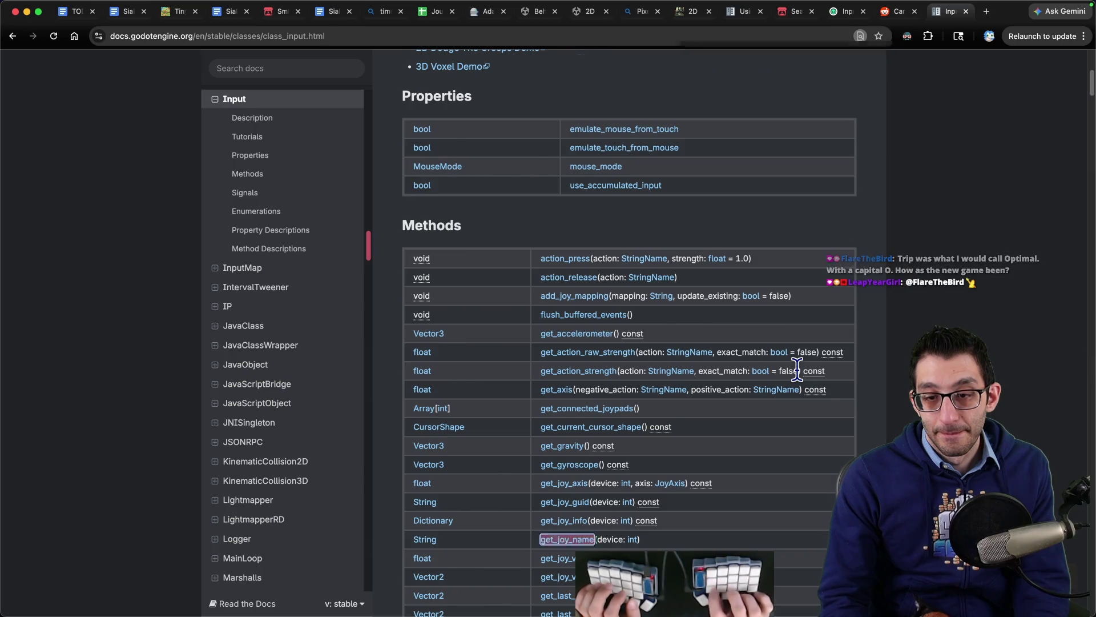
key("Return")
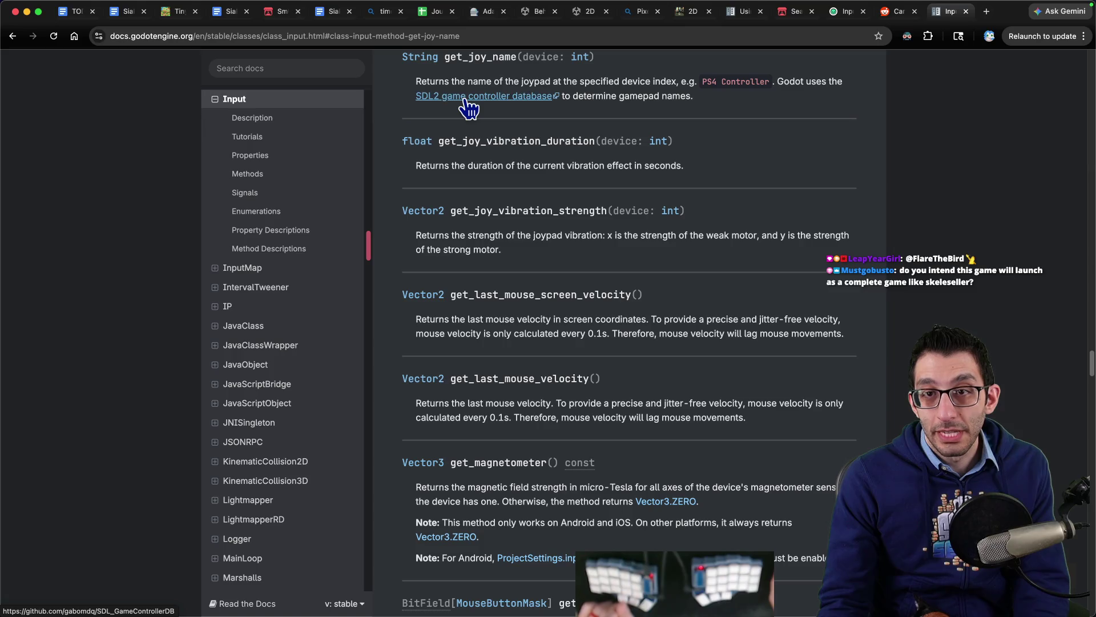
left_click(465, 98)
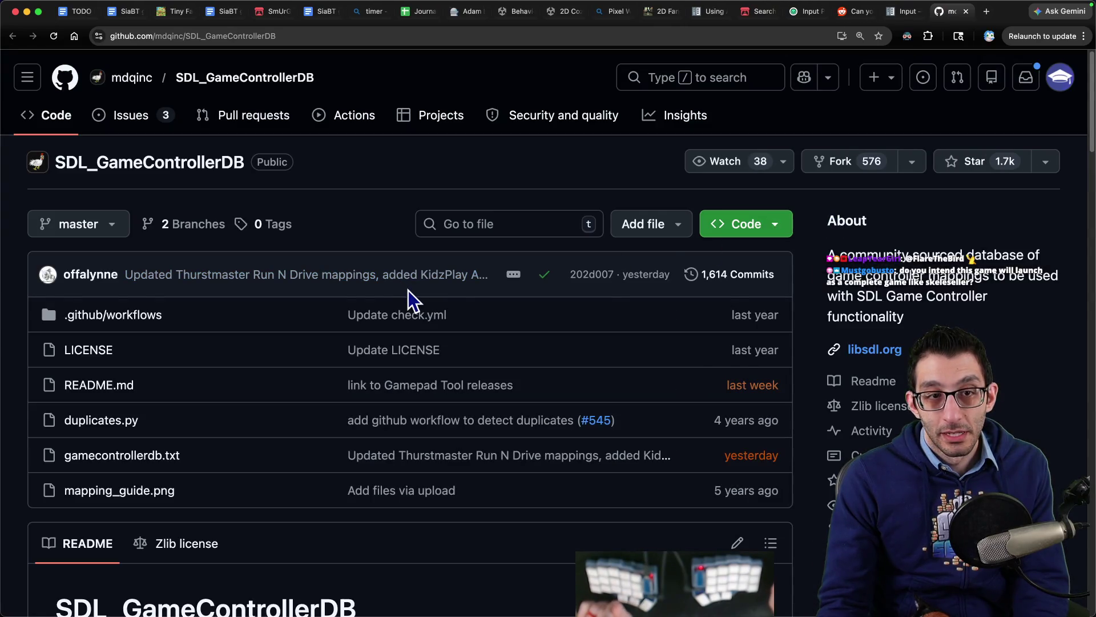
- Scroll through the SDL_GameControllerDB repository README
scroll(409, 290, "down", 15)
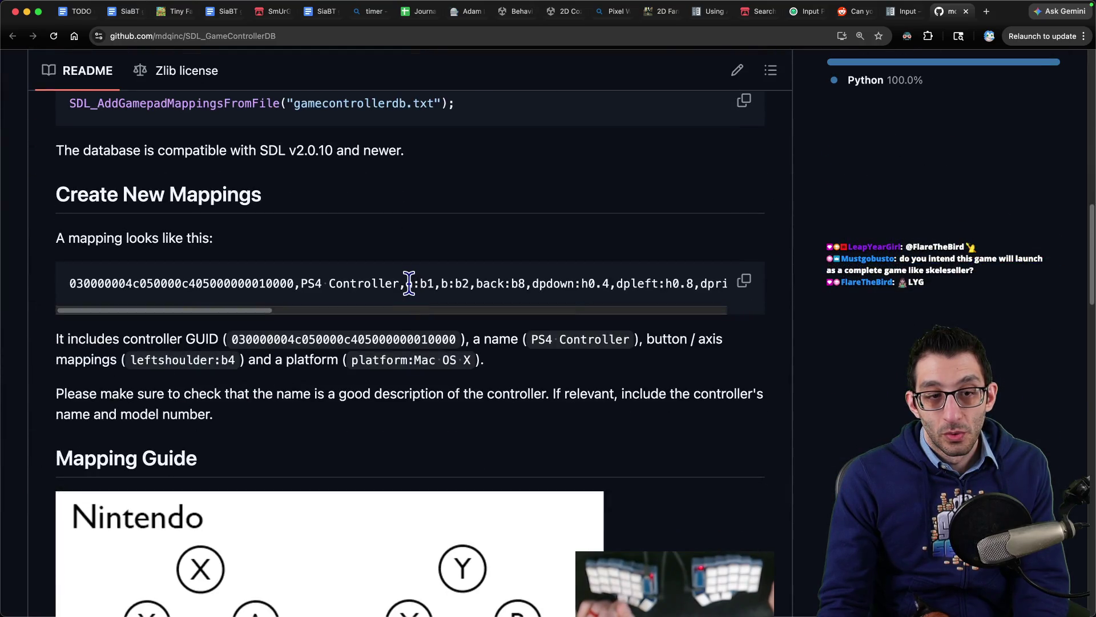
scroll(409, 284, "down", 4)
scroll(411, 291, "down", 3)
scroll(413, 297, "down", 12)
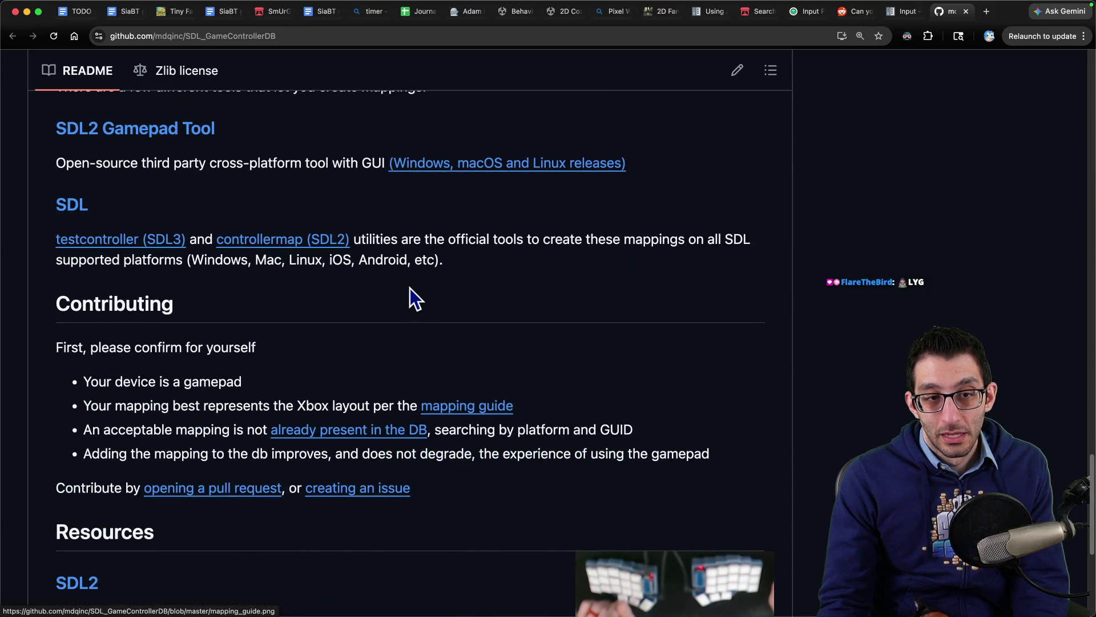
scroll(409, 296, "down", 5)
scroll(409, 303, "up", 20)
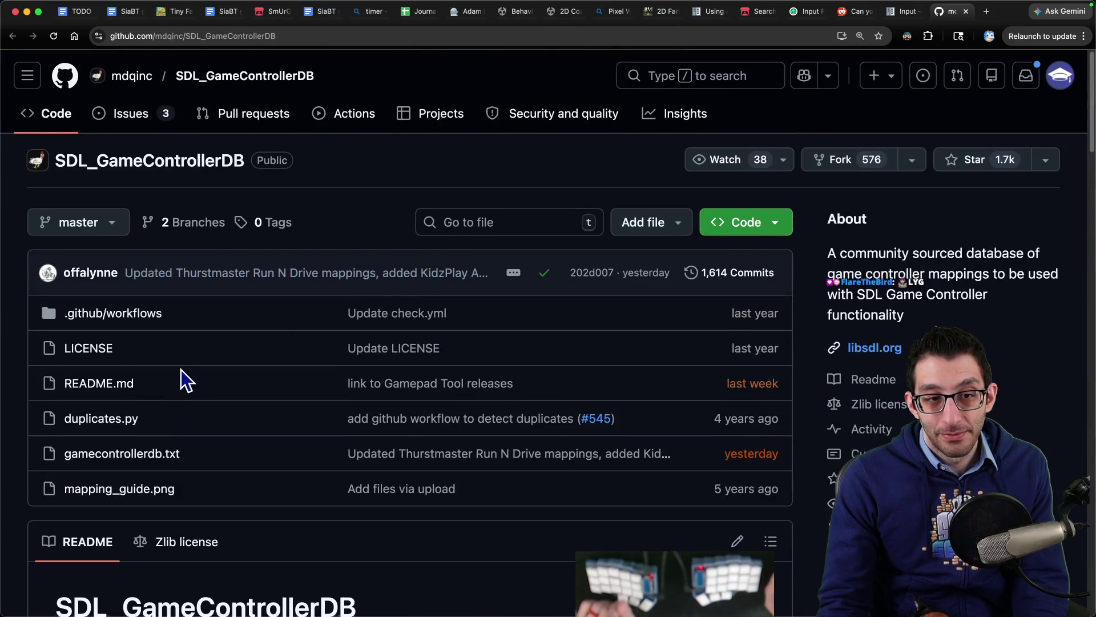
scroll(182, 380, "down", 2)
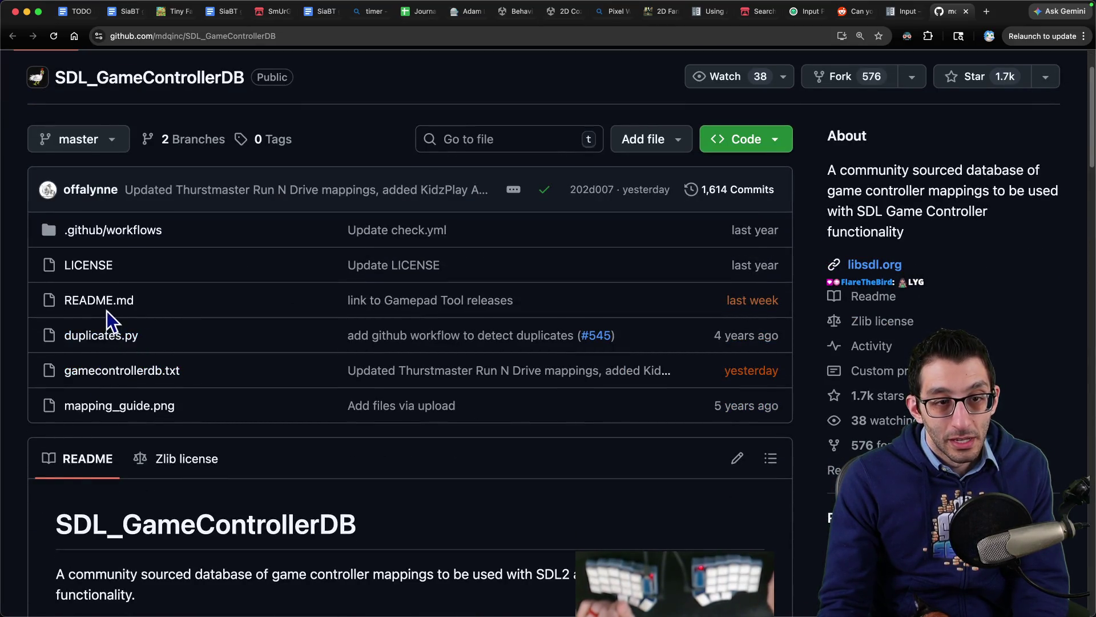
- Open gamecontrollerdb.txt and scroll through its controller mapping entries
left_click(117, 371)
scroll(327, 343, "down", 5)
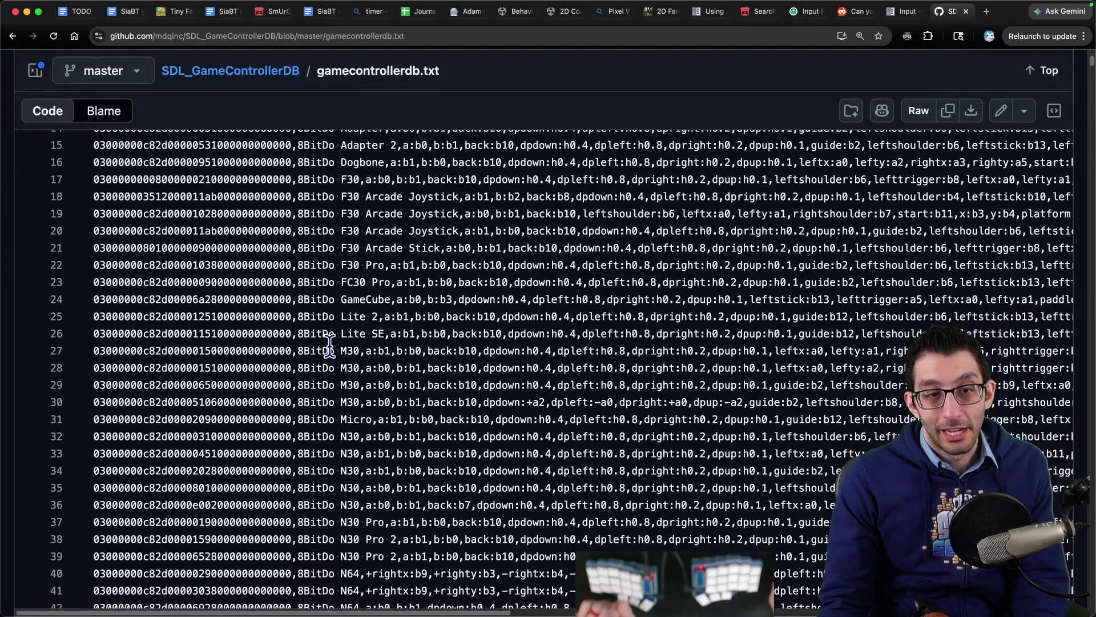
scroll(331, 346, "down", 20)
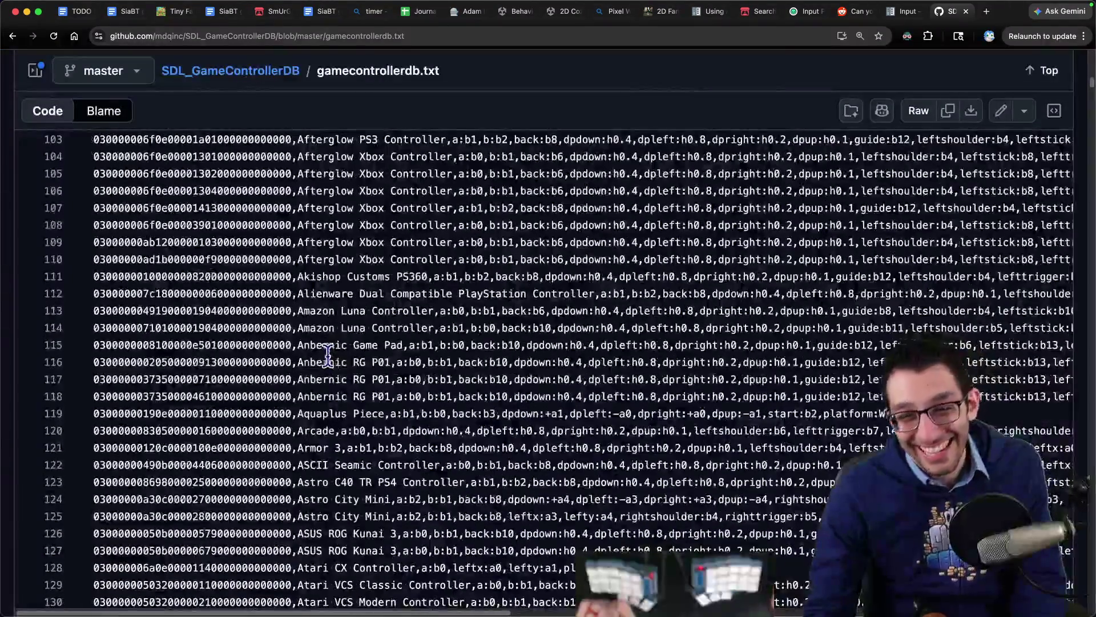
left_click_drag(1092, 91, 1078, 197)
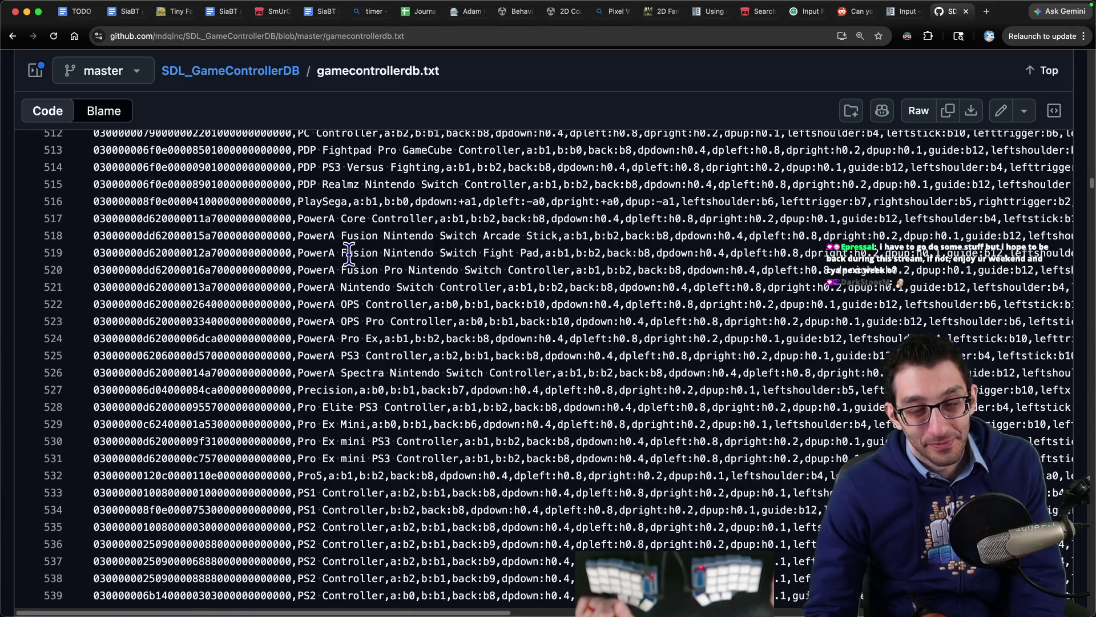
- In the scratch file, write 'Switch controller', then PS with indented 'triangle X square circle'
key("super+Tab")
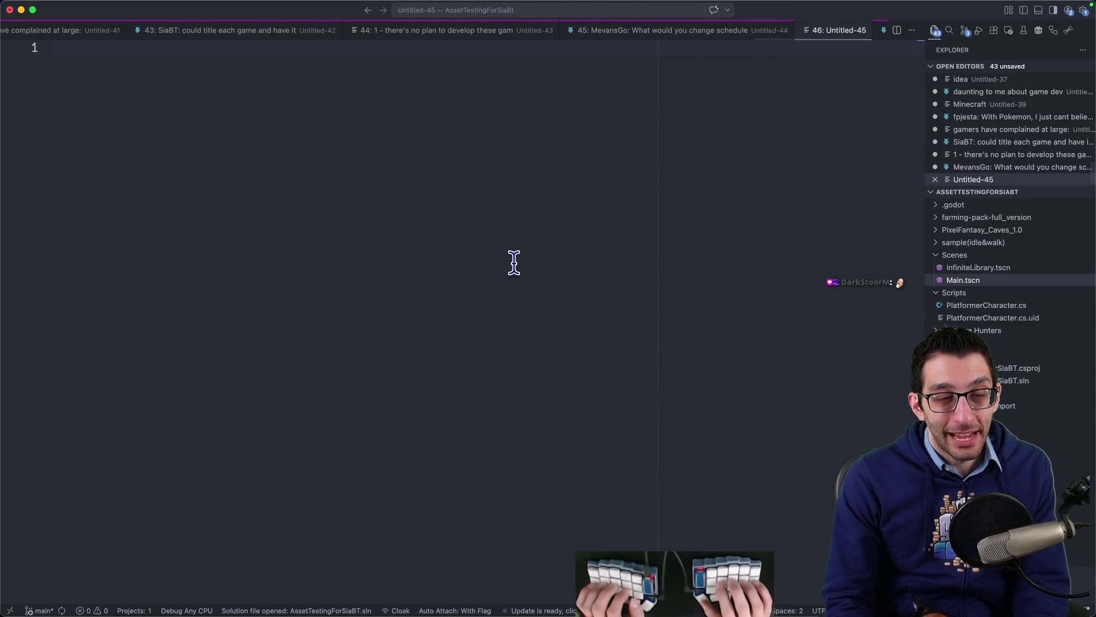
type("Switch controller")
key("Return")
key("Return")
type("PS")
key("Return")
key("Tab")
type("tr")
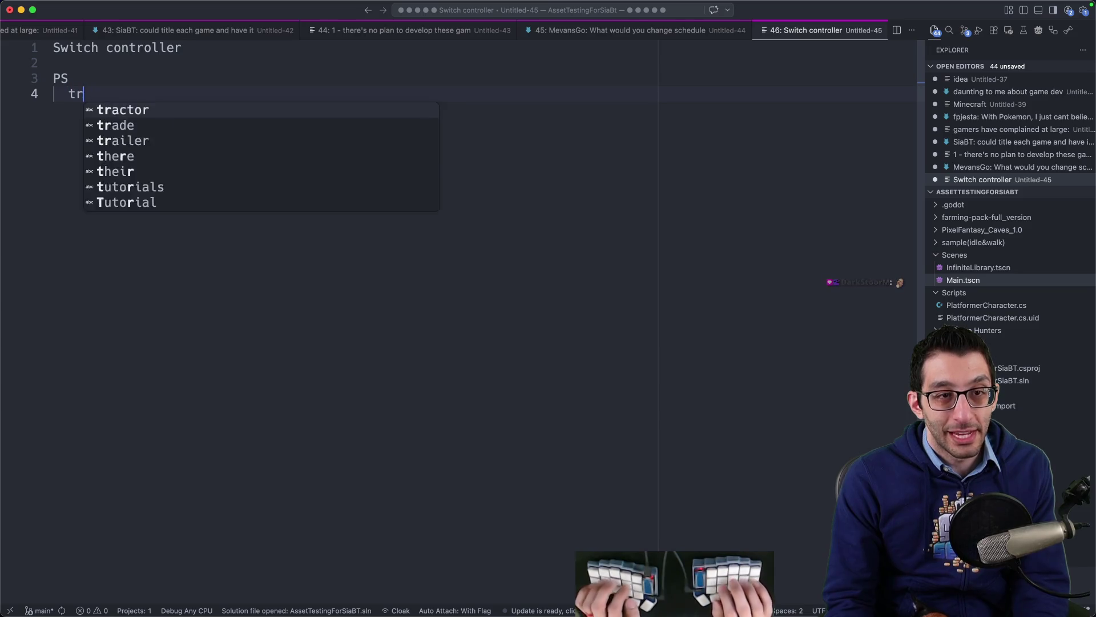
type("iangle   X   square   ")
type("circle")
- Add a "press A" line and an indented duplicate beneath it as "press ❌"
key("Return")
key("Return")
key("Return")
type("\"press A\"")
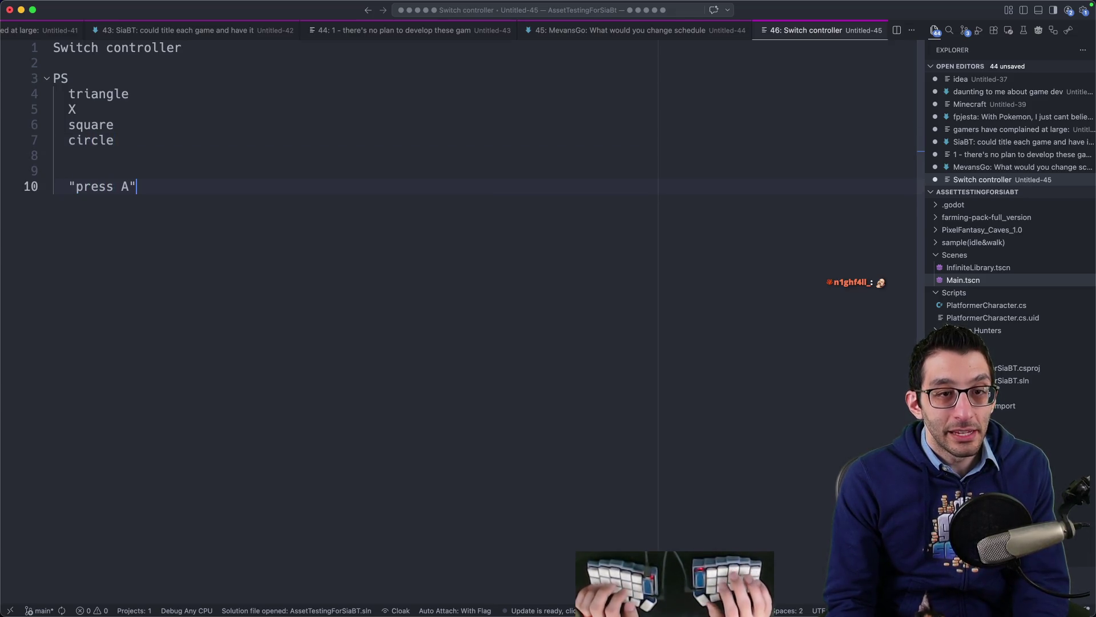
key("shift+alt+Down")
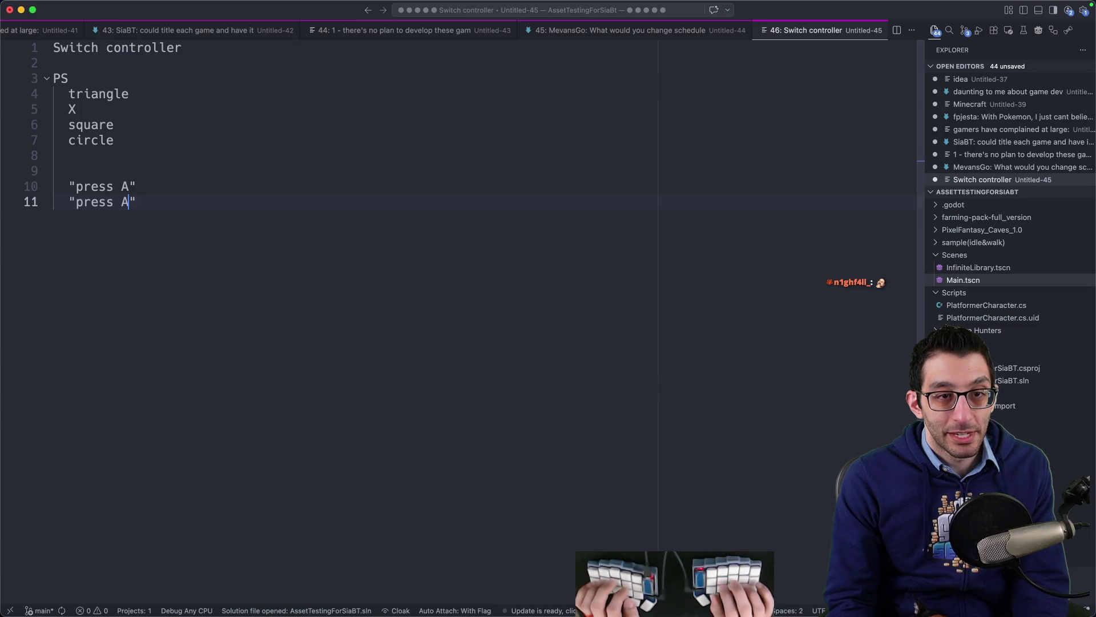
key("Home")
key("Tab")
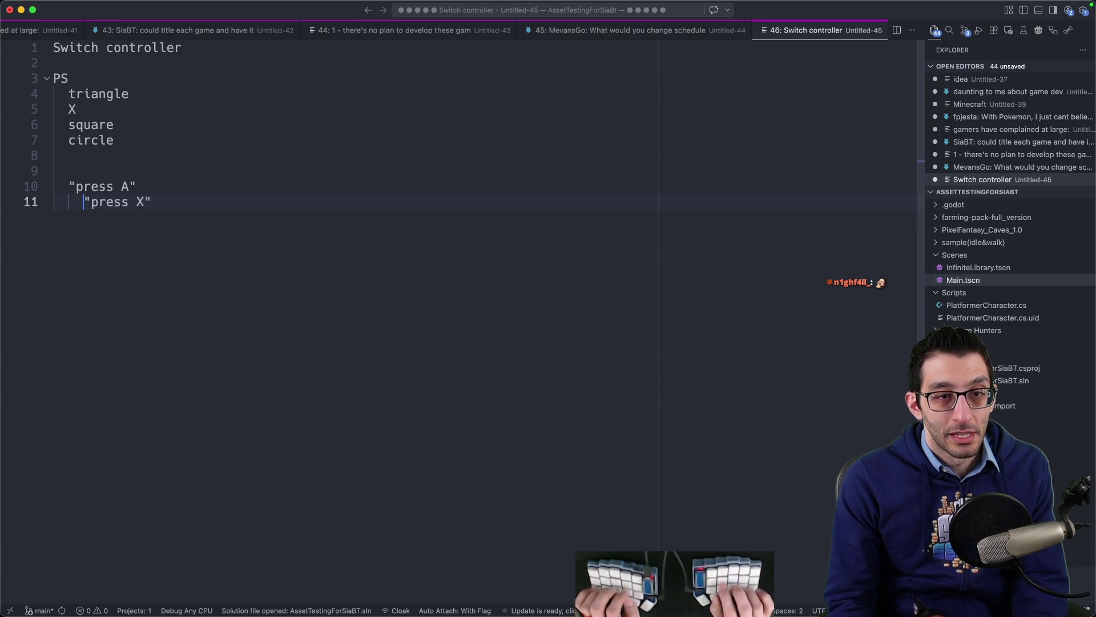
key("End")
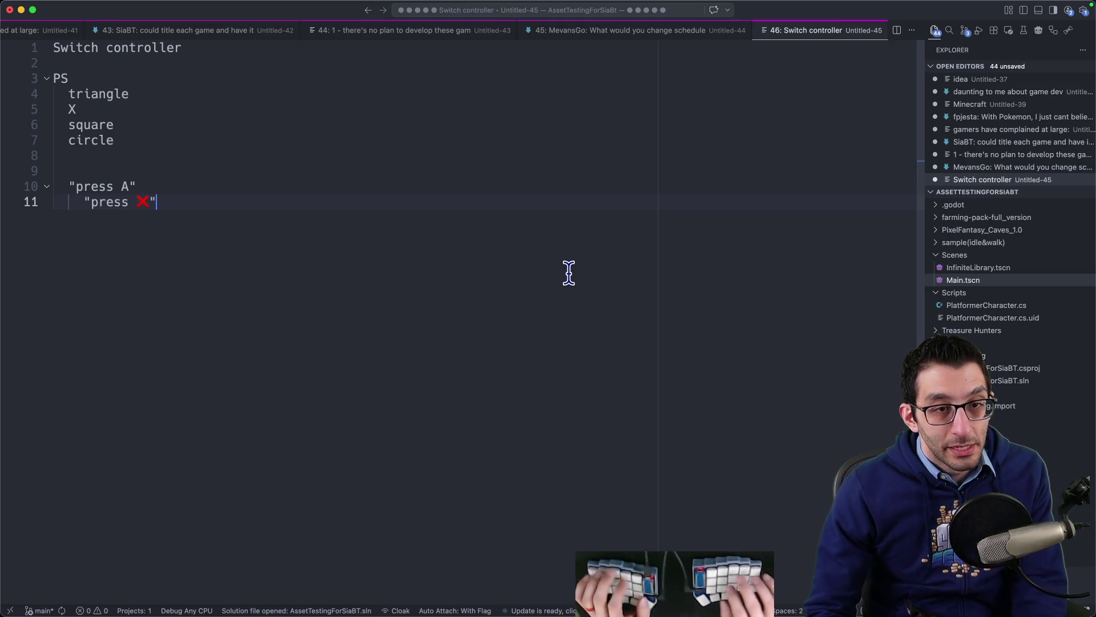
key("super+Tab")
- Search for 'steam deck certified steamworks documentation' and open the Steamworks result
key("ctrl+shift+Tab")
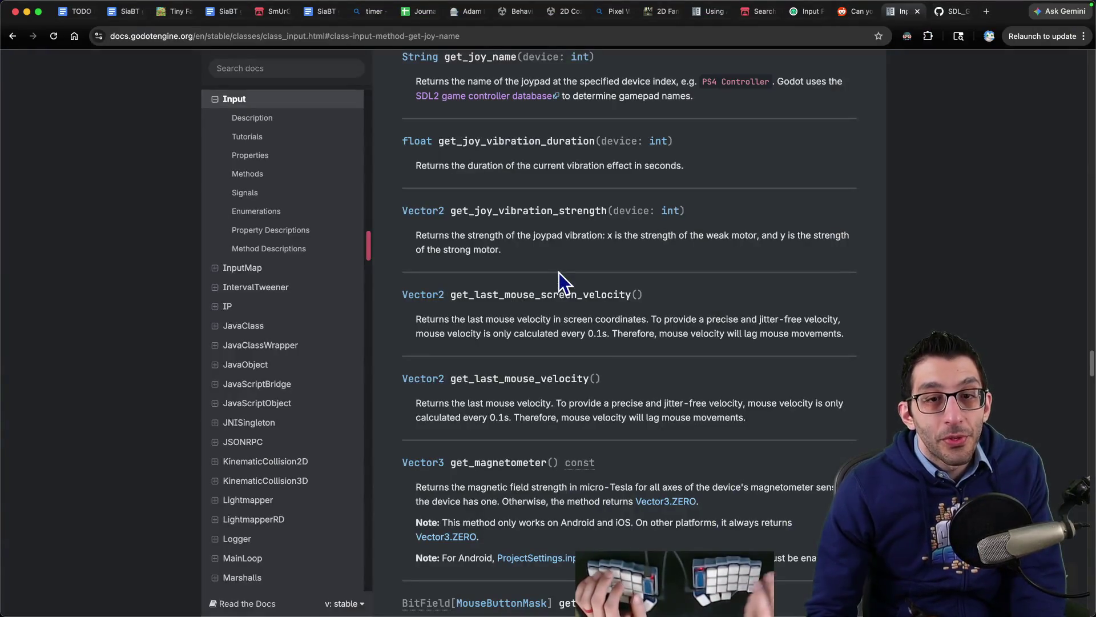
key("ctrl+shift+Tab")
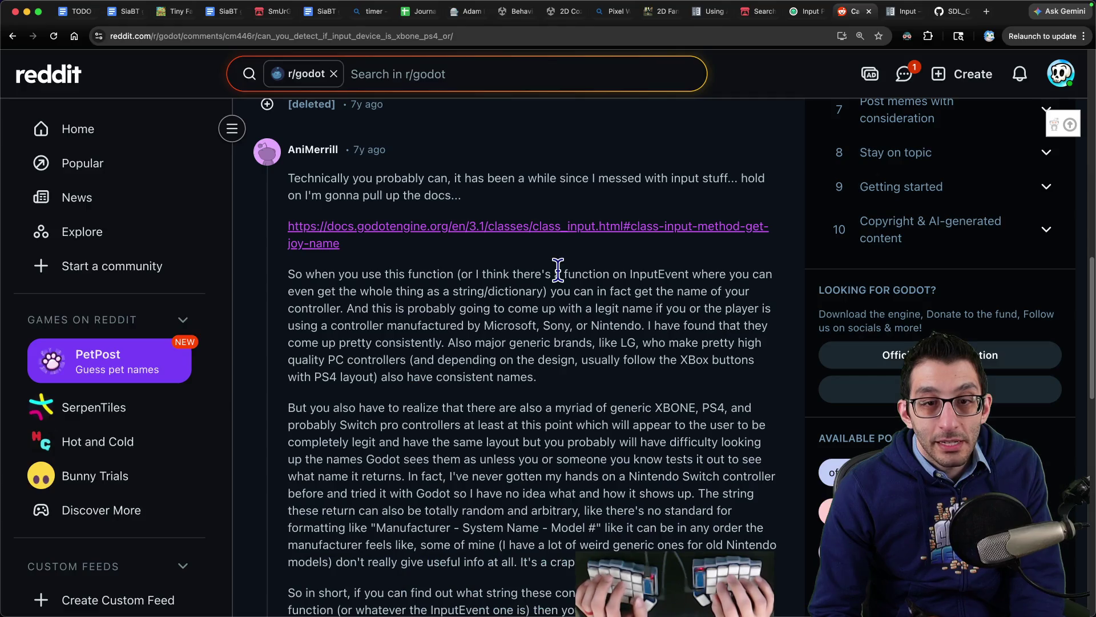
key("super+t")
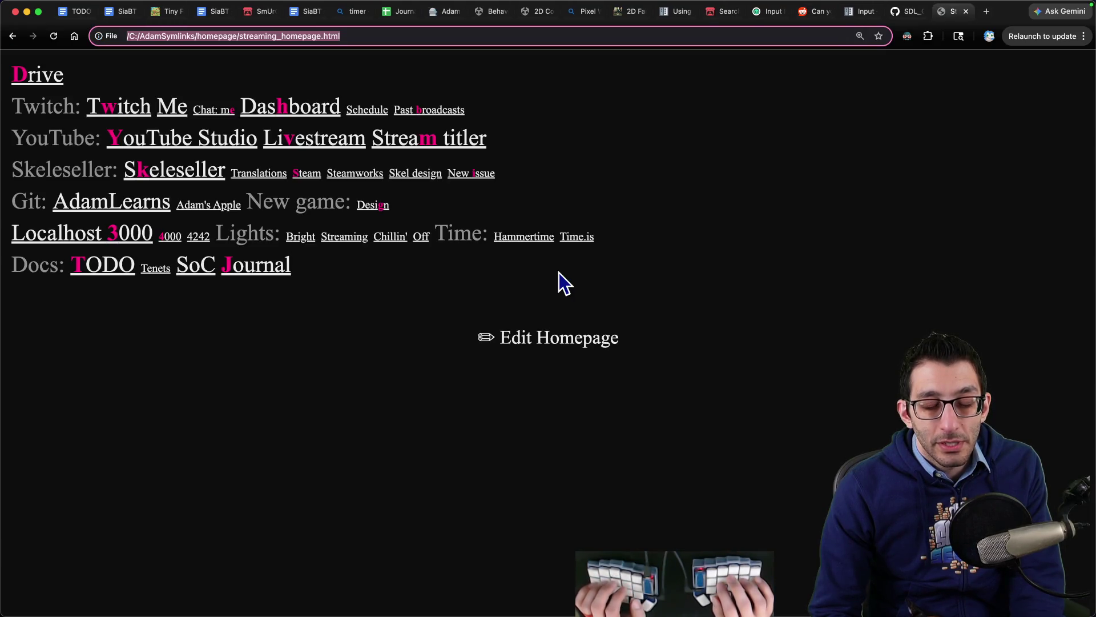
type("steam deck ")
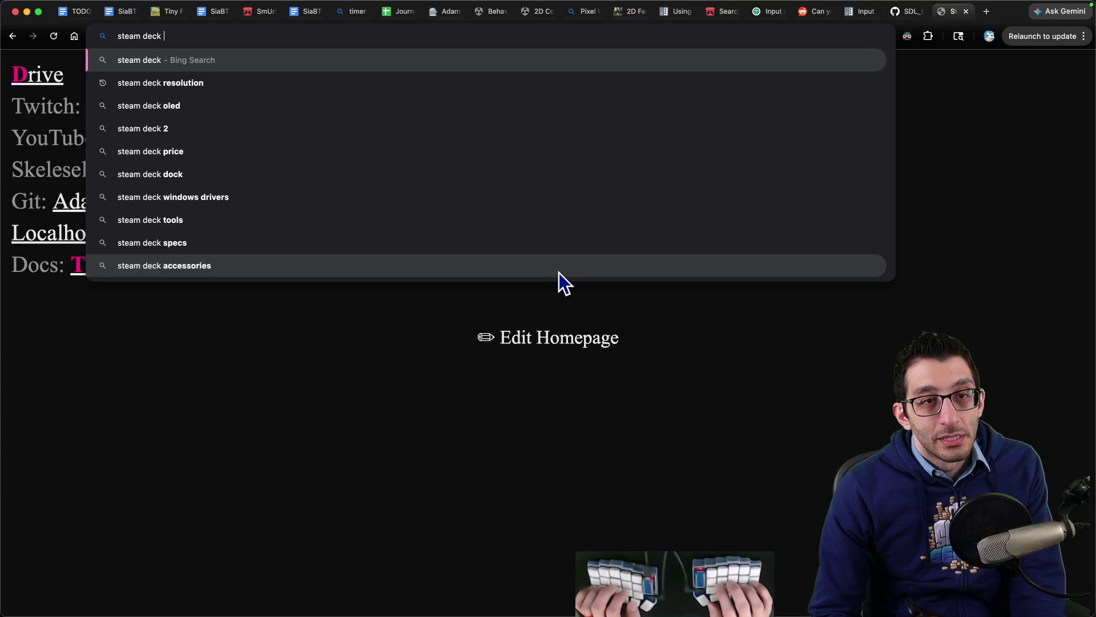
type("certified steam")
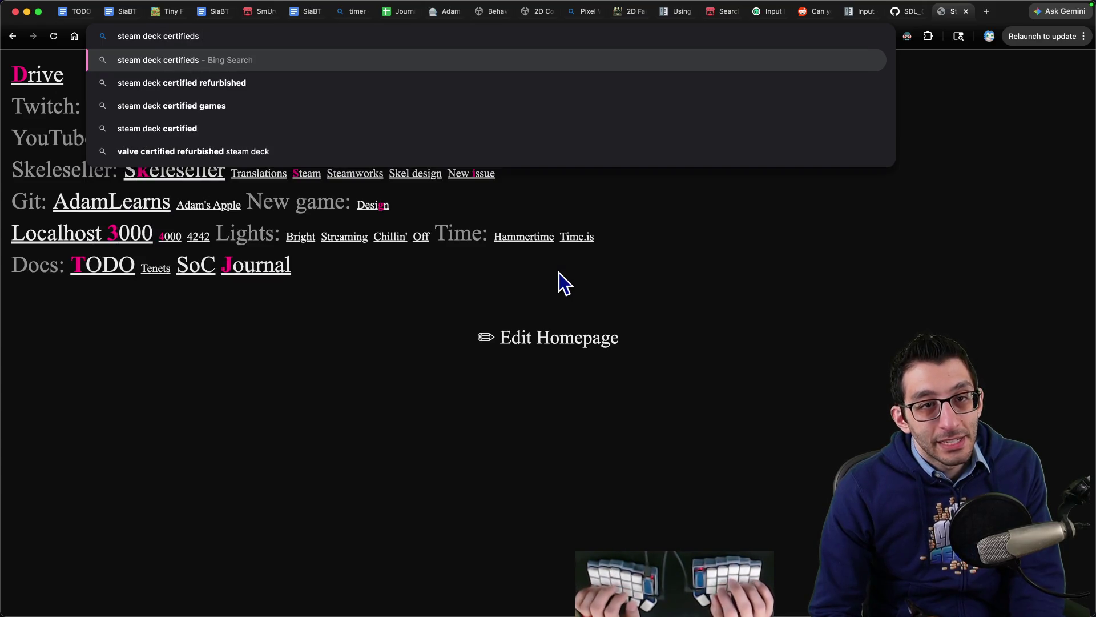
type("works documentation")
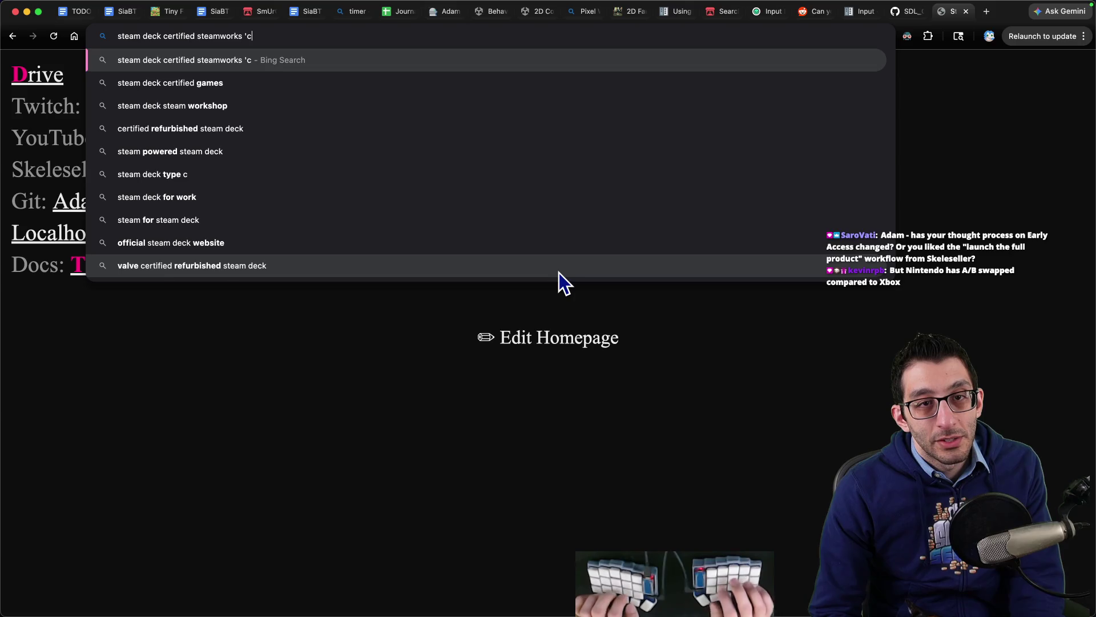
key("Return")
left_click(200, 194)
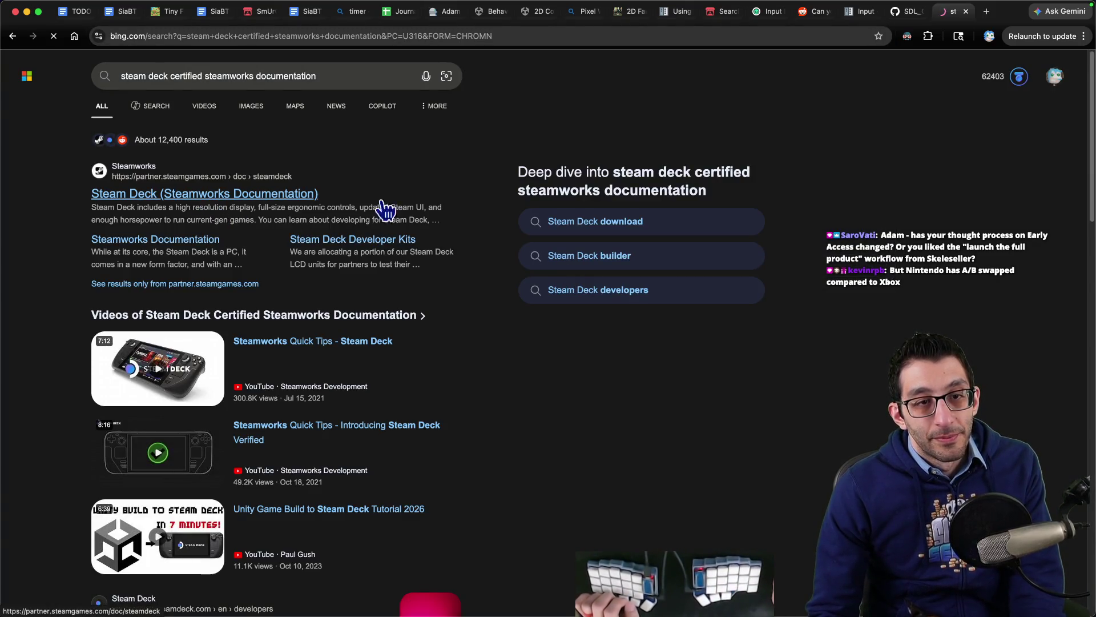
- Look for glyph mentions on the Steam Deck docs and the 'Getting your game ready for Steam Deck' page
key("super+f")
type("glyph")
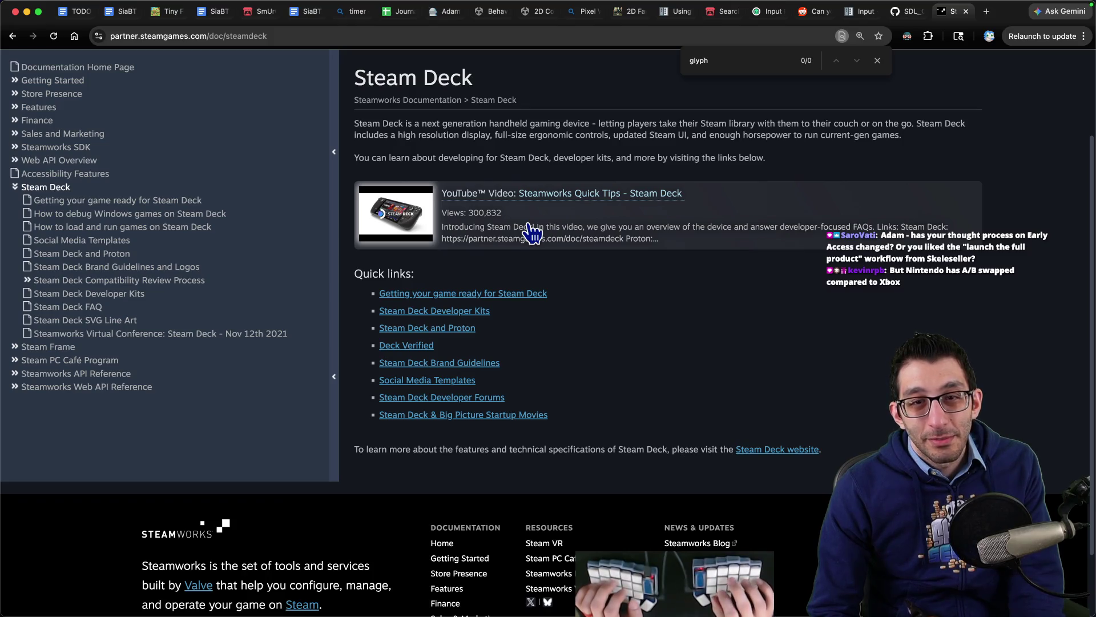
key("Escape")
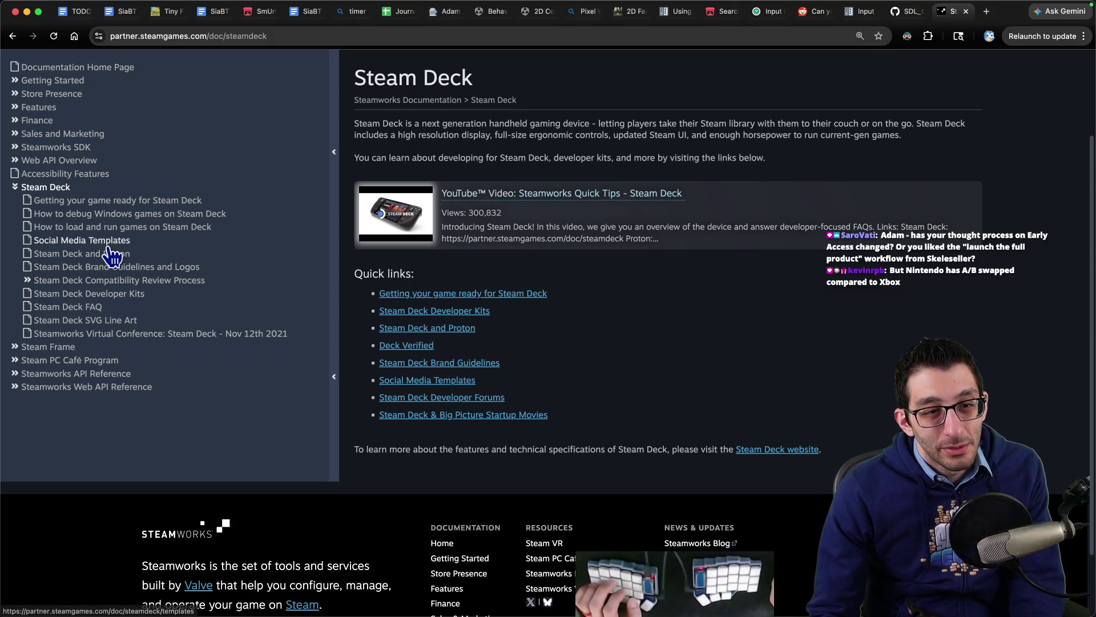
left_click(157, 213)
scroll(675, 300, "down", 5)
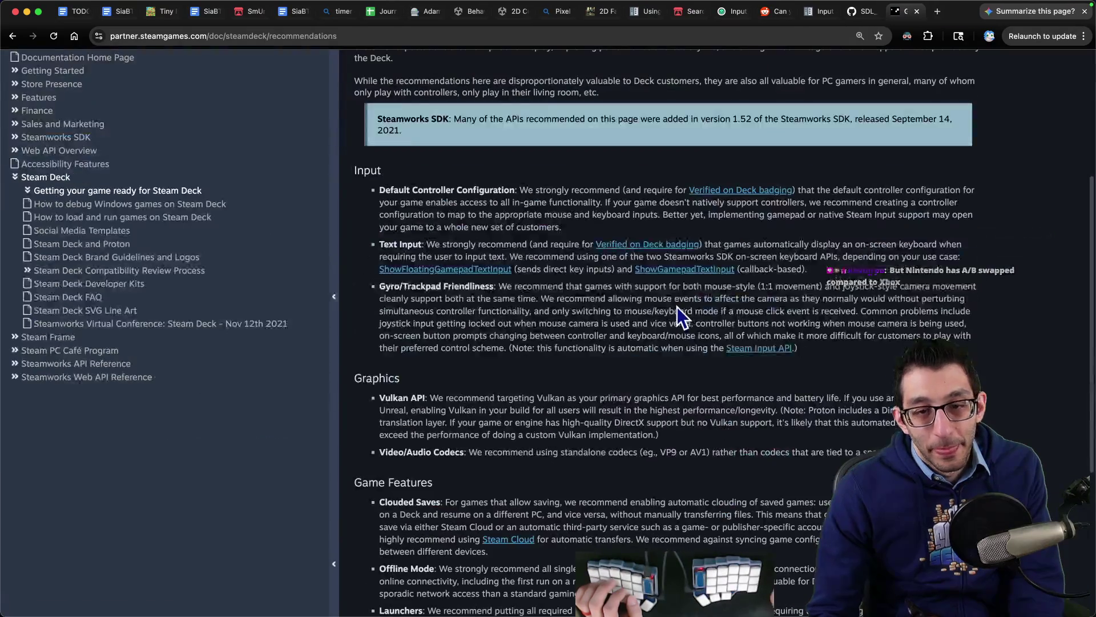
key("super+f")
key("Escape")
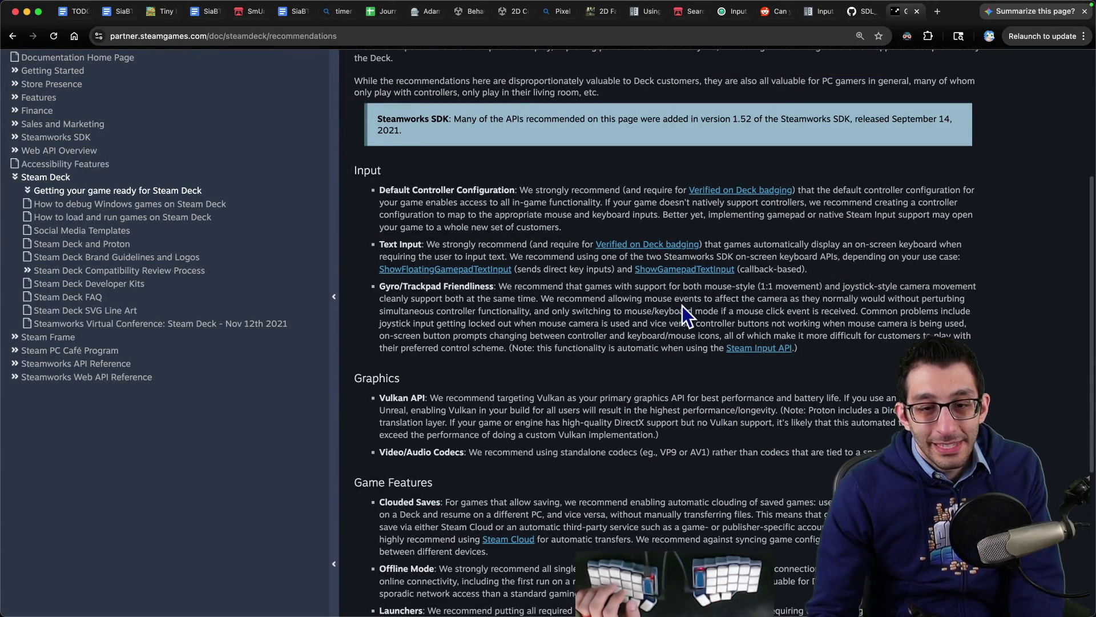
scroll(682, 306, "down", 10)
scroll(568, 307, "up", 15)
scroll(567, 307, "down", 3)
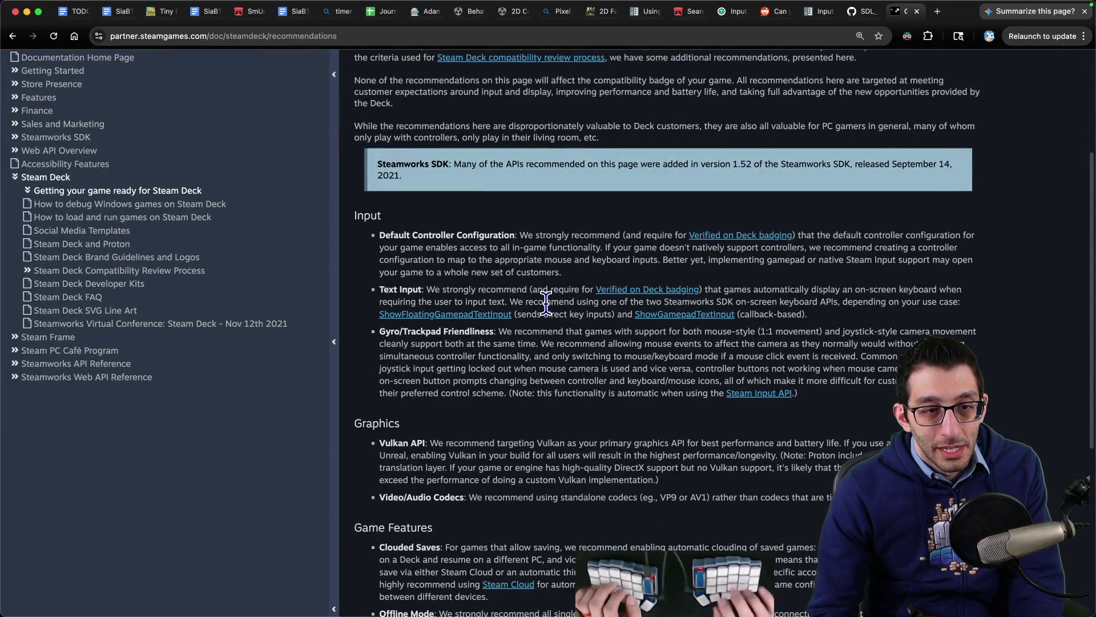
- Search Google for 'steamworks controller support glyphs' in a new tab
key("super+t")
type("gt steamworks controller ")
type("support glyphs")
key("Return")
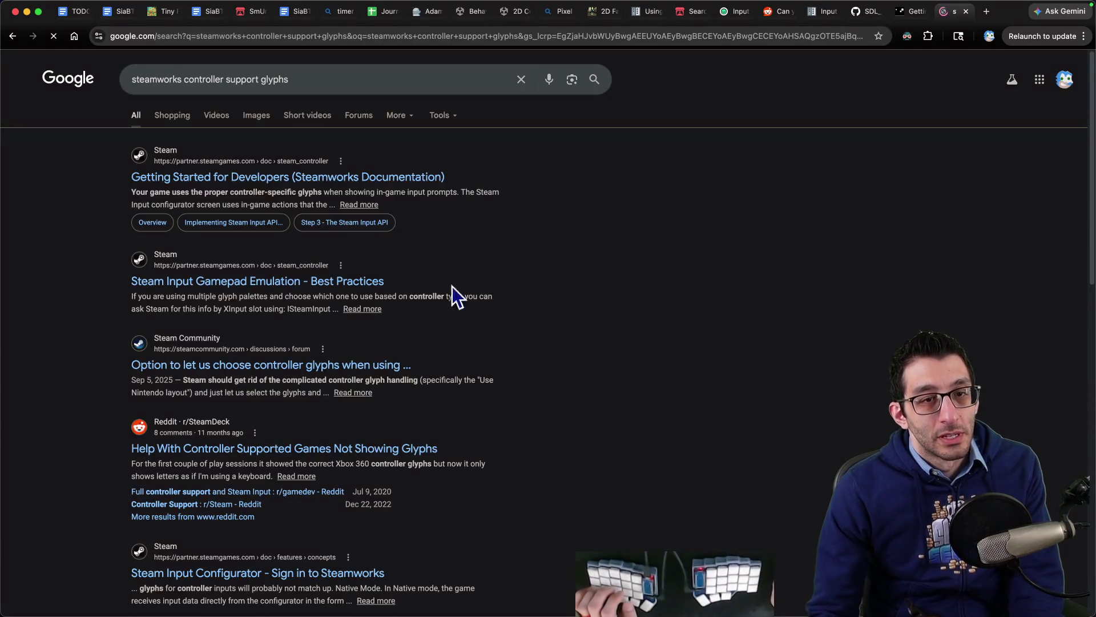
- Open Getting Started for Developers, find 'controller-specific', and select the controller-specific glyphs bullet
left_click(264, 179)
key("super+f")
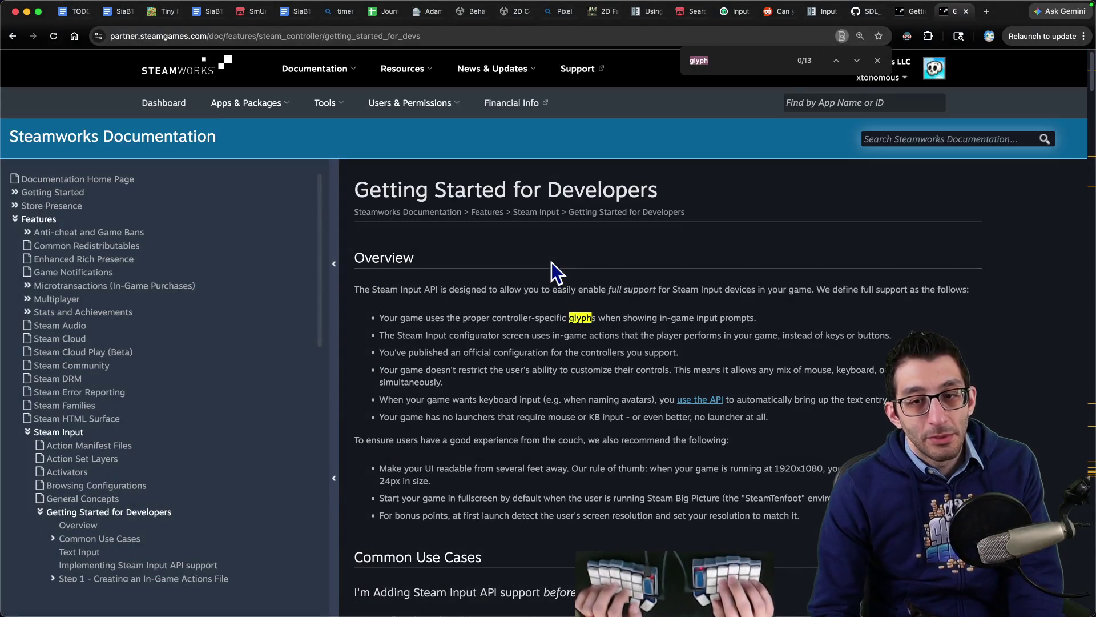
type("controller-specific")
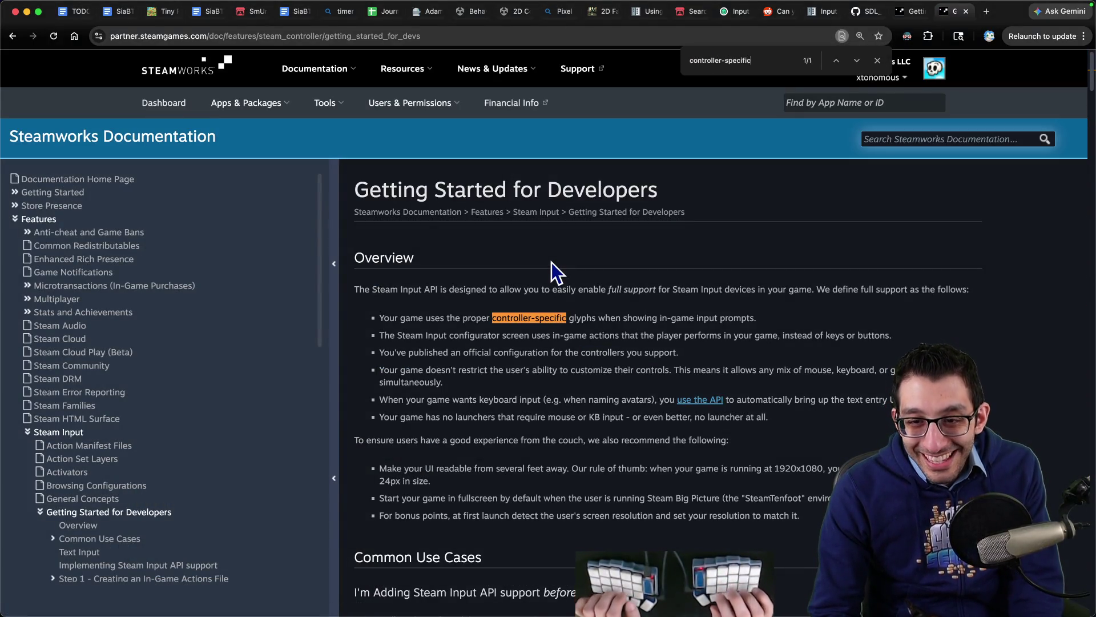
key("Escape")
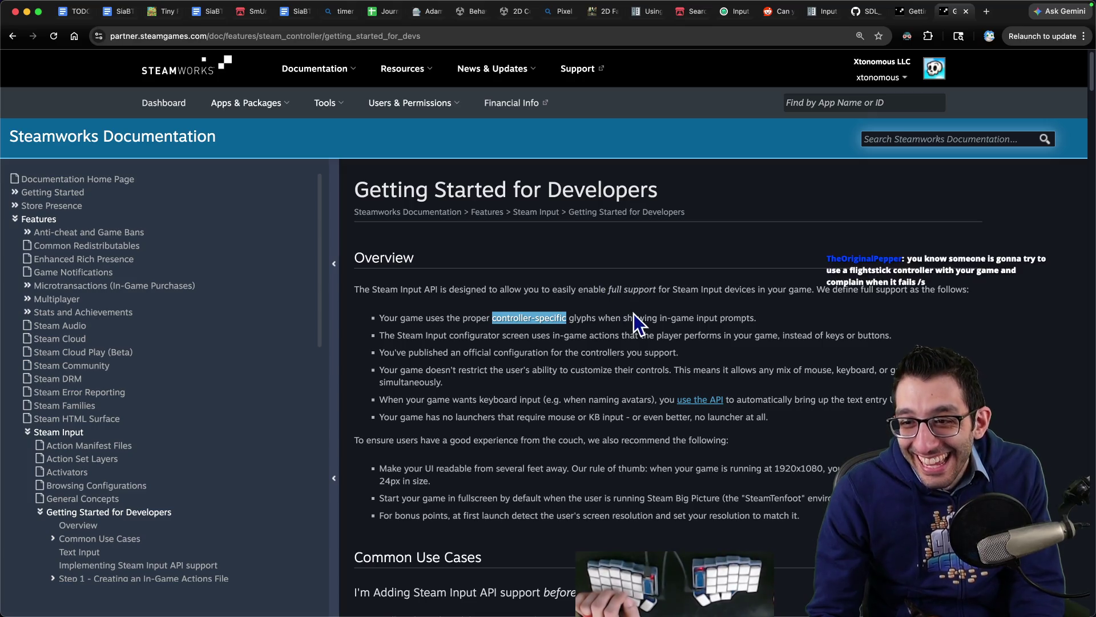
triple_click(607, 317)
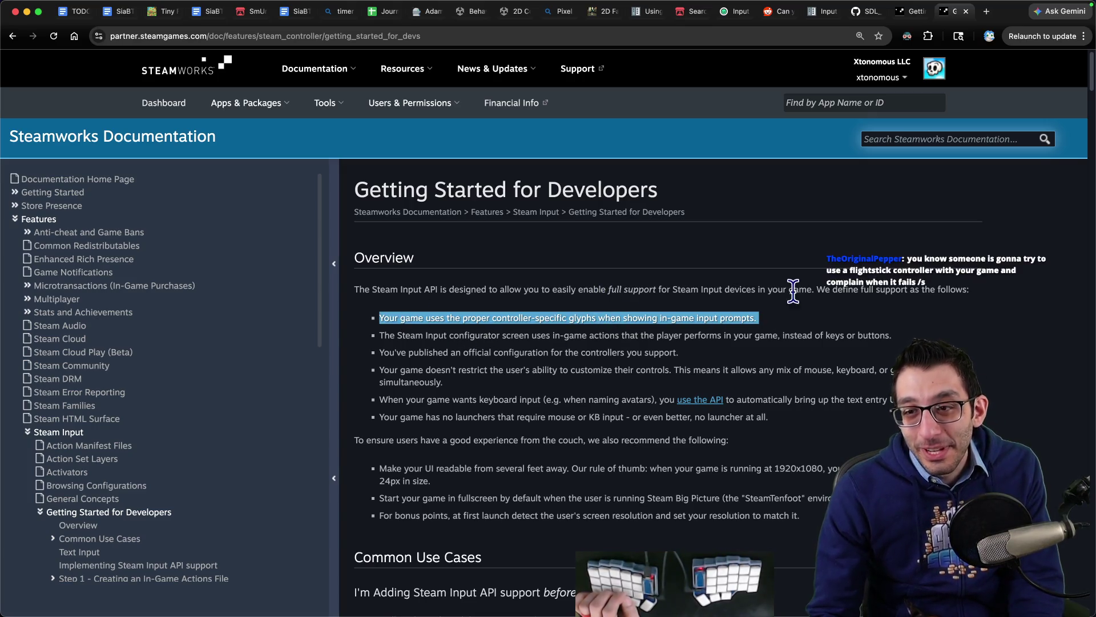
left_click_drag(380, 318, 749, 318)
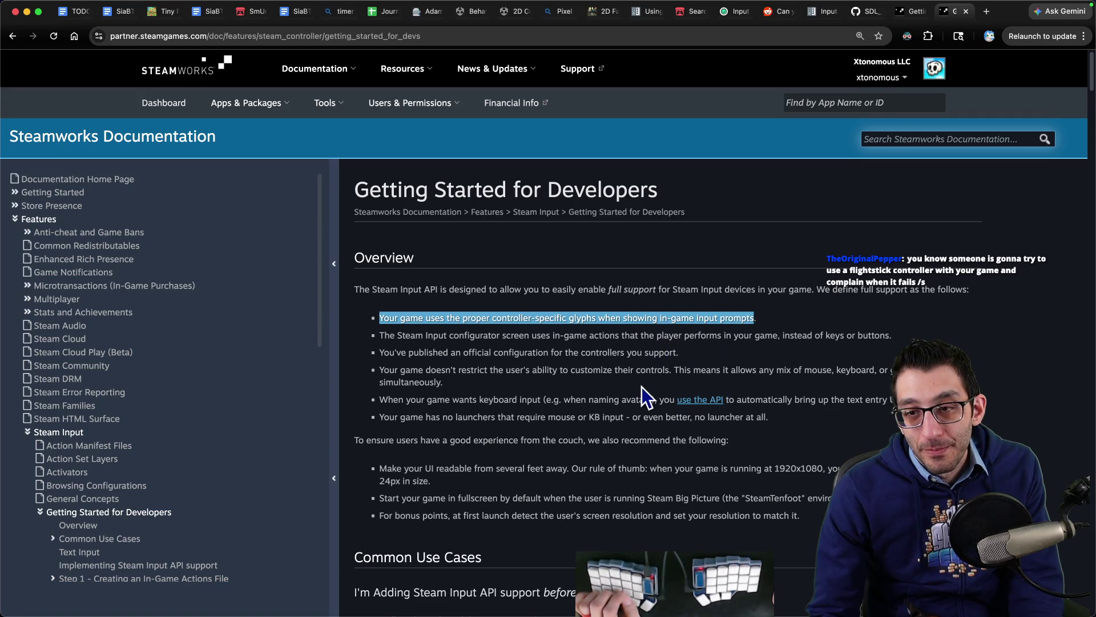
- Highlight the mouse-versus-gamepad, Xbox/PS4 glyphs, and Steam helper function guidance, then return to the notes
scroll(641, 386, "down", 4)
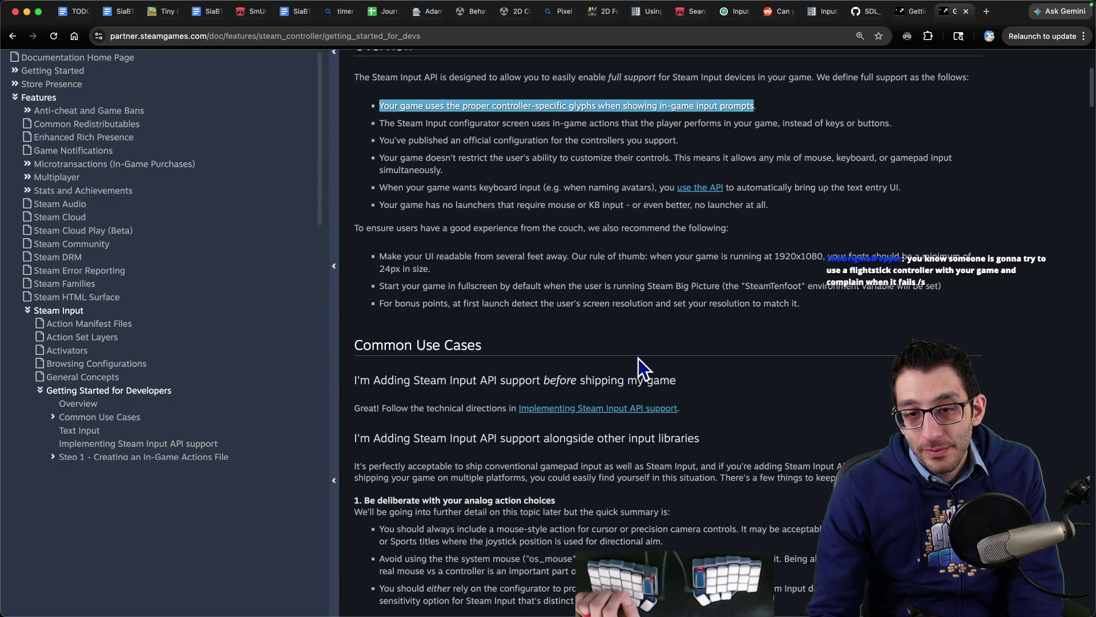
scroll(638, 358, "down", 4)
scroll(635, 361, "down", 4)
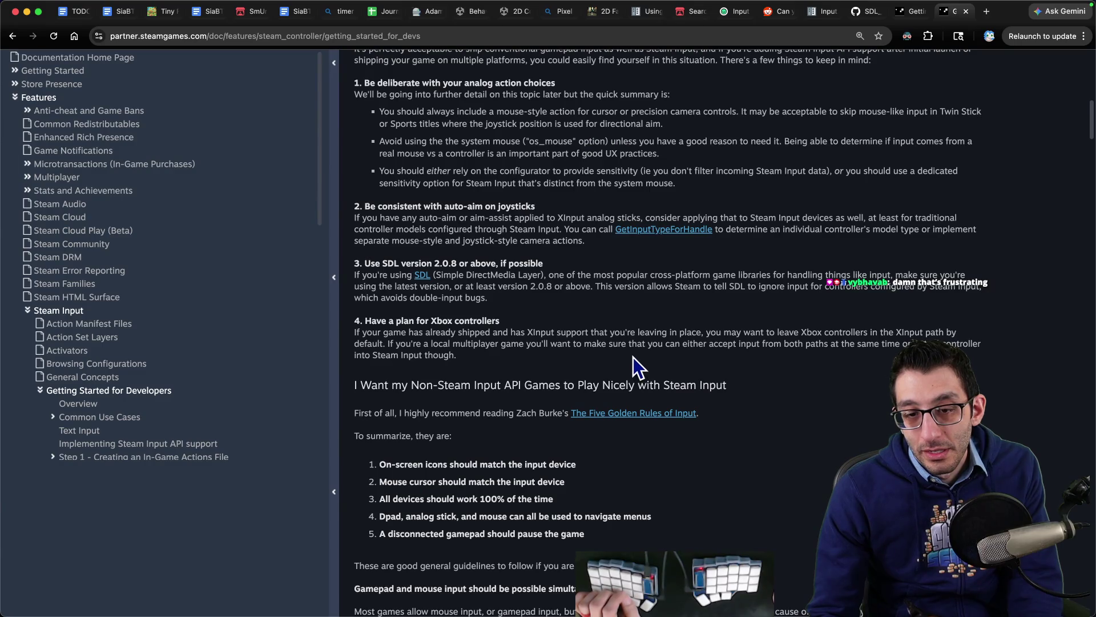
scroll(632, 357, "down", 10)
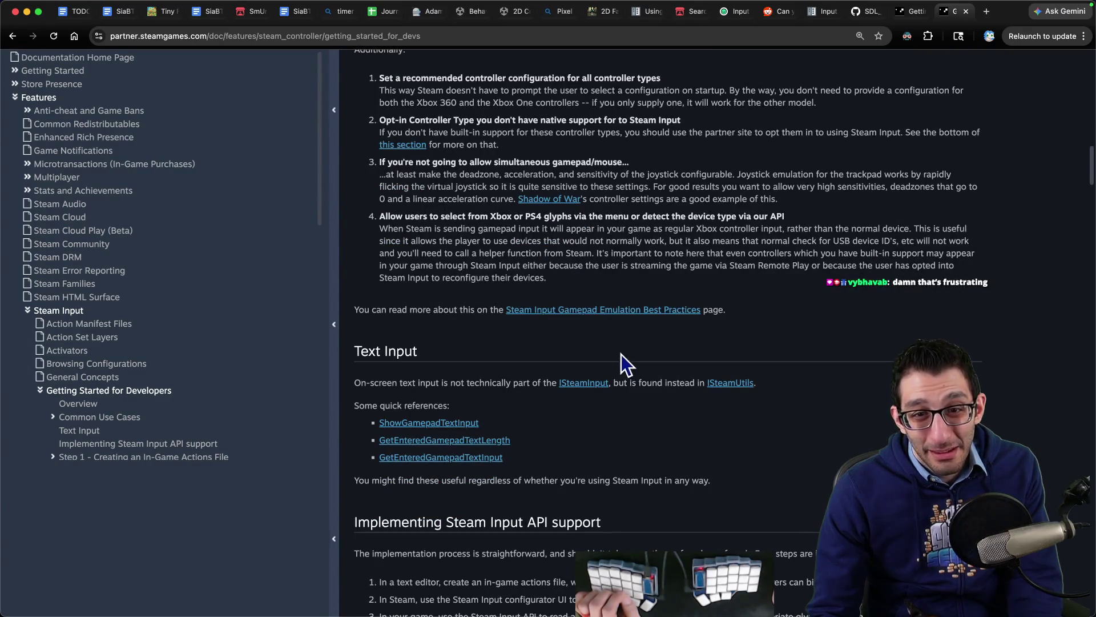
scroll(465, 251, "up", 4)
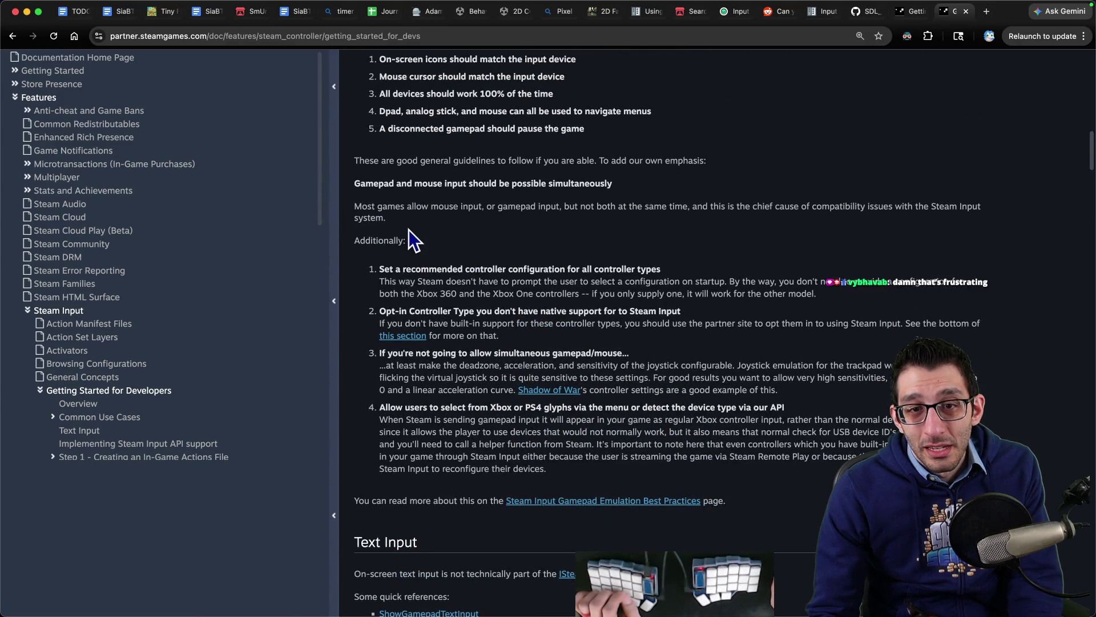
mouse_move(361, 206)
left_mouse_down()
mouse_move(694, 207)
mouse_move(670, 203)
mouse_move(651, 228)
left_mouse_up()
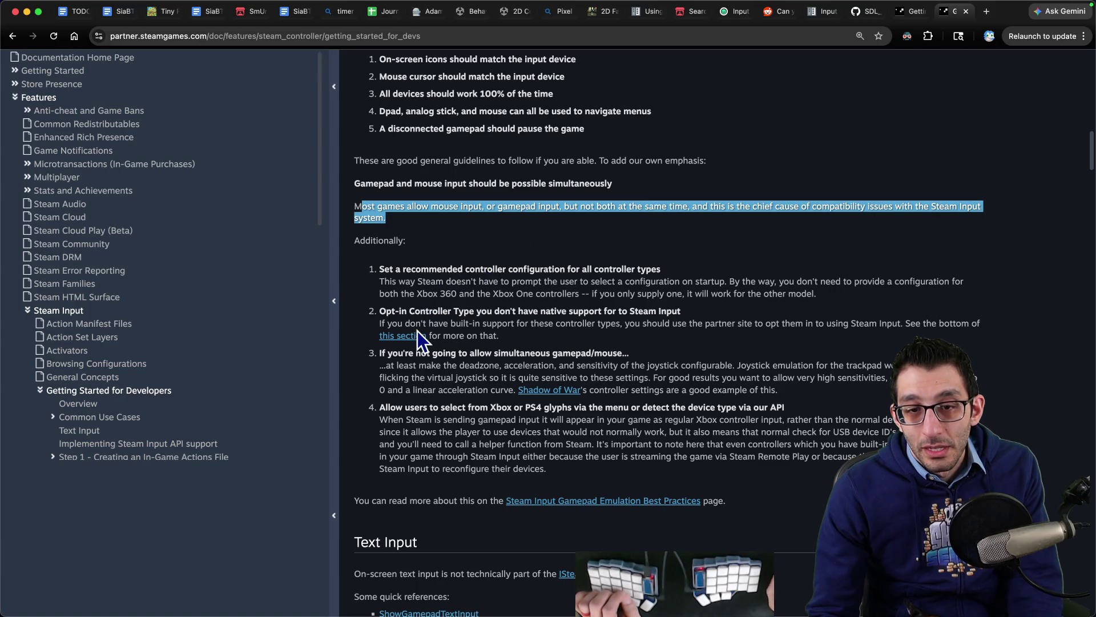
left_click_drag(381, 404, 779, 410)
mouse_move(382, 420)
left_mouse_down()
mouse_move(912, 419)
mouse_move(375, 428)
left_mouse_up()
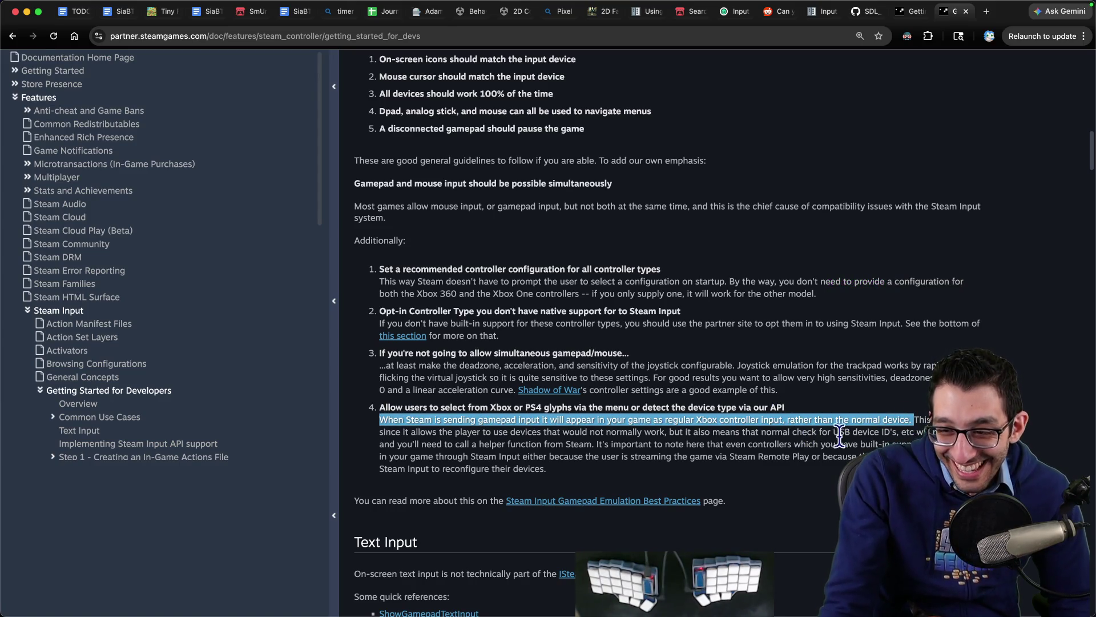
mouse_move(379, 432)
left_mouse_down()
mouse_move(891, 429)
mouse_move(448, 446)
mouse_move(585, 447)
left_mouse_up()
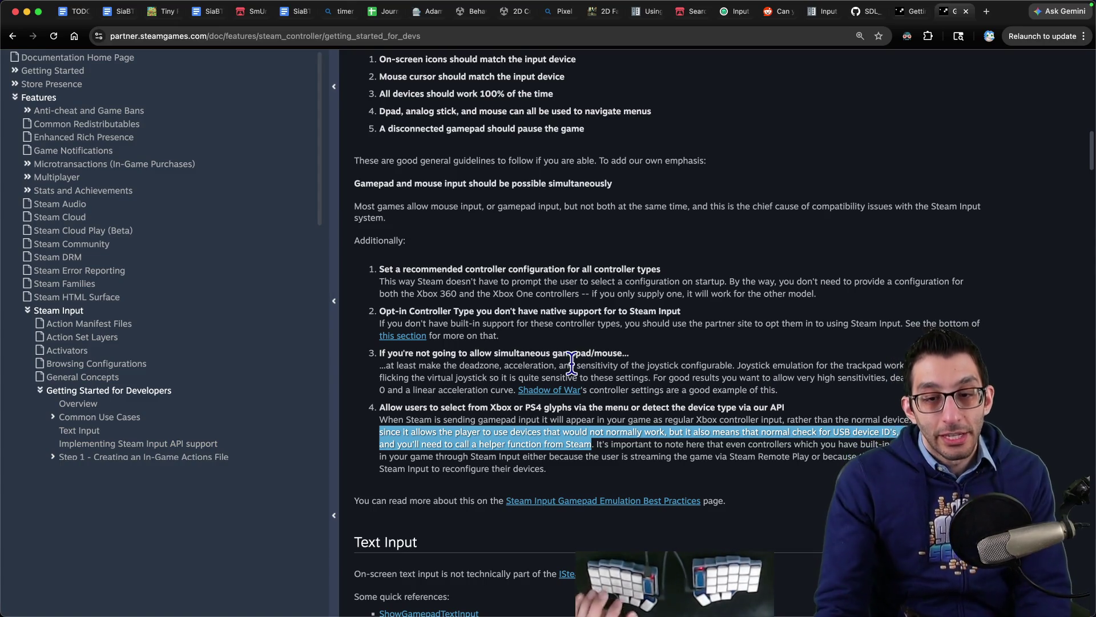
left_click(118, 12)
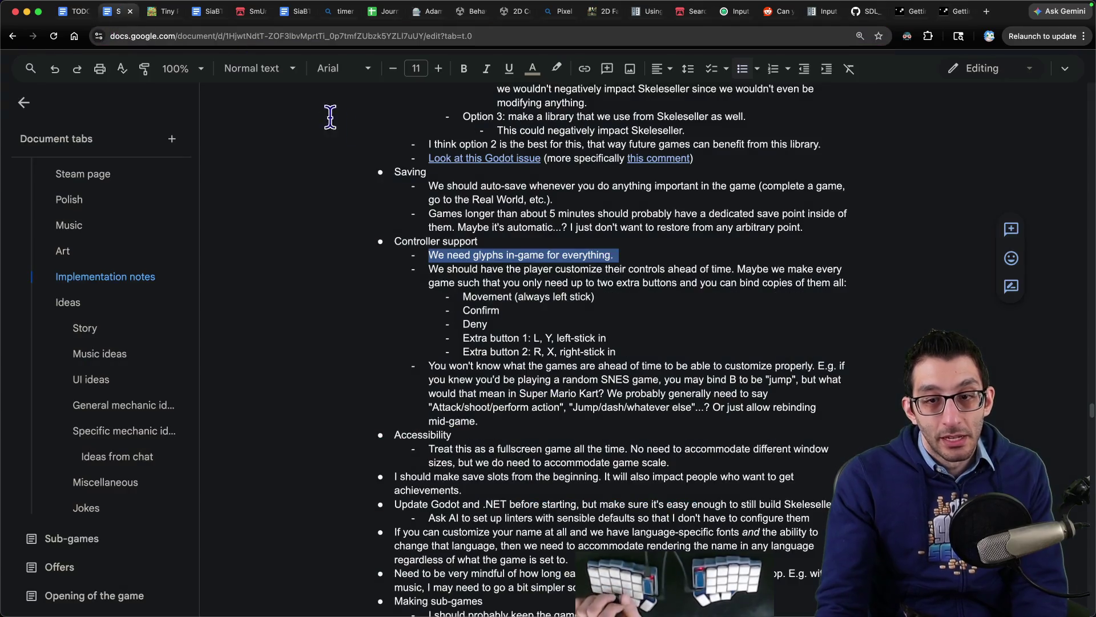
- Add an indented sub-bullet under the glyphs note citing Steam's API, ending '(reference'
key("End")
key("Return")
key("Tab")
type("Th")
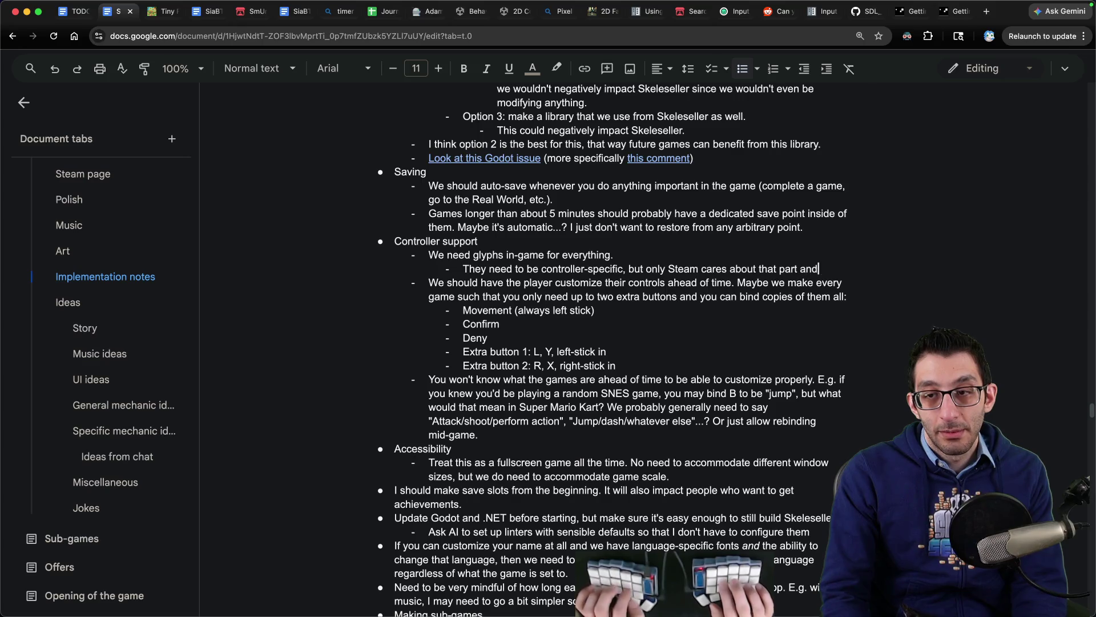
type("des an API (and if they didn't, you wouldn't be able to tell which contr")
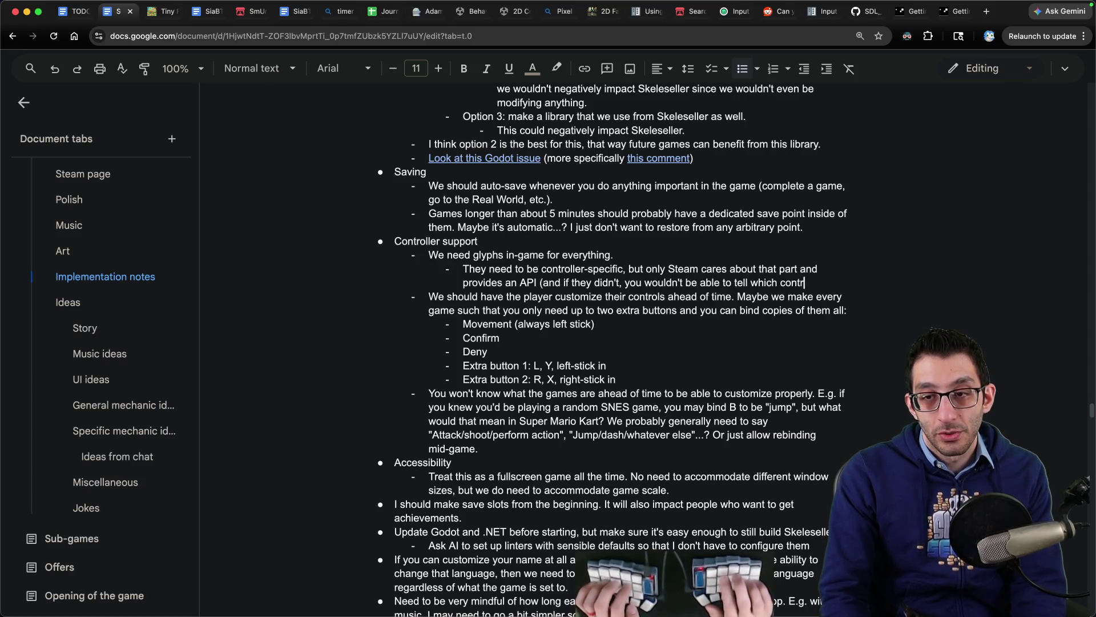
type("oller someone is using because of how Steam exposes it to you")
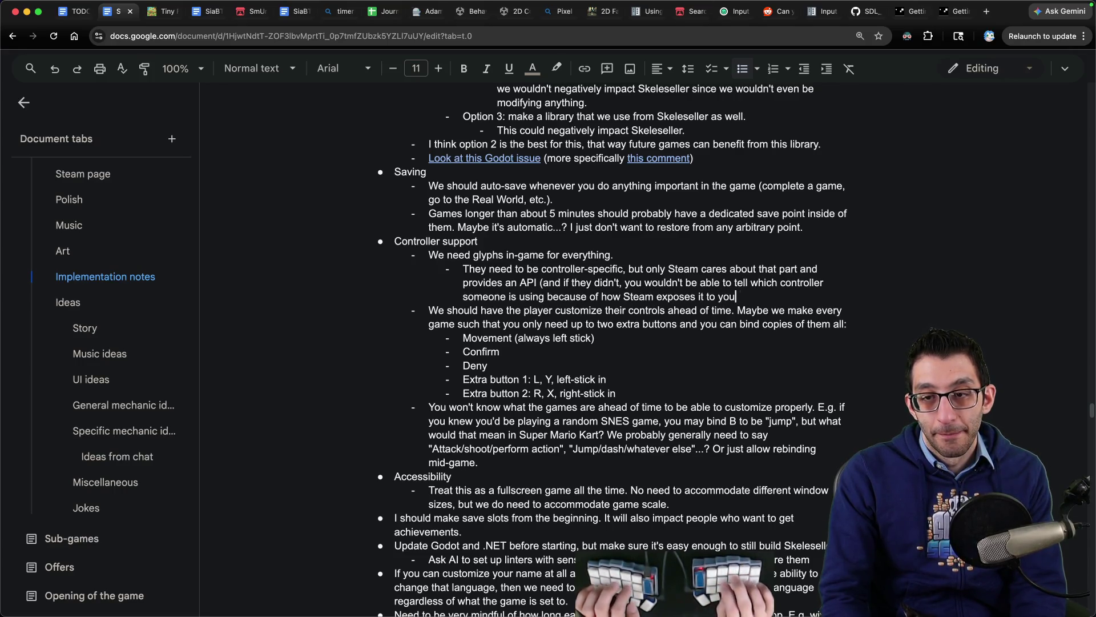
type("(reference")
- Link the word 'reference' to the pasted URL and close the parenthesis
key("ctrl+shift+Left")
key("ctrl+k")
key("ctrl+v")
key("Return")
type(")")
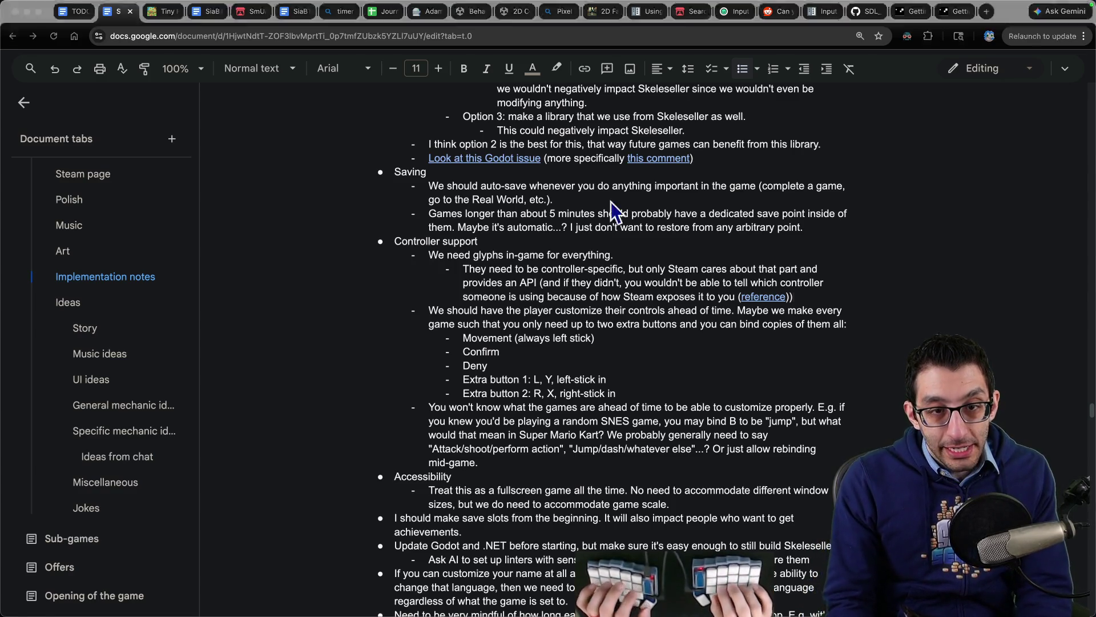
- Capture an empty screen region as a drawing canvas in Shottr
key("super+Tab")
key("super+shift+4")
left_click_drag(85, 147, 472, 367)
key("t")
left_click(312, 217)
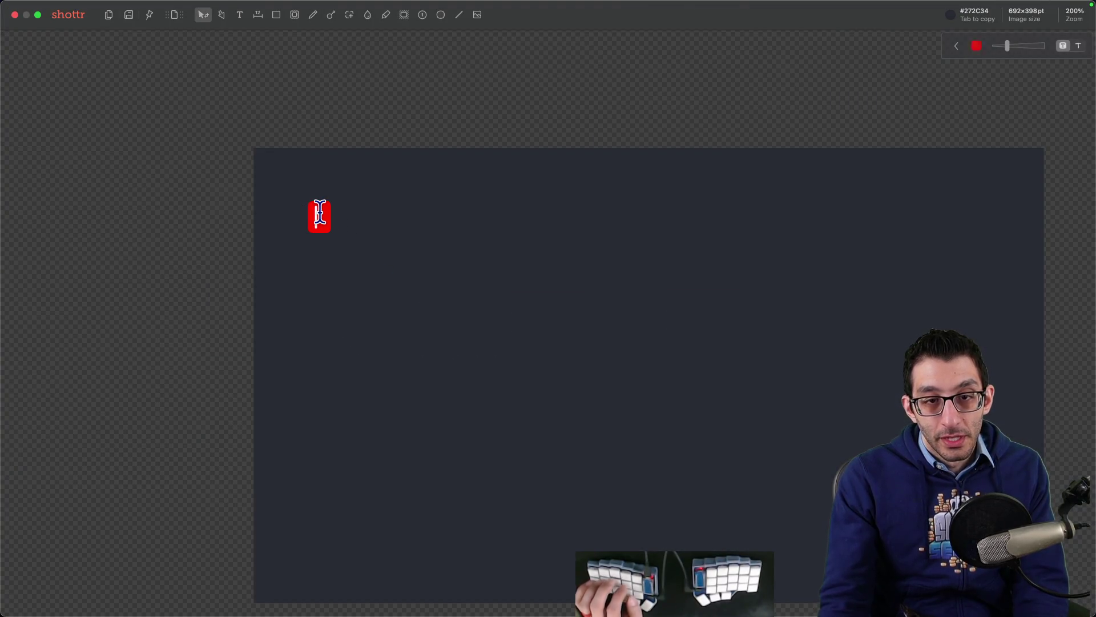
- Add the Controller and Computer text labels to the canvas
type("Controller")
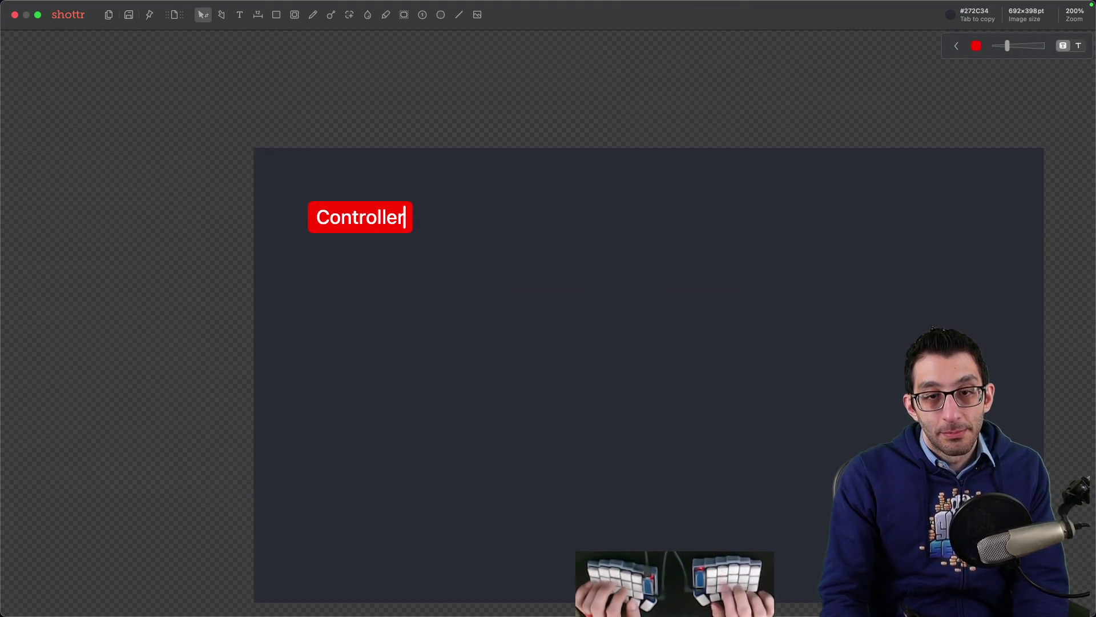
key("Escape")
type("Computer")
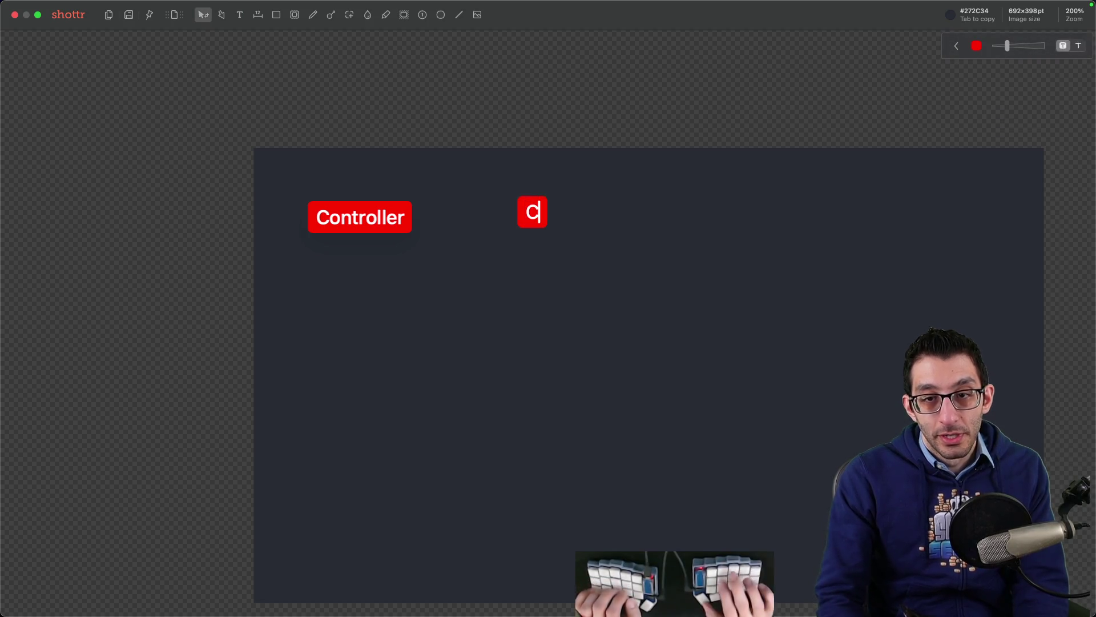
key("Escape")
left_click_drag(619, 217, 620, 221)
- Add a Game label at the far right and a Steam label between Computer and Game
key("t")
left_click(740, 216)
type("Game")
key("Escape")
left_click_drag(798, 210, 964, 211)
left_click(775, 224)
key("t")
left_click(689, 211)
type("Steam")
key("Escape")
left_click_drag(720, 214, 759, 218)
key("Escape")
- Draw arrows Controller → Computer → Steam → Game, scribble PS5 and Xbox, then close Shottr
key("p")
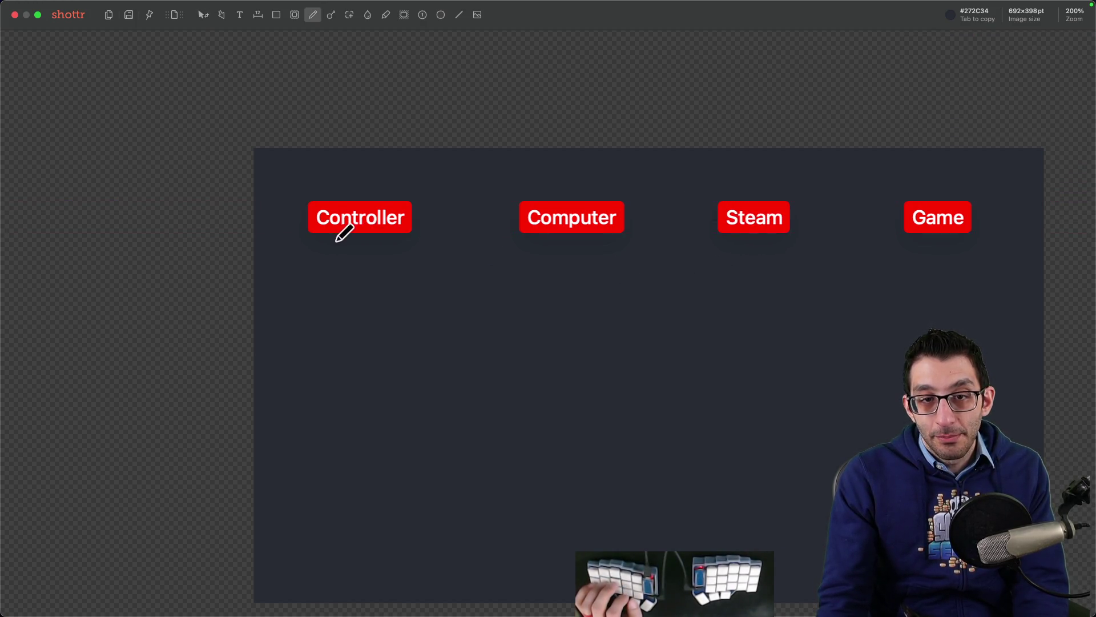
mouse_move(342, 252)
left_mouse_down()
mouse_move(383, 261)
mouse_move(425, 249)
mouse_move(519, 284)
left_mouse_up()
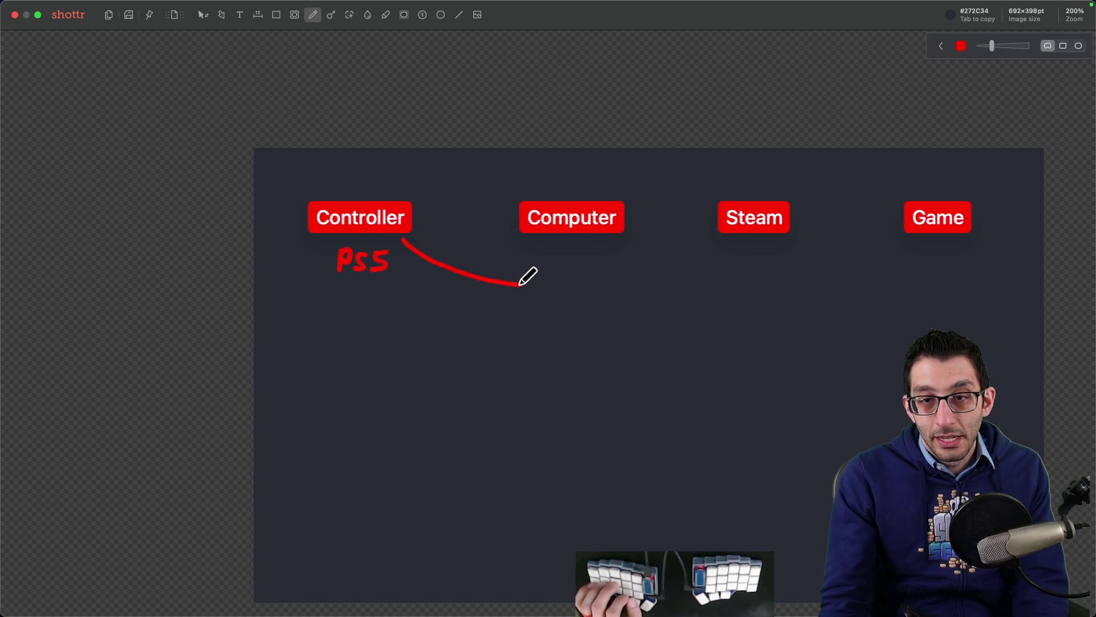
key("super+z")
key("p")
left_click_drag(412, 214, 507, 212)
mouse_move(571, 239)
left_mouse_down()
mouse_move(851, 301)
mouse_move(925, 247)
left_mouse_up()
key("super+z")
key("p")
left_click_drag(633, 218, 709, 216)
left_click_drag(794, 220, 877, 216)
mouse_move(818, 240)
left_mouse_down()
mouse_move(830, 260)
mouse_move(844, 256)
left_mouse_up()
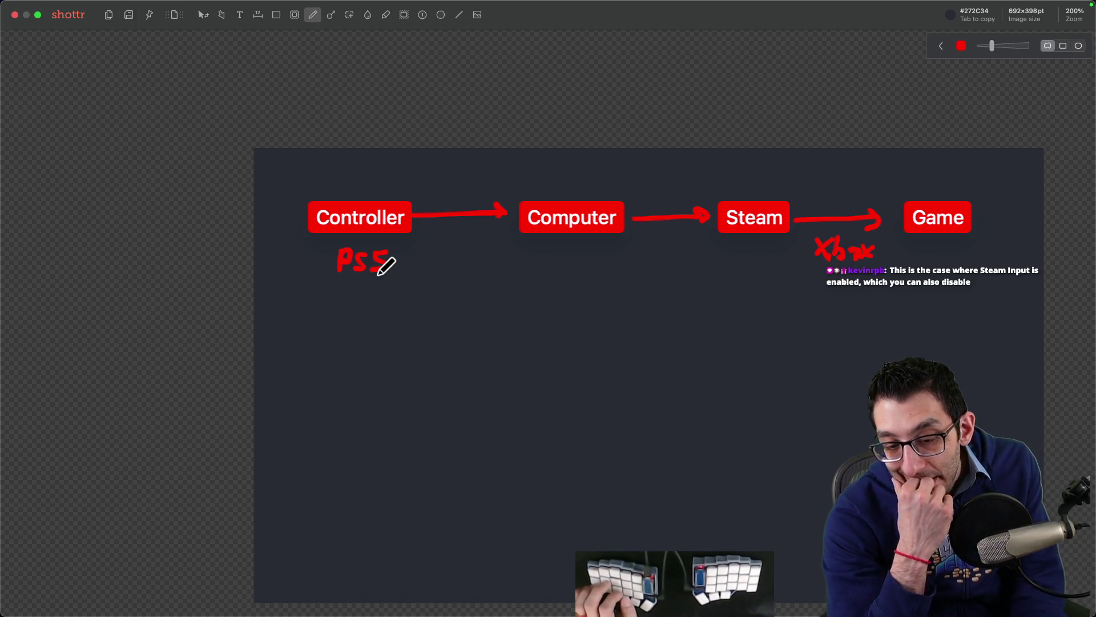
key("Escape")
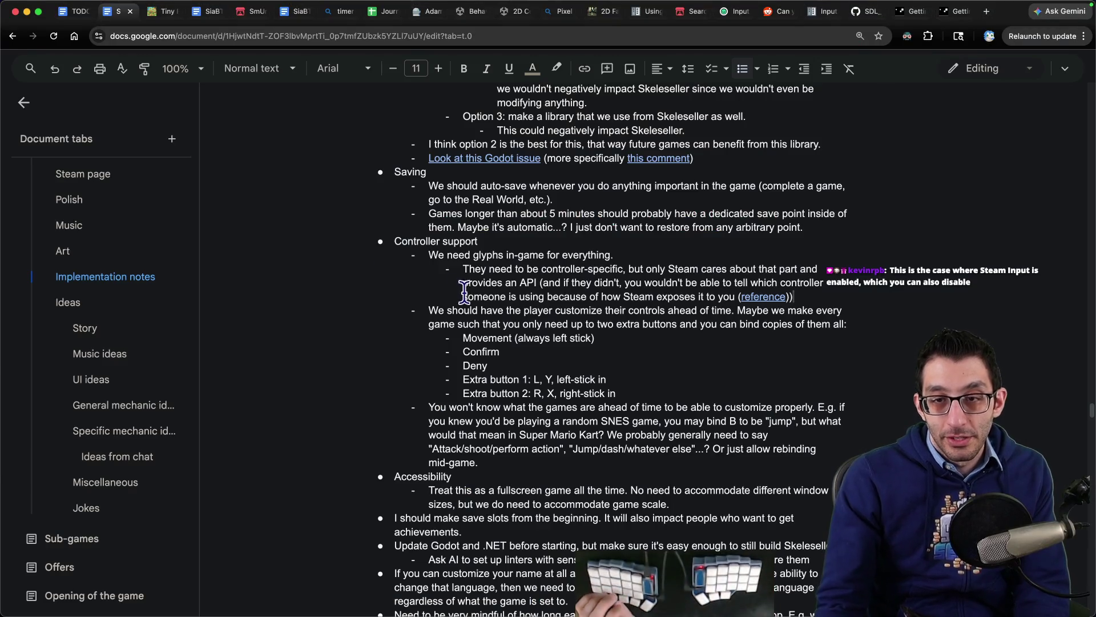
- Return to the Steam Input guide, select 'Steam Remote Play', and open a new tab
left_click(949, 17)
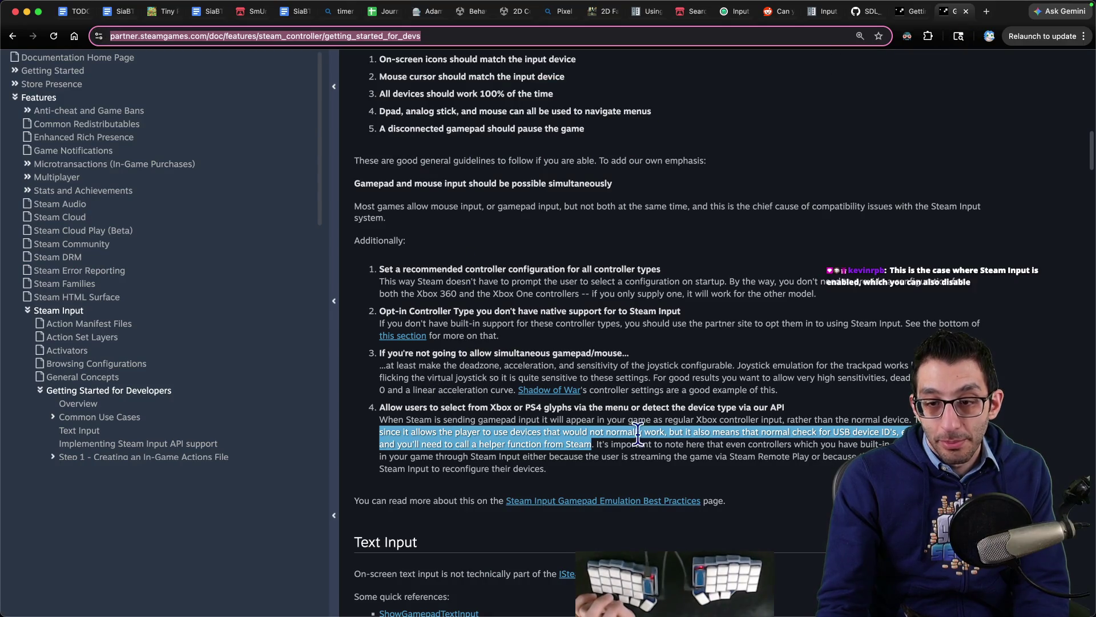
scroll(638, 437, "down", 1)
left_click_drag(729, 432, 795, 432)
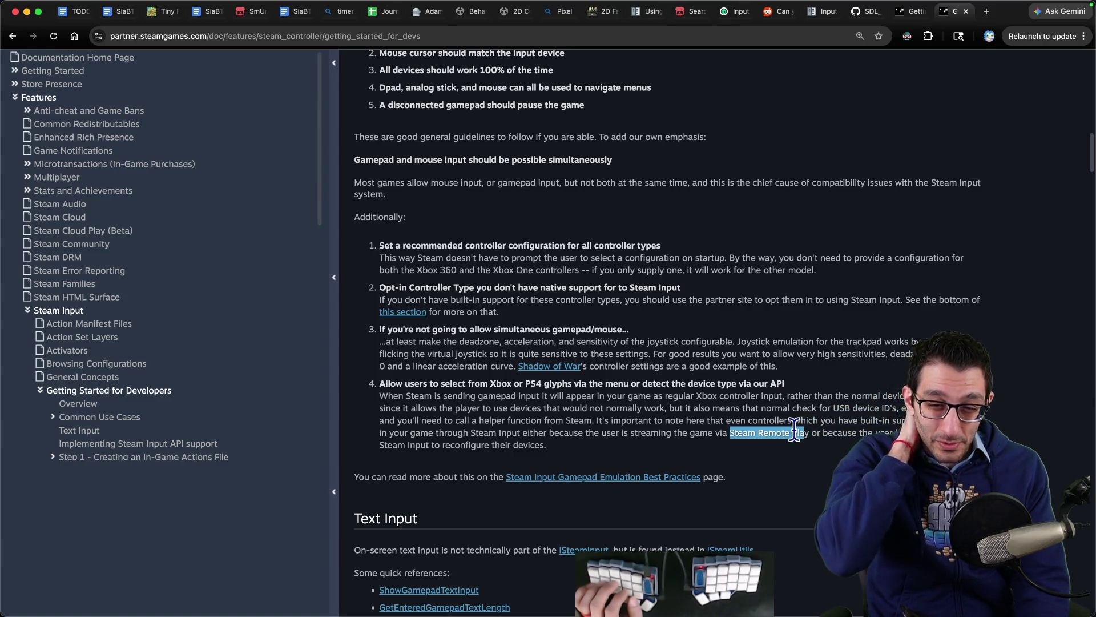
key("shift+Right")
key("shift+Right")
key("shift+Right")
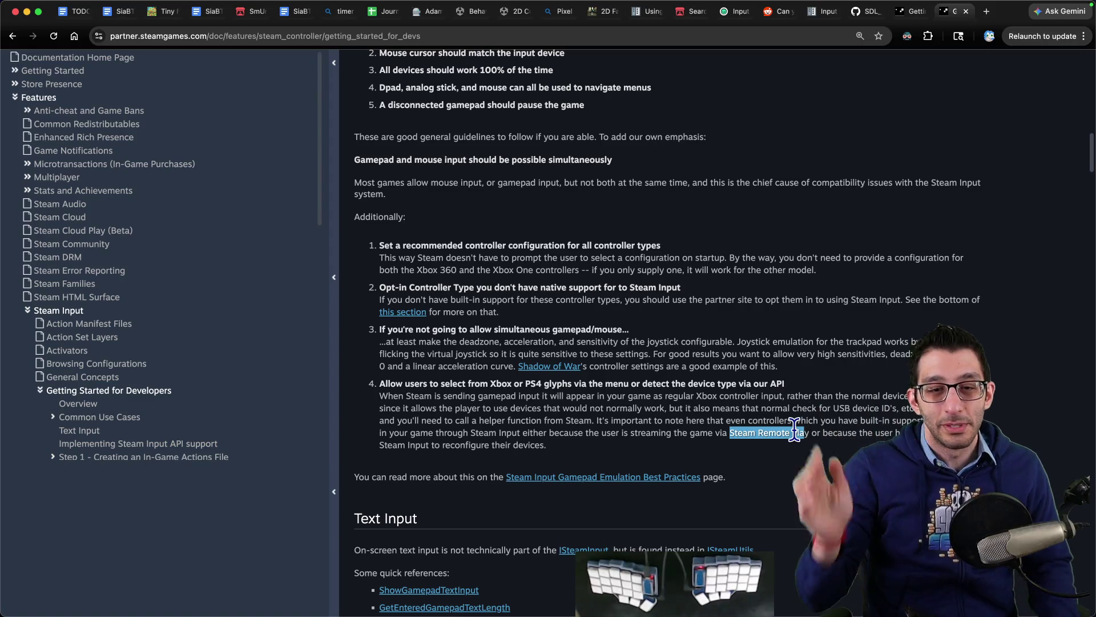
key("super+t")
- Search 'godot steam' and follow the Codeberg result to the GodotSteam Input class documentation
type("godot steam")
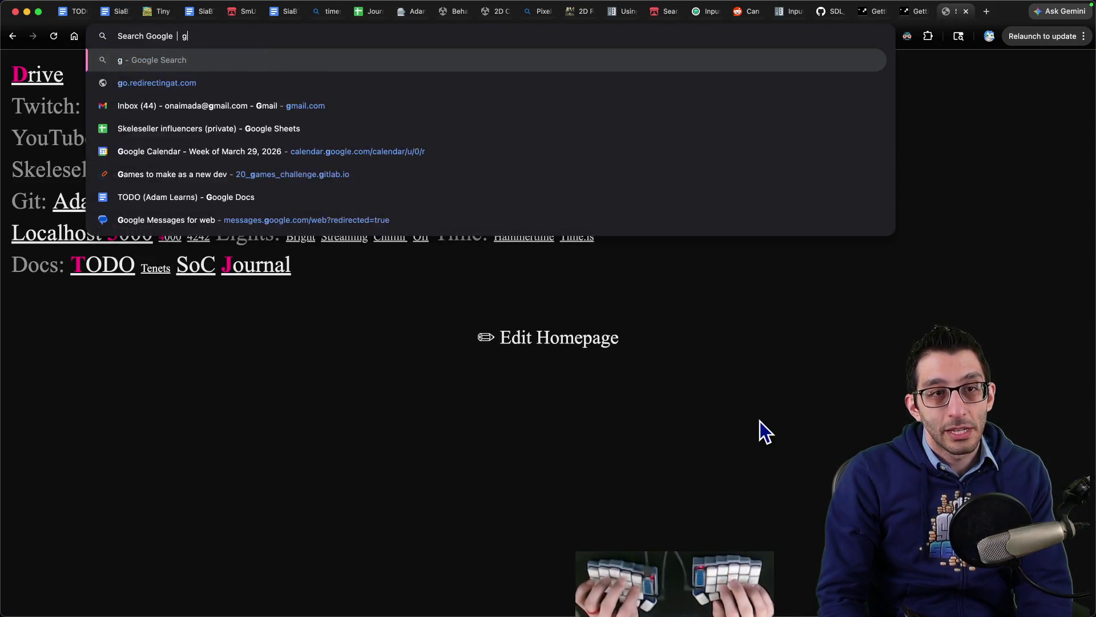
key("Return")
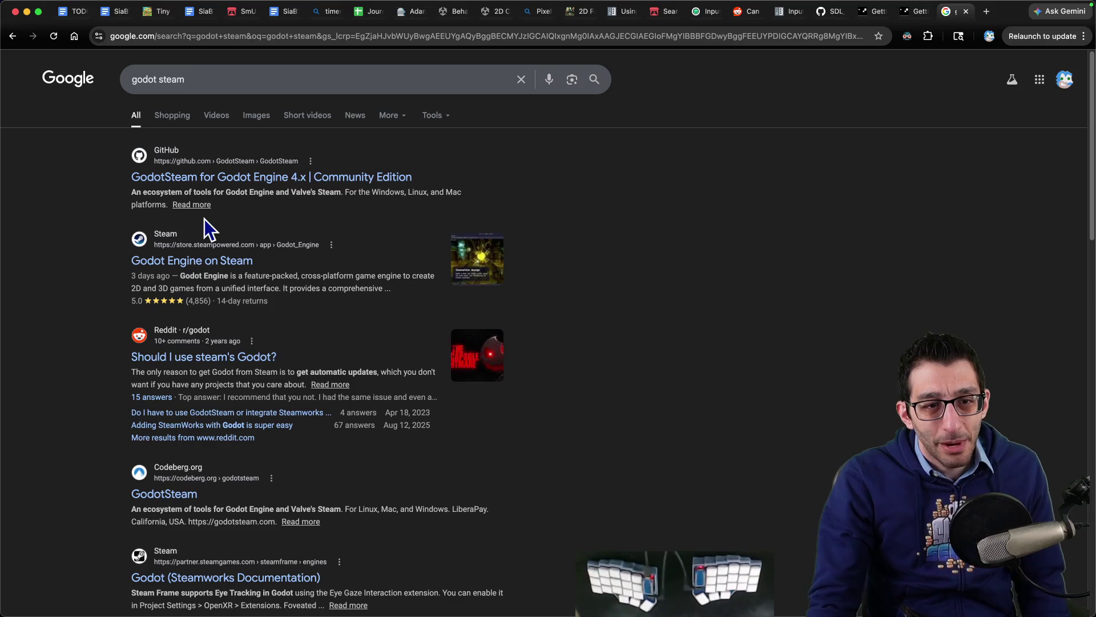
scroll(222, 270, "down", 4)
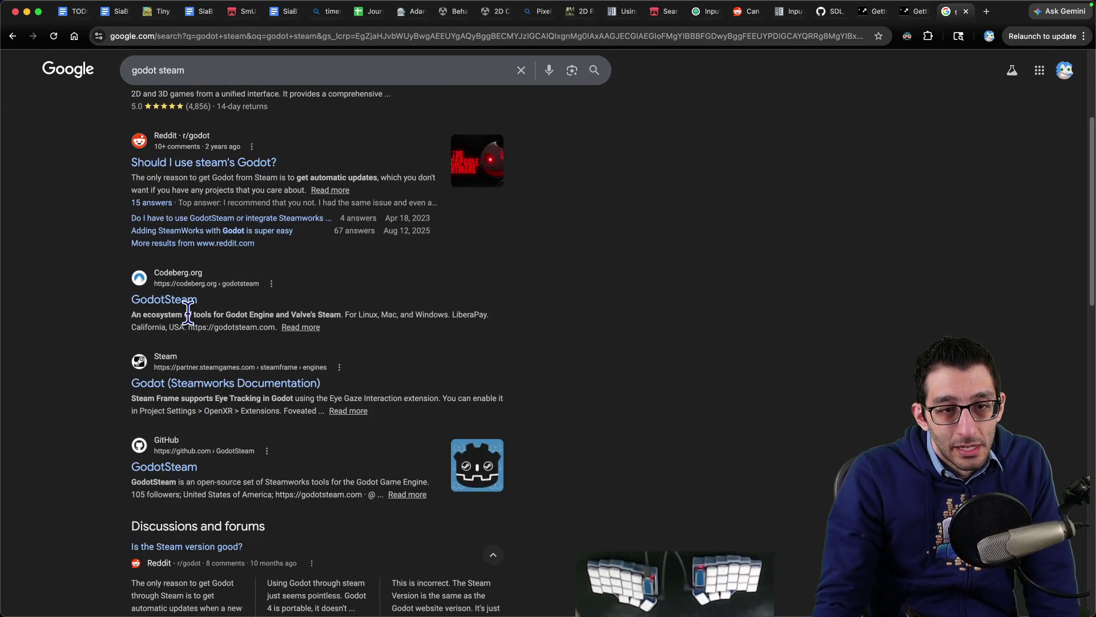
left_click(168, 300)
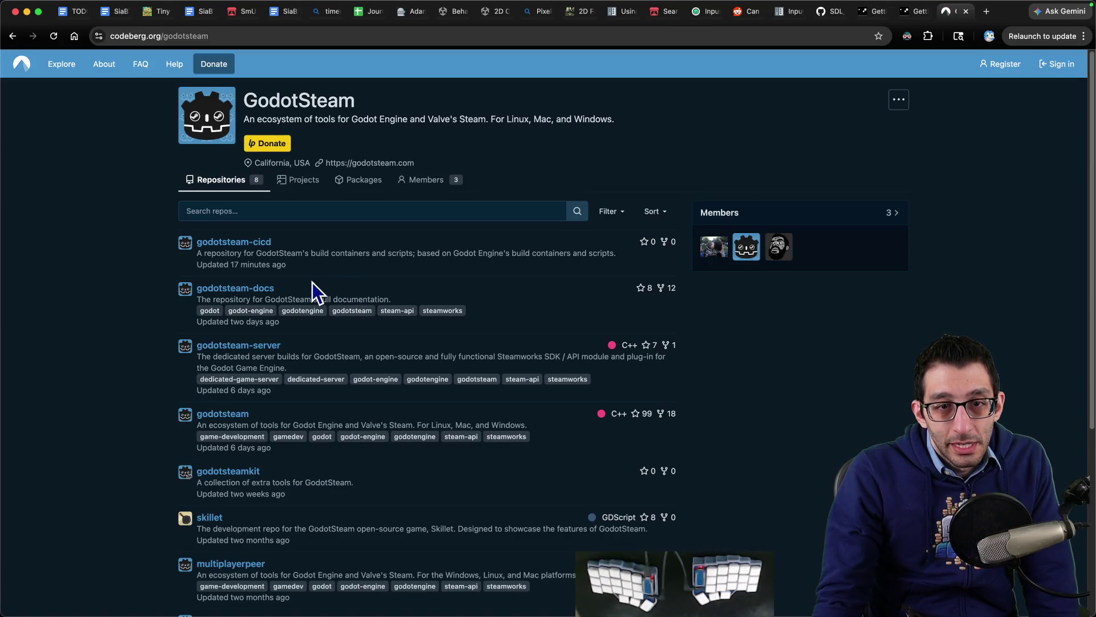
left_click(371, 164)
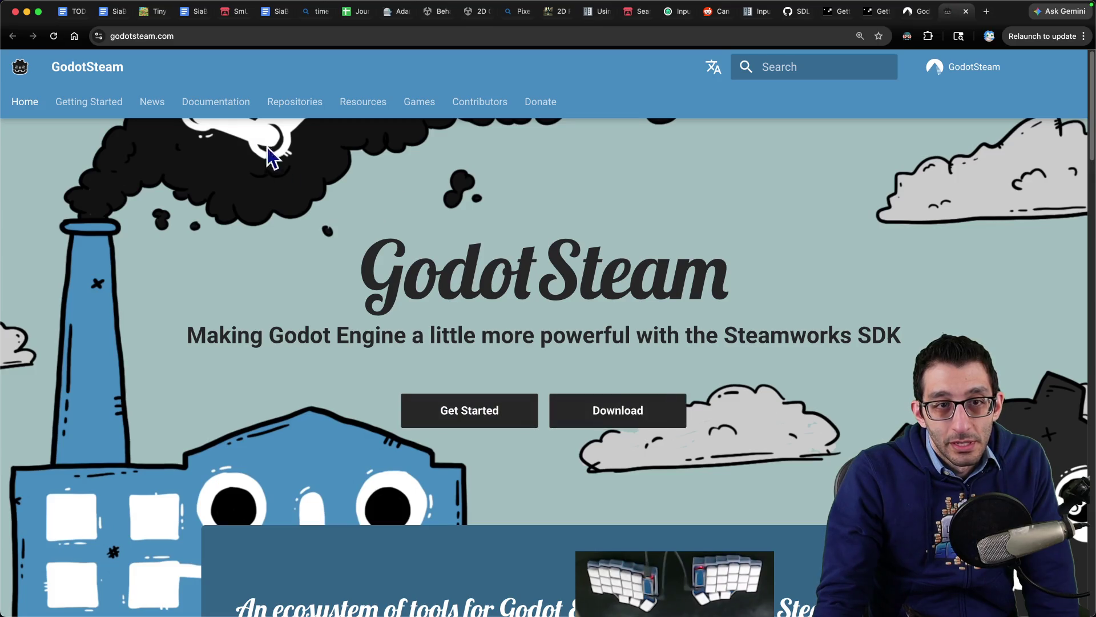
left_click(240, 109)
scroll(72, 371, "down", 4)
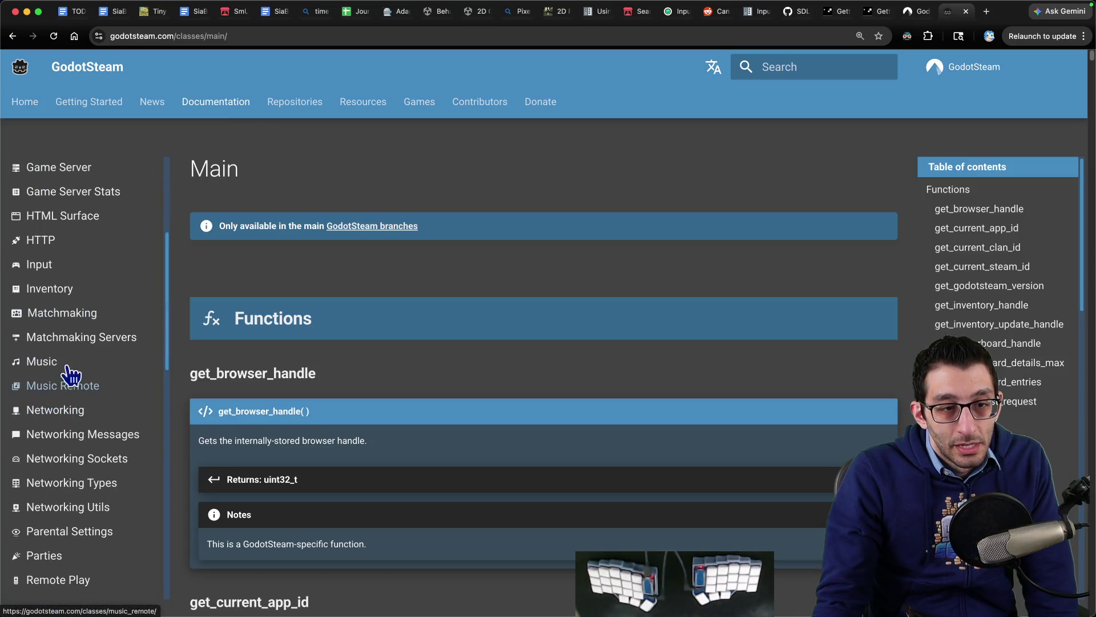
left_click(40, 265)
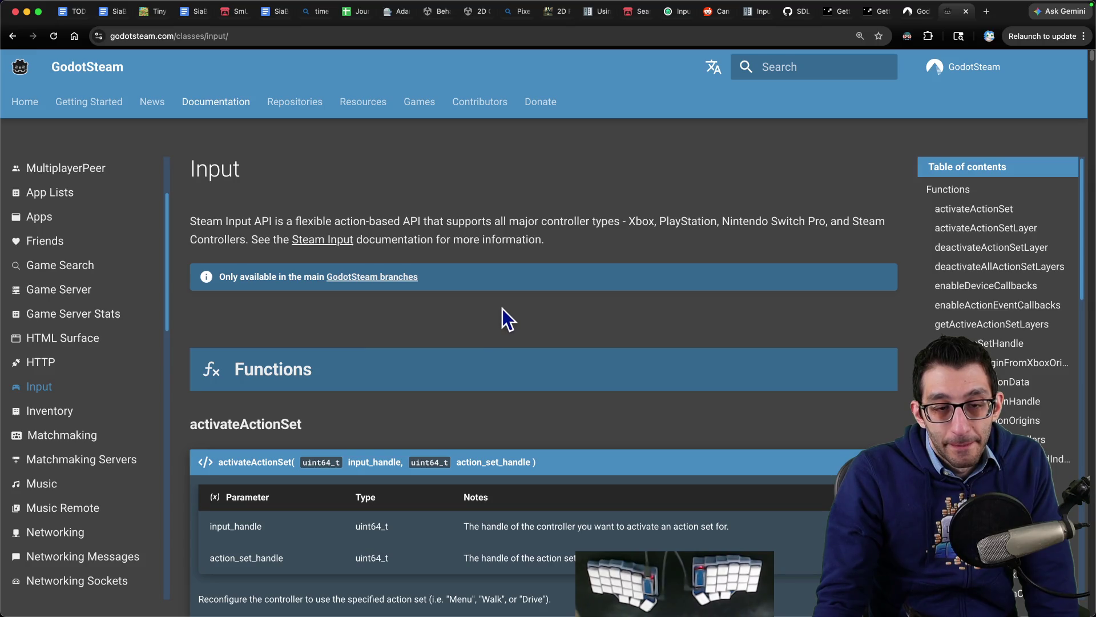
- Read the Input API description and jump to the getGlyphForActionOrigin glyph path section
mouse_move(242, 222)
left_mouse_down()
mouse_move(790, 215)
mouse_move(264, 221)
mouse_move(457, 232)
mouse_move(341, 247)
mouse_move(536, 240)
left_mouse_up()
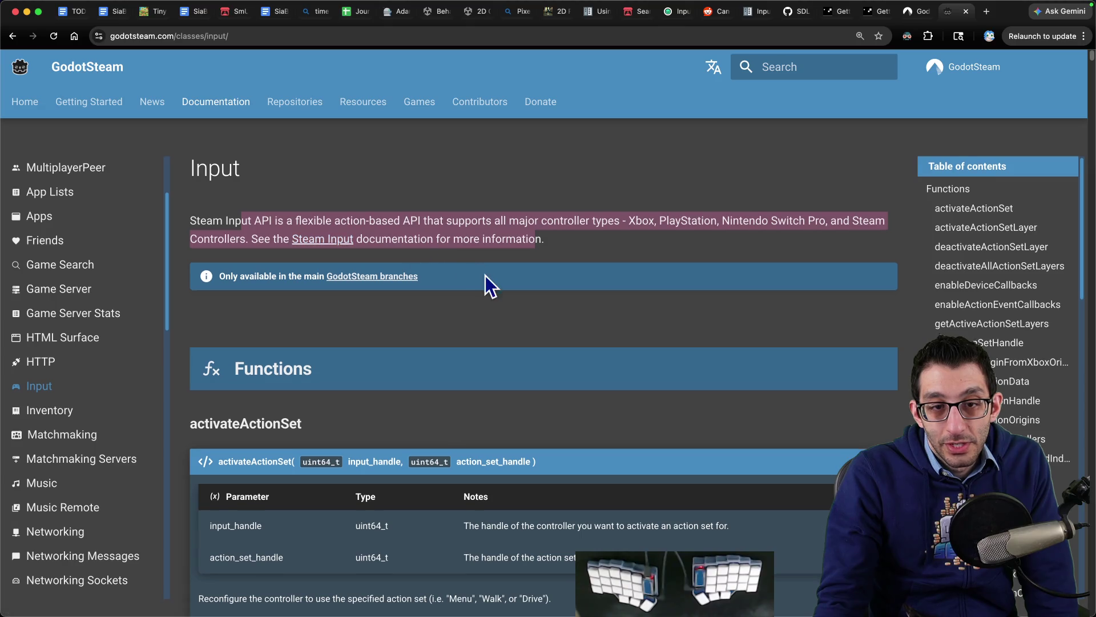
scroll(487, 276, "down", 3)
scroll(489, 275, "down", 4)
scroll(742, 297, "up", 2)
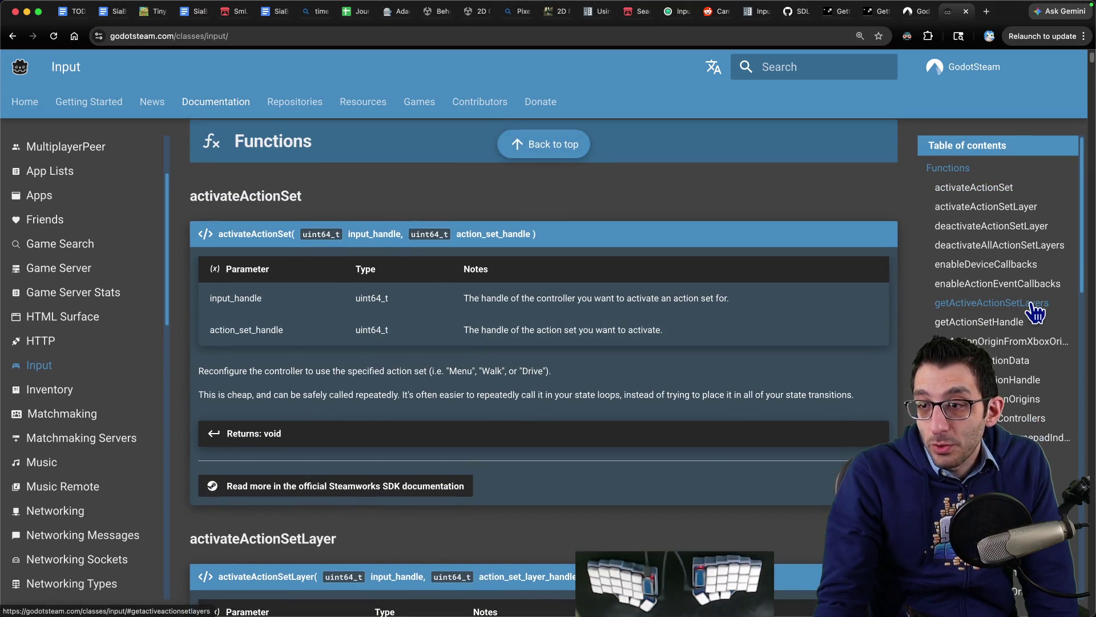
scroll(1033, 312, "down", 5)
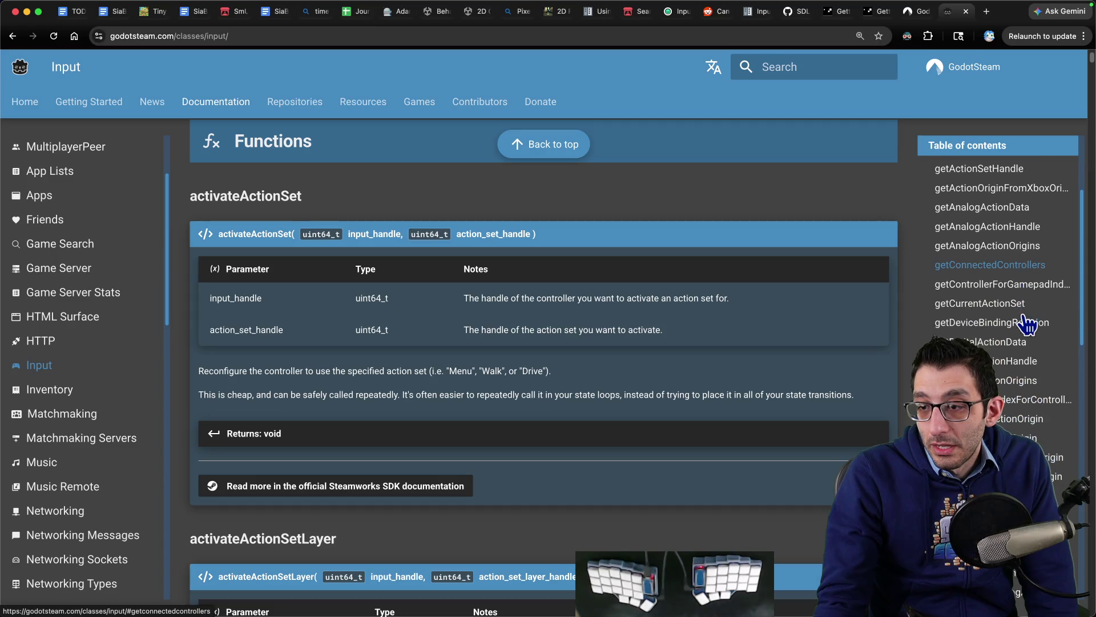
left_click(1035, 423)
left_click_drag(199, 286, 648, 294)
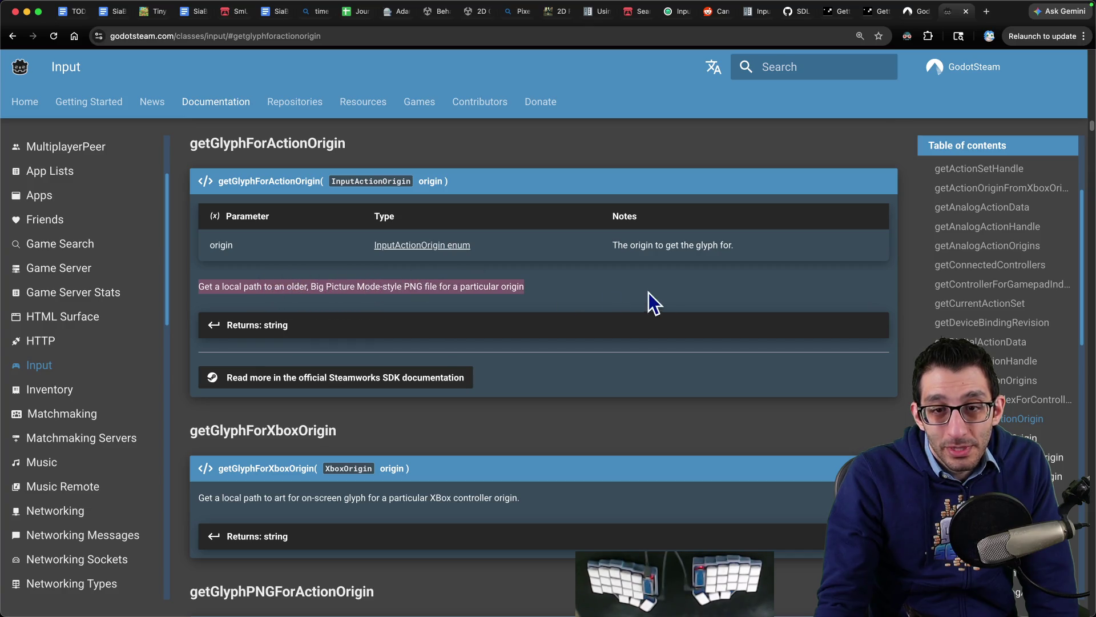
scroll(799, 400, "down", 5)
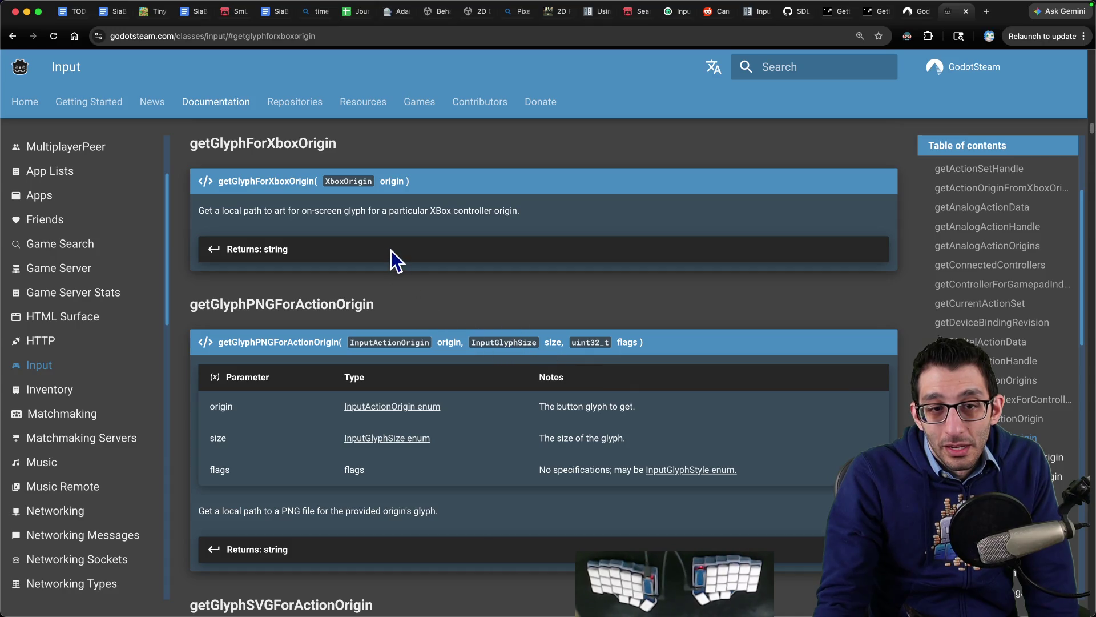
scroll(999, 514, "up", 2)
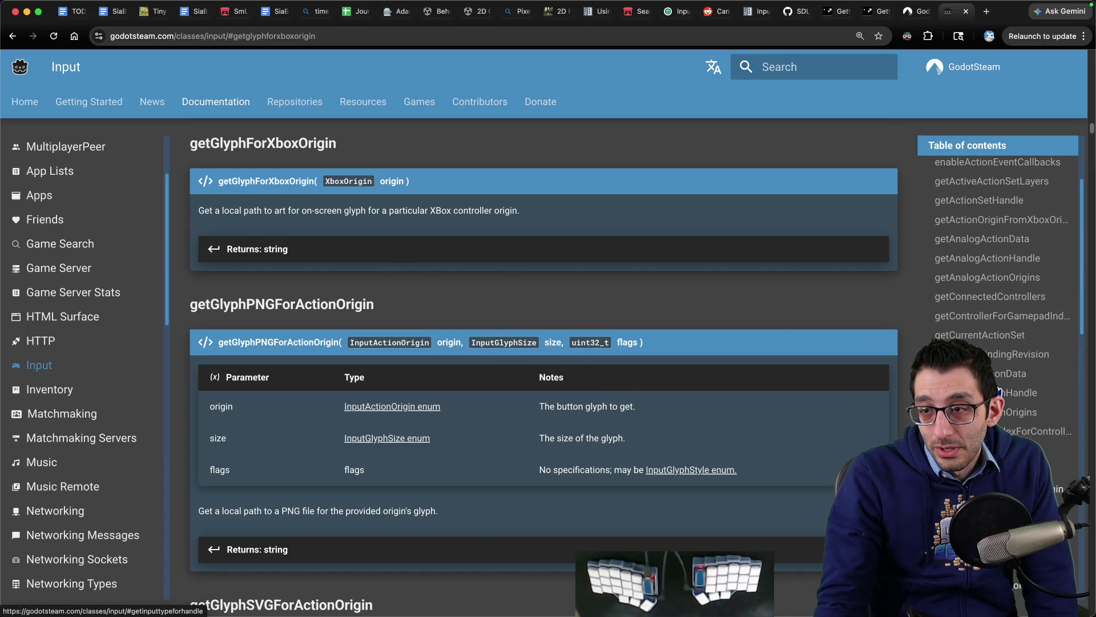
scroll(999, 400, "down", 10)
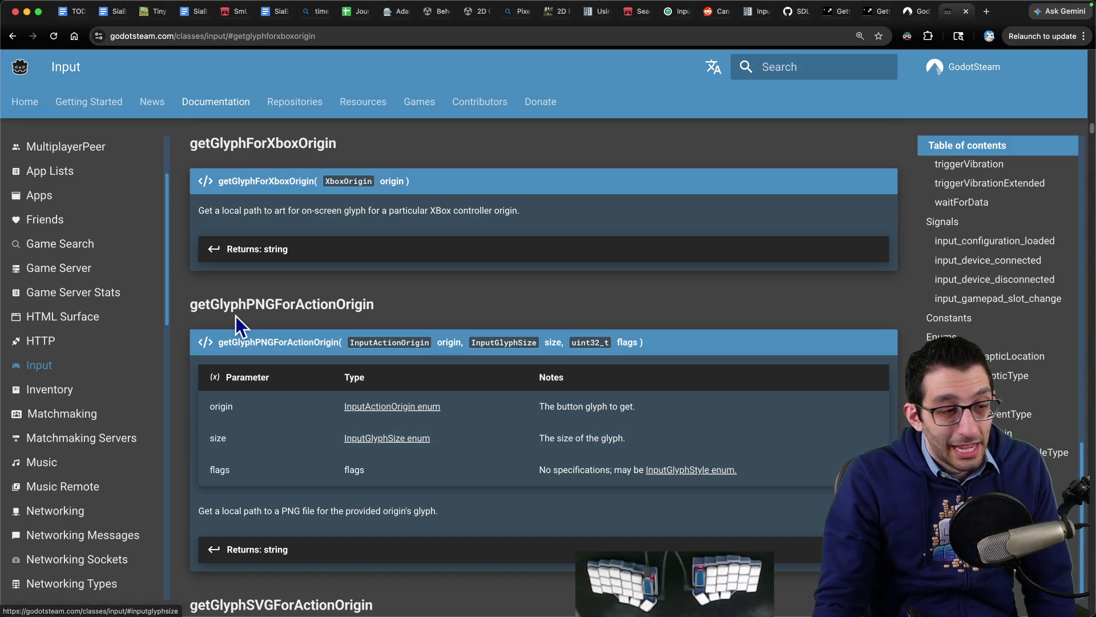
key("super+n")
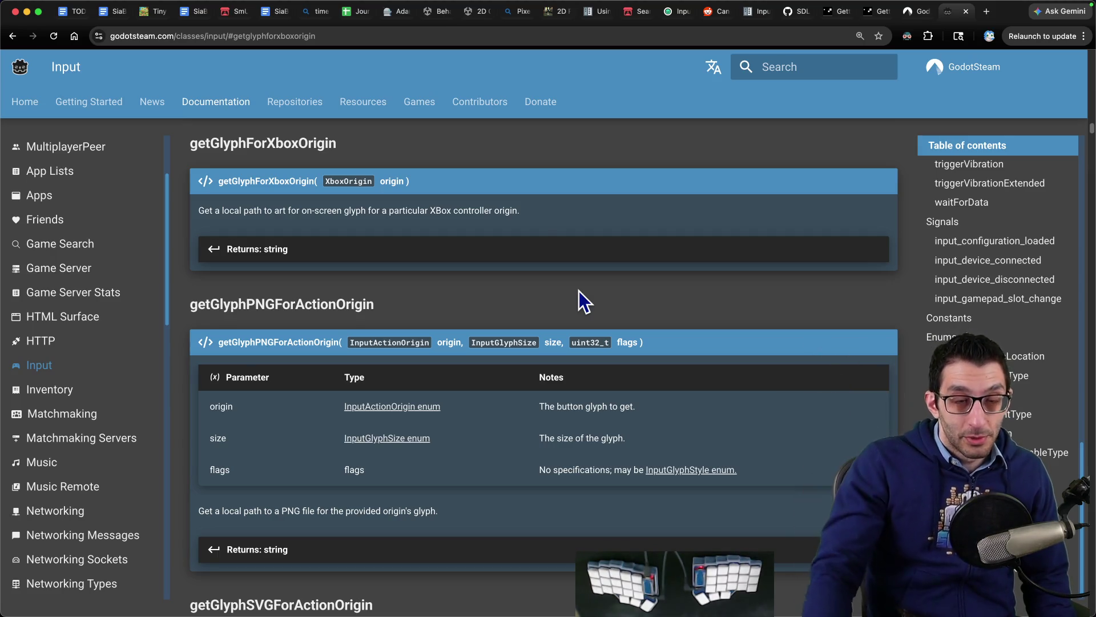
- Start an indented bullet beginning 'Make' below the controller glyphs reference note
left_click(115, 13)
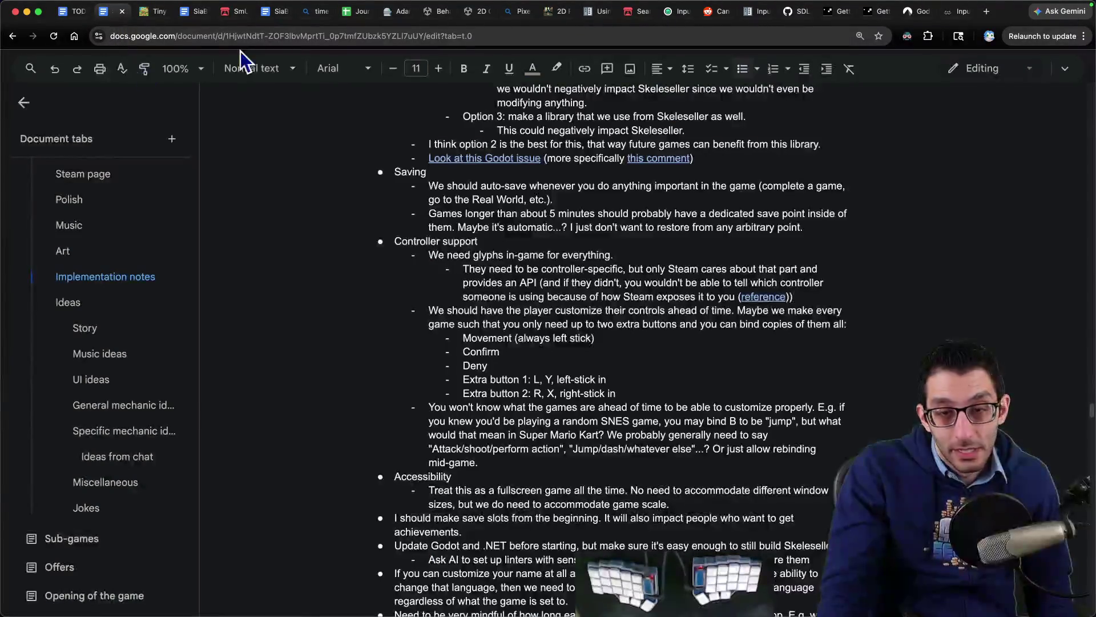
left_click_drag(427, 255, 877, 294)
left_click(832, 298)
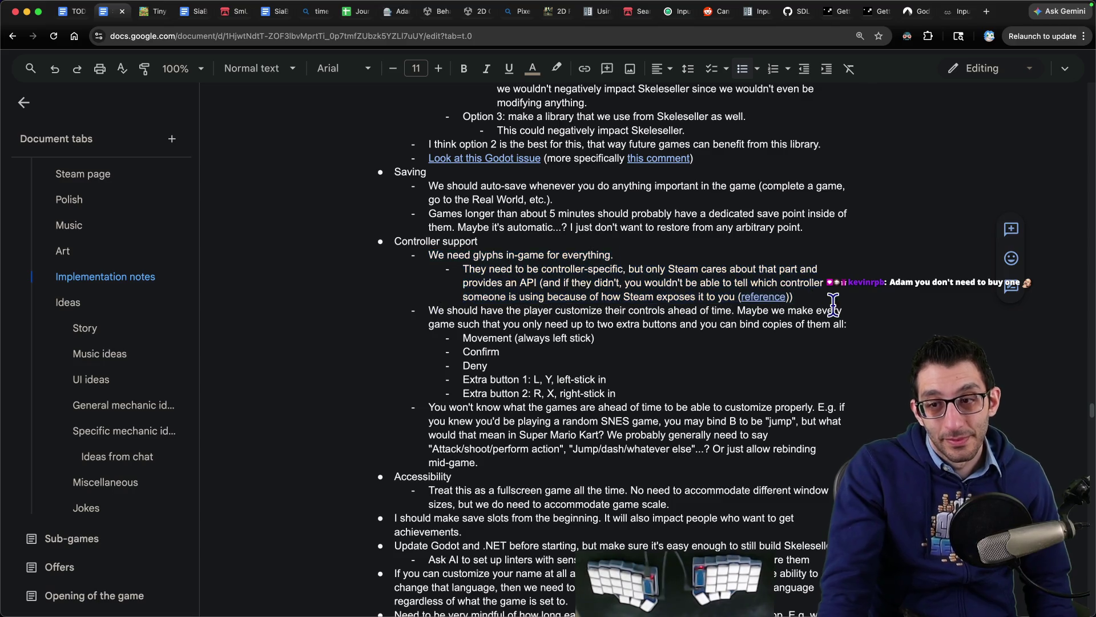
key("Return")
key("Tab")
type("Make")
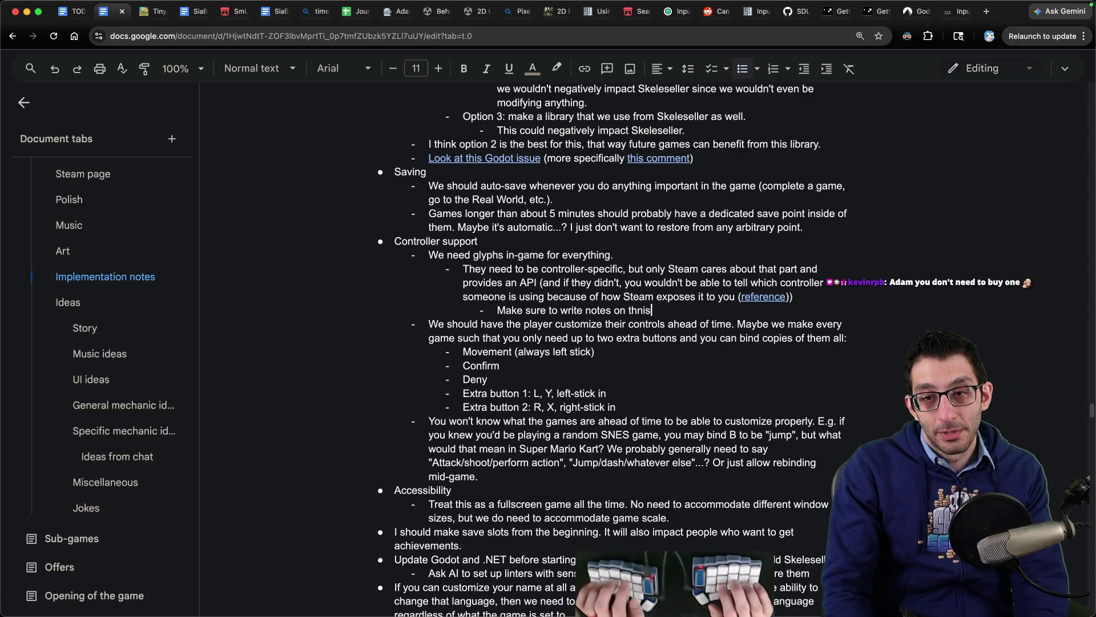
- Copy the address of the Kenney Input Prompts page
key("ctrl+shift+Tab")
key("ctrl+shift+Tab")
key("ctrl+shift+Tab")
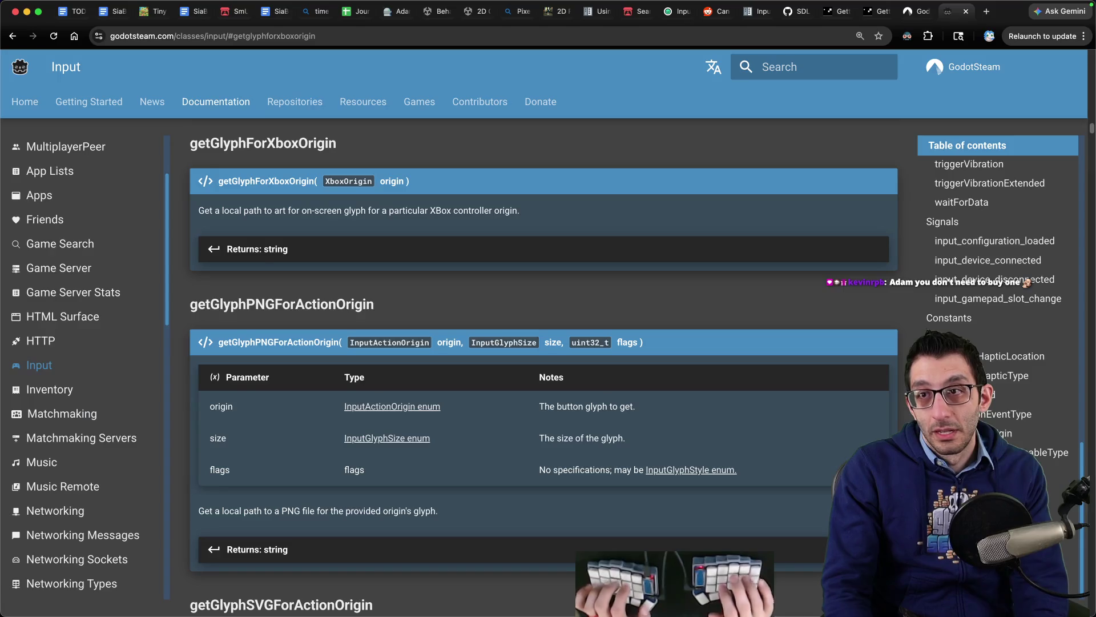
key("ctrl+shift+Tab")
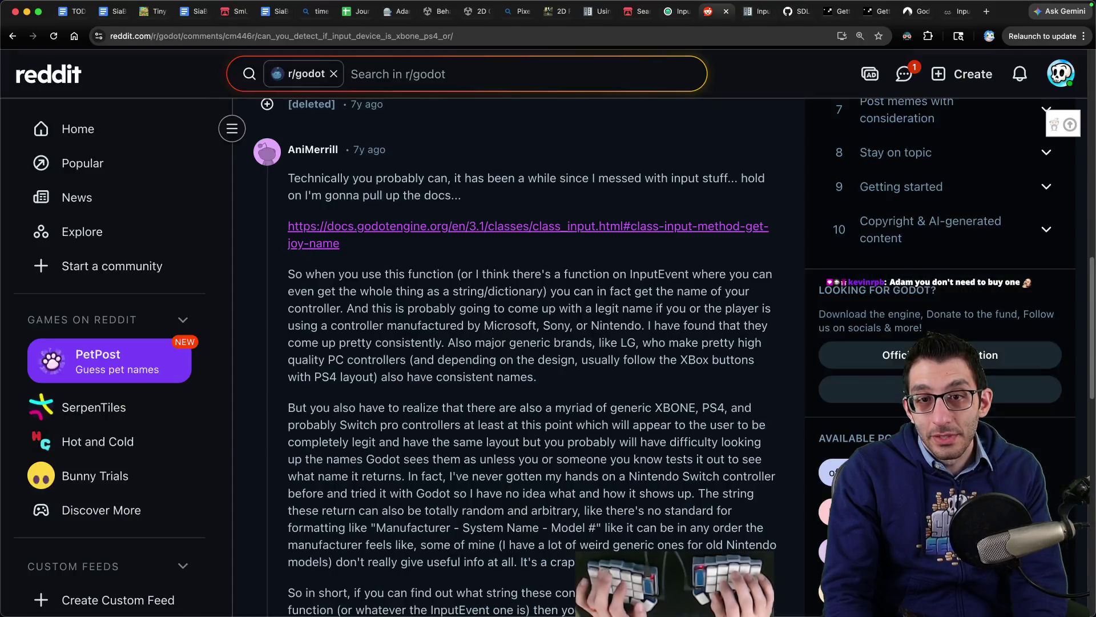
key("ctrl+shift+Tab")
key("ctrl+shift+Tab")
key("ctrl+Tab")
key("super+l")
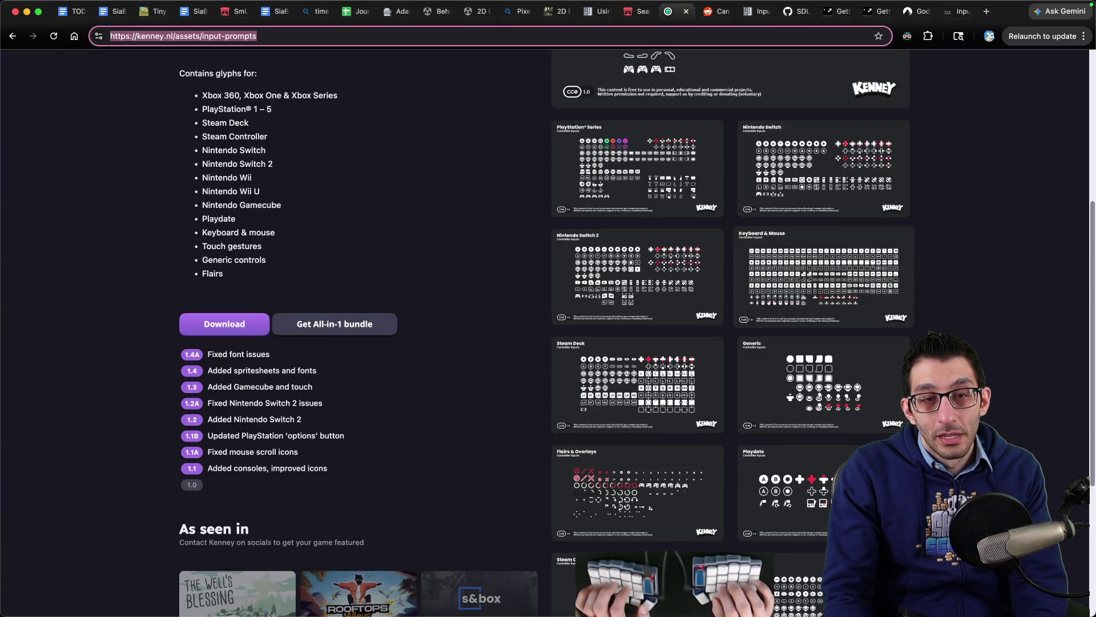
key("super+2")
- Hyperlink the word 'here' in the Kenney glyphs bullet to the Input Prompts page
key("super+1")
key("super+2")
key("Return")
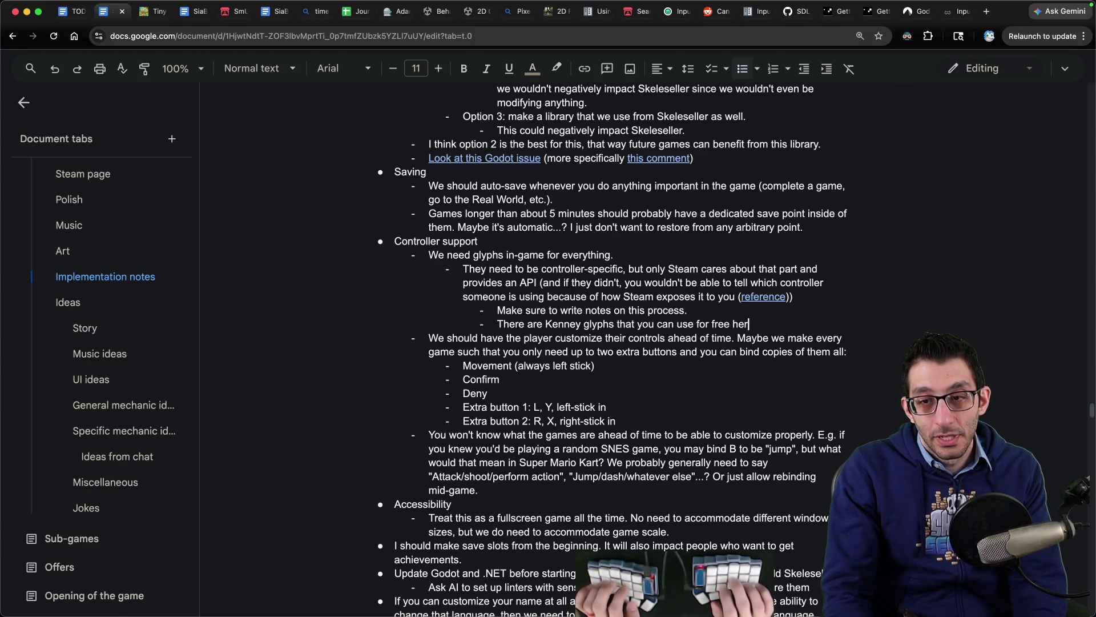
type("https://kenney.nl/assets/input-prompts")
key("ctrl+z")
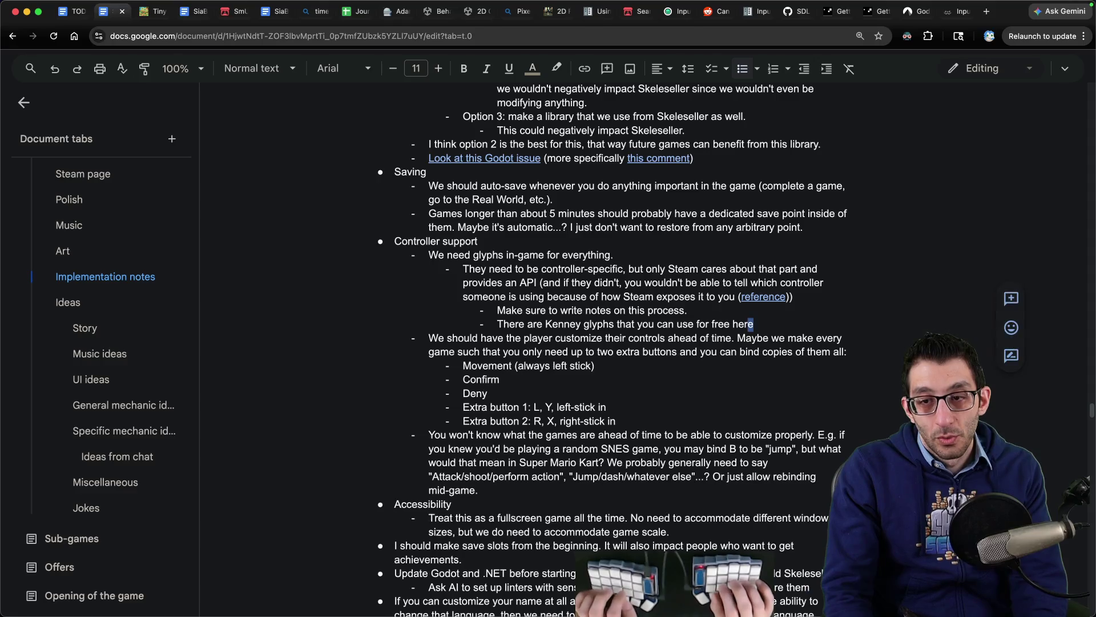
key("super+v")
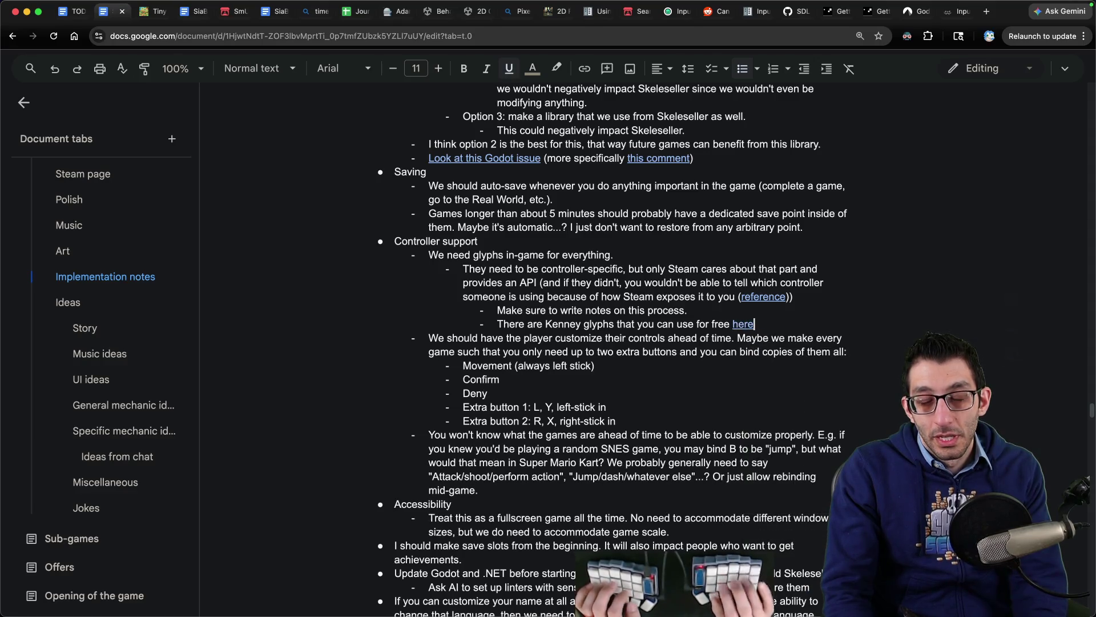
left_click(763, 13)
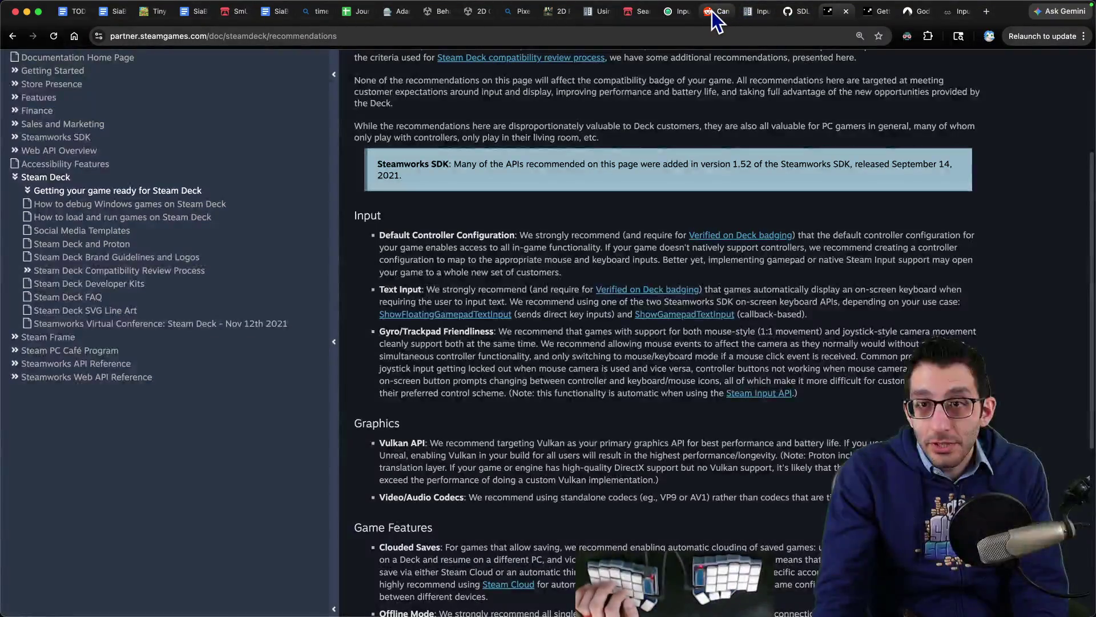
- Return to the Kenney Input Prompts page and look over the pack details
left_click(911, 12)
key("ctrl+shift+Tab")
key("ctrl+shift+Tab")
key("ctrl+shift+Tab")
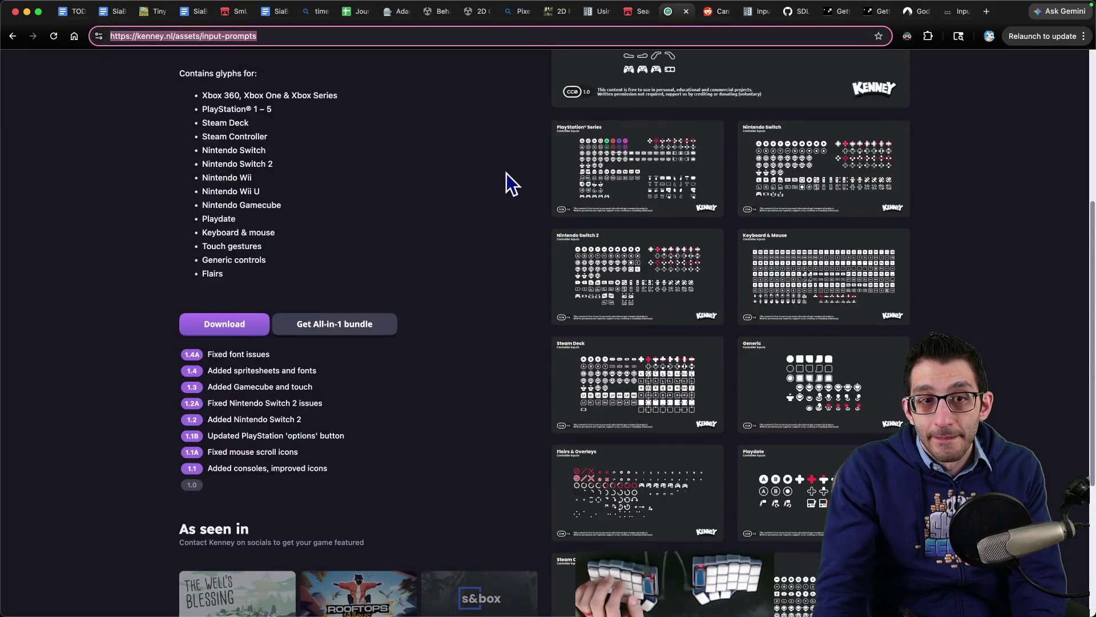
left_click(490, 177)
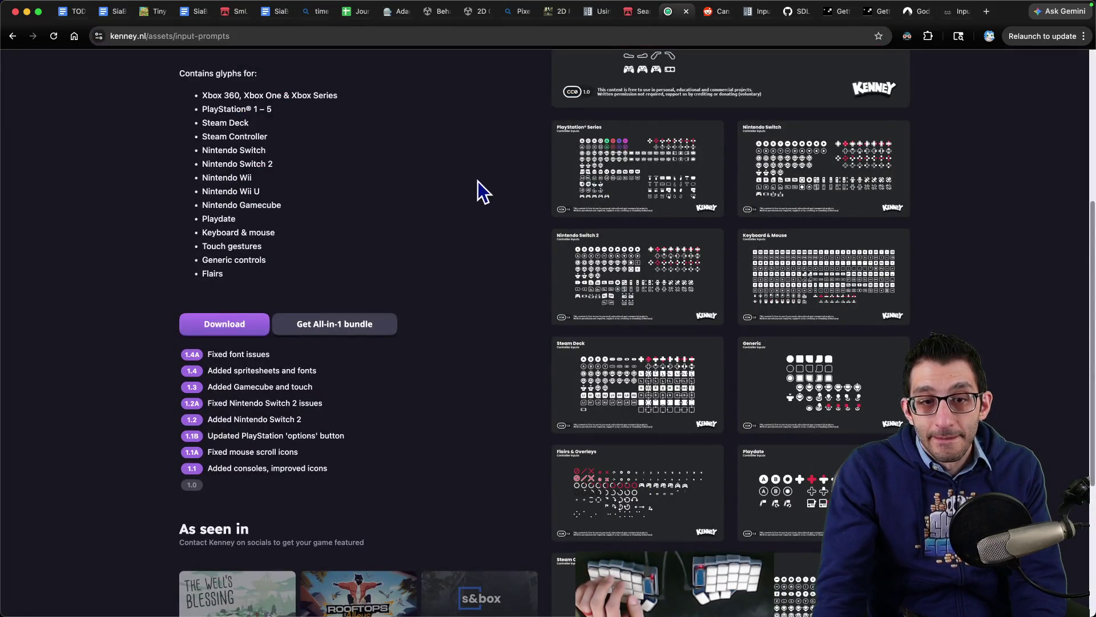
scroll(465, 177, "up", 5)
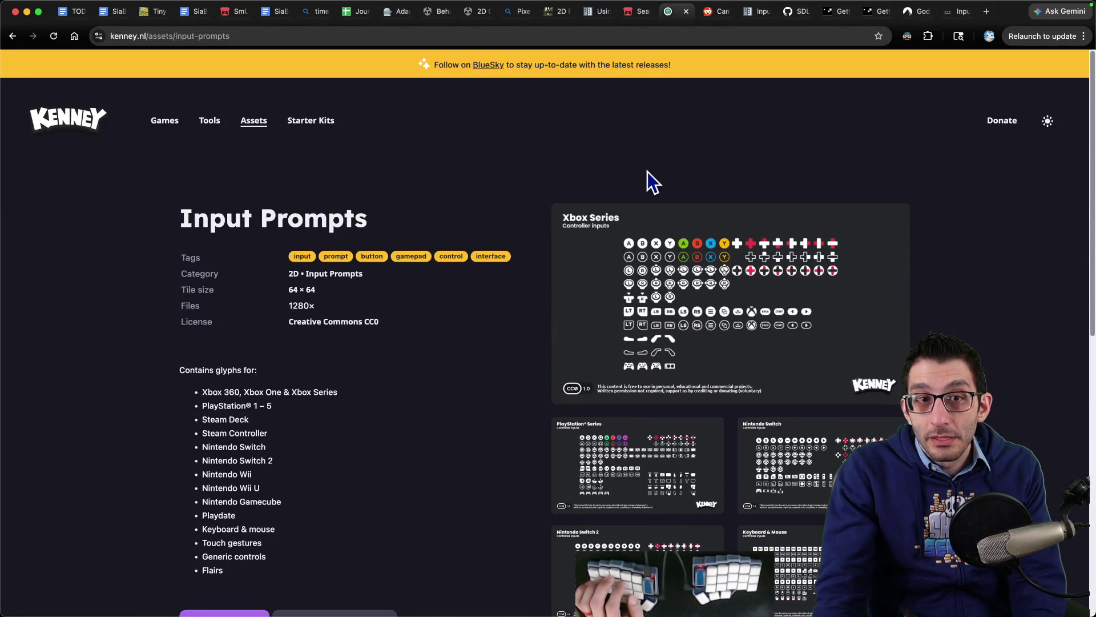
scroll(457, 220, "down", 5)
scroll(458, 221, "up", 5)
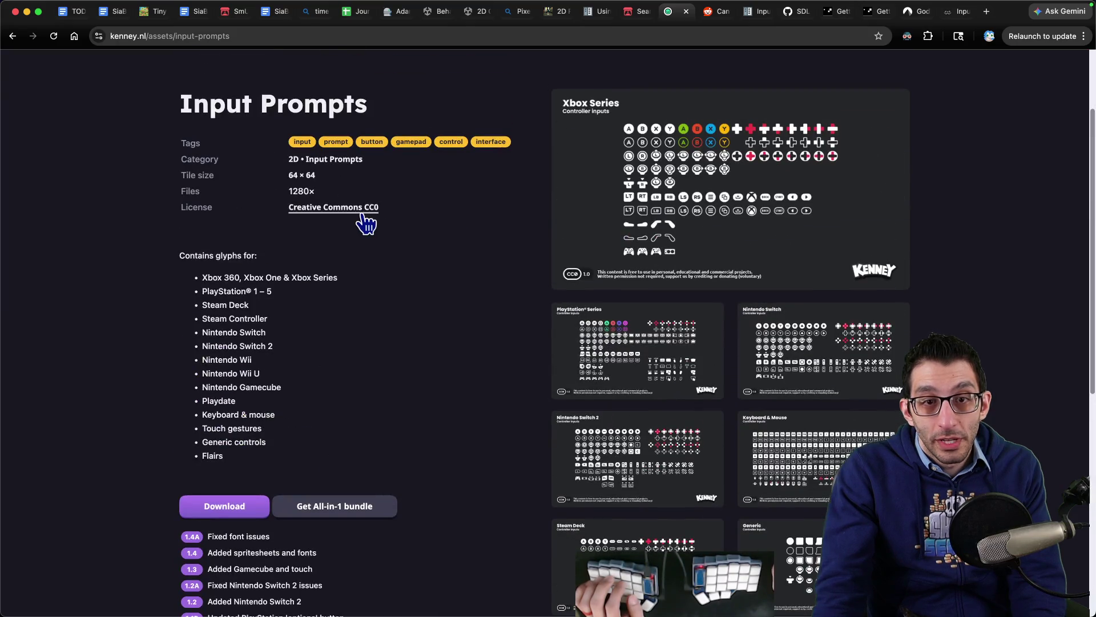
- Read the pack's CC0 1.0 licence deed, close it, and return to the GodotSteam Input docs
left_click(361, 216)
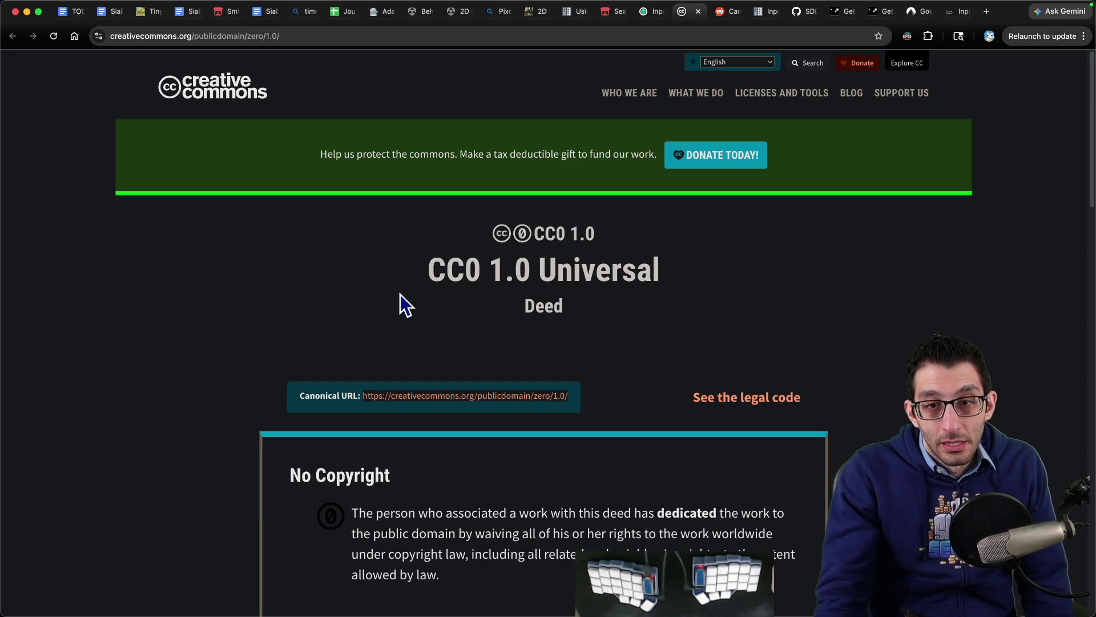
key("ctrl+shift+Tab")
key("ctrl+Tab")
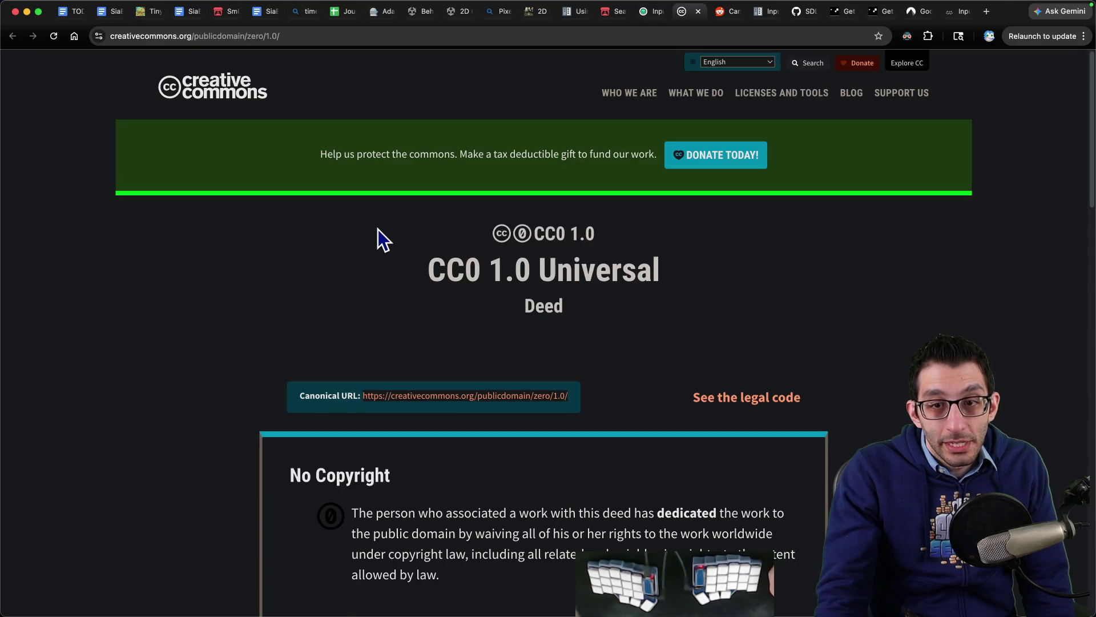
mouse_move(428, 269)
left_mouse_down()
mouse_move(562, 269)
mouse_move(423, 283)
left_mouse_up()
key("ctrl+w")
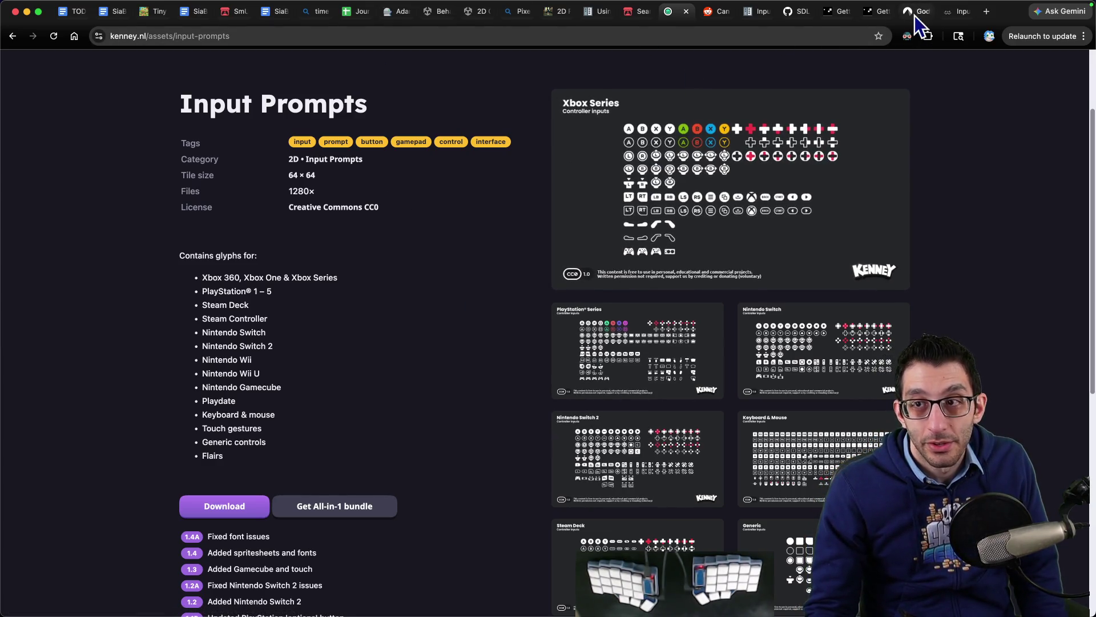
left_click(958, 13)
scroll(378, 213, "up", 5)
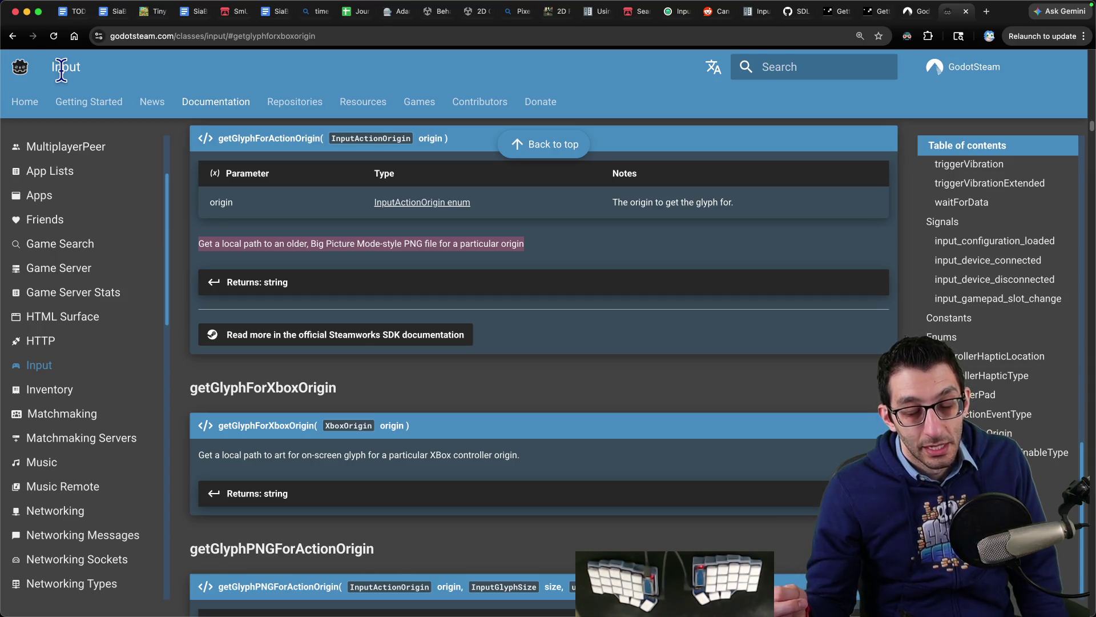
- Reread the Steam Input API overview and full-support phrase on the Steamworks Getting Started page
left_click(68, 11)
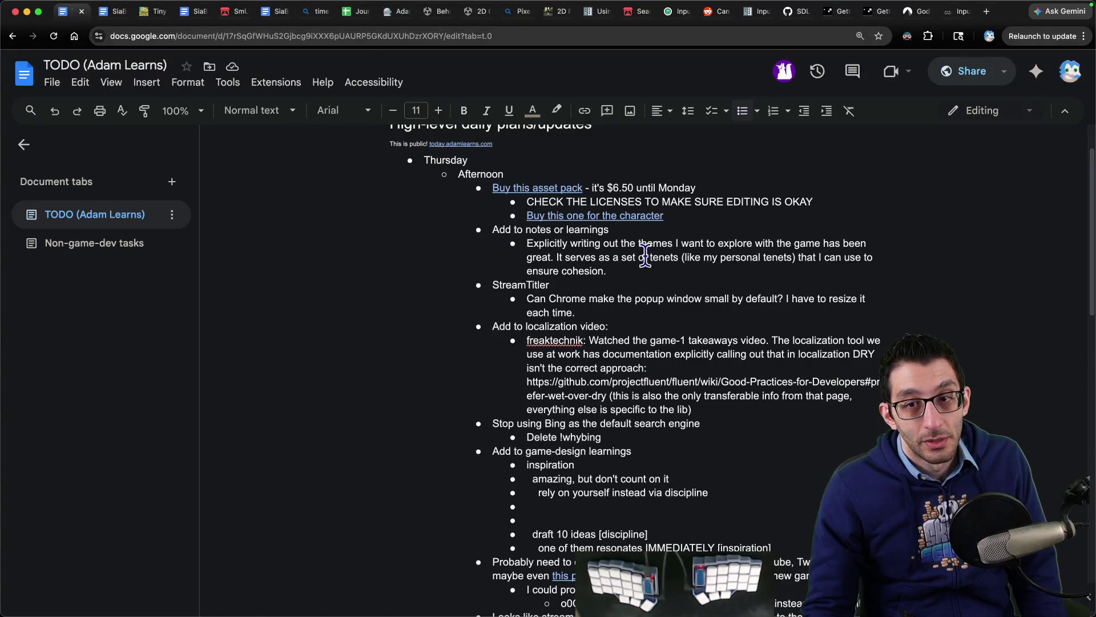
left_click(743, 213)
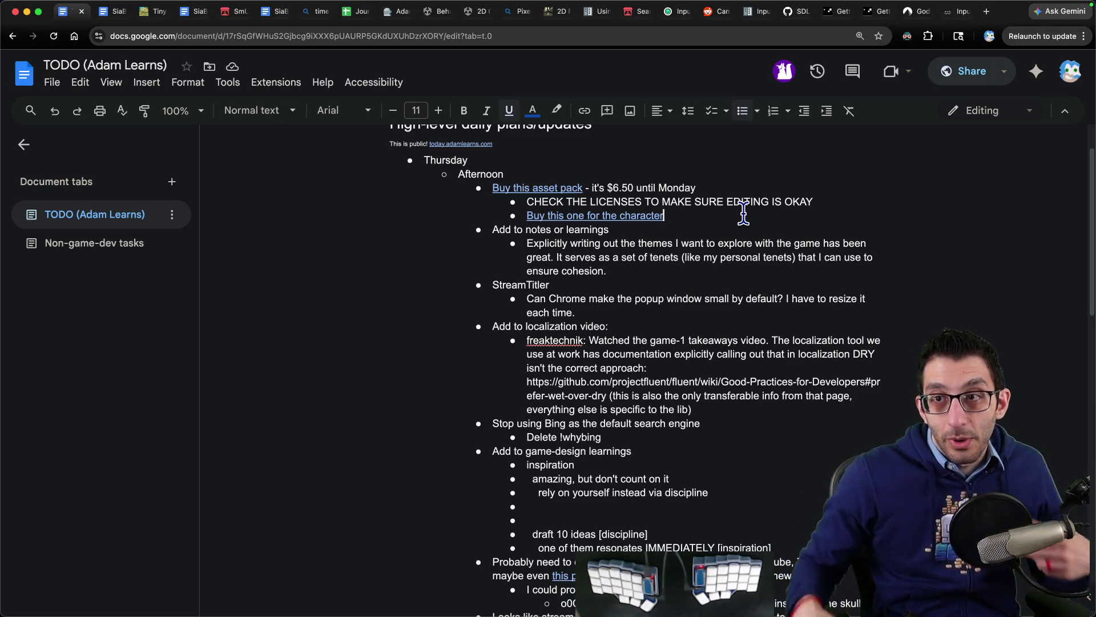
left_click(868, 12)
scroll(607, 179, "up", 10)
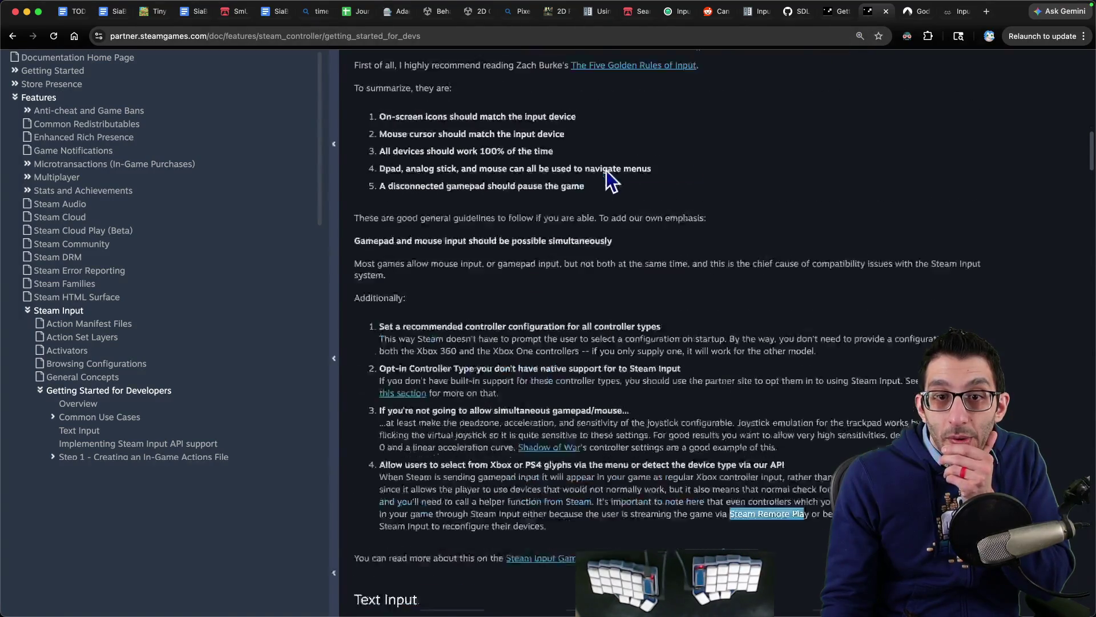
left_click_drag(704, 269, 1019, 298)
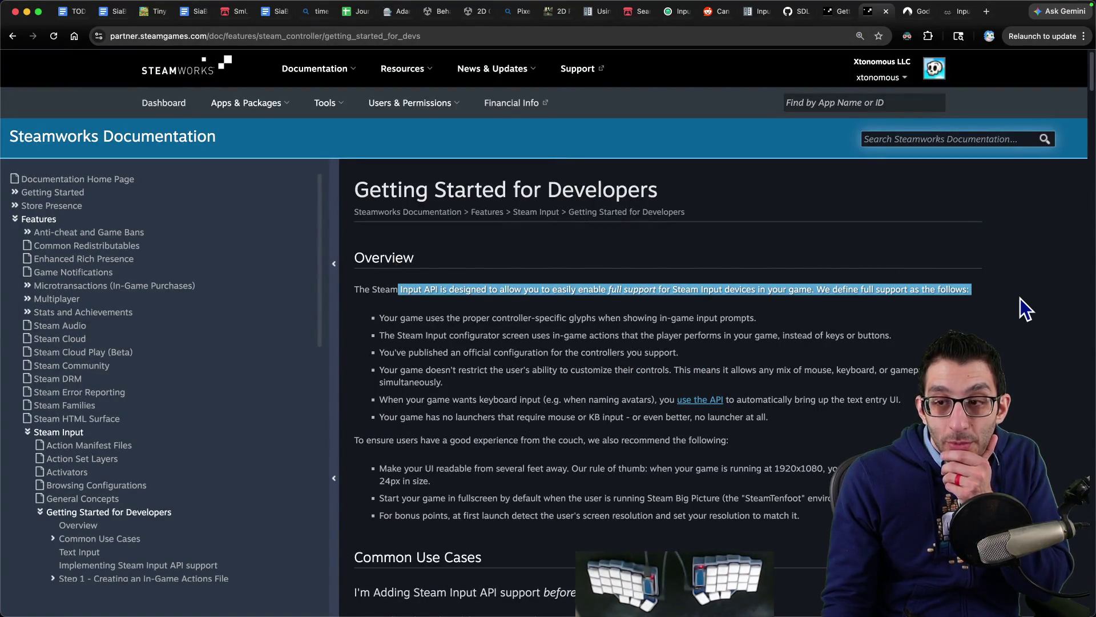
left_click_drag(552, 289, 798, 289)
scroll(580, 308, "down", 4)
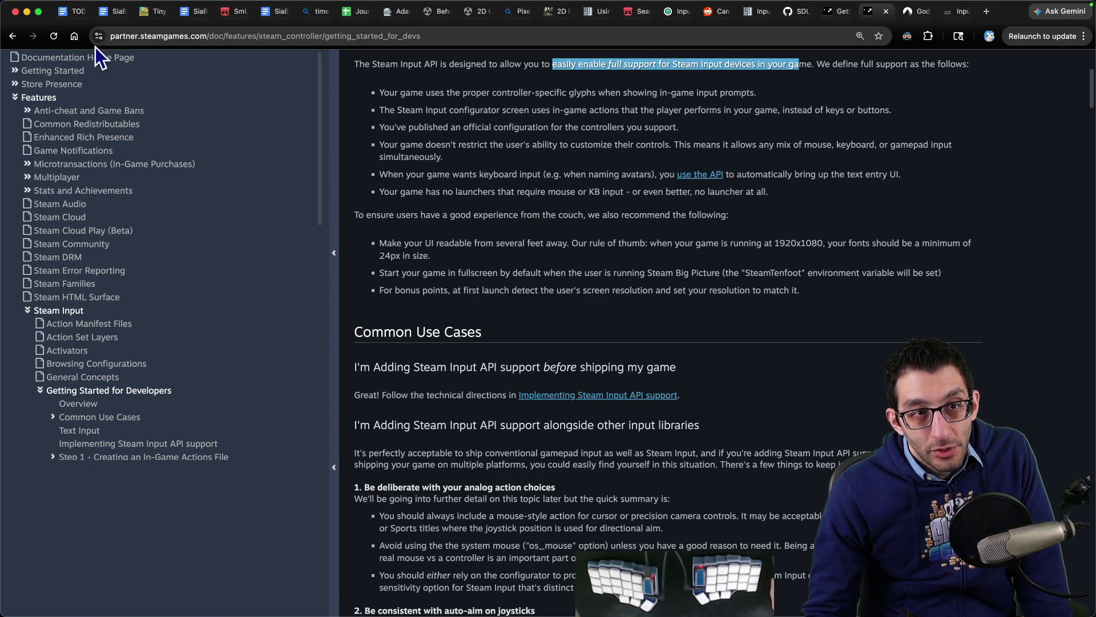
- Return to the implementation notes with the cursor after 'Extra button 2'
left_click(71, 11)
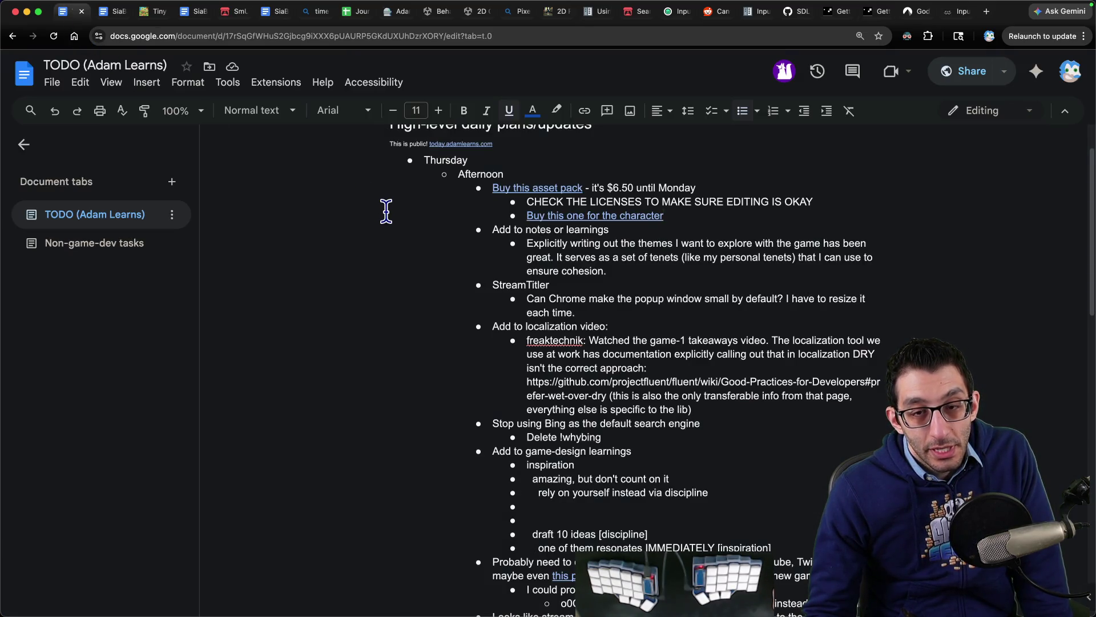
key("ctrl+Tab")
left_click(617, 421)
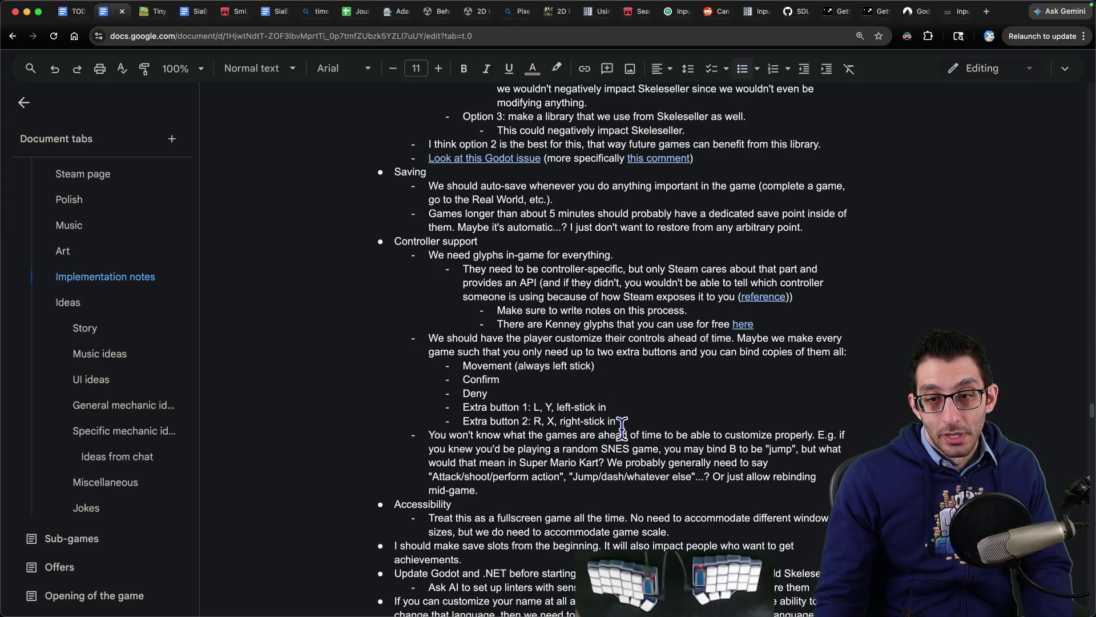
- Add an outdented bullet about implementing a truly virtual cursor instead of manipulating the OS mouse
key("Return")
key("shift+Tab")
type("If")
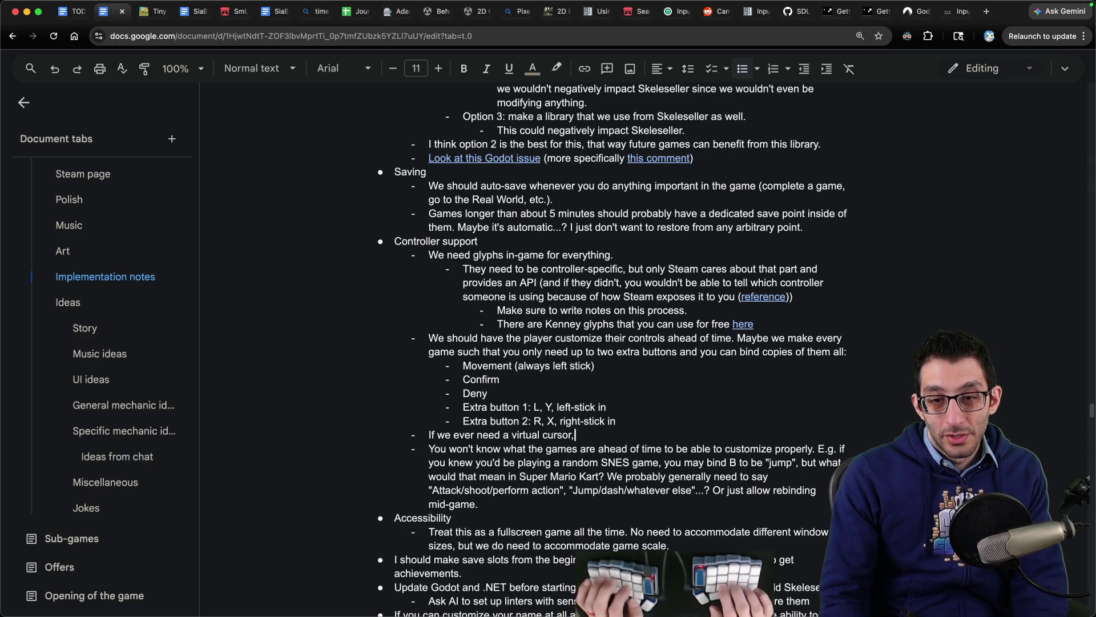
type("obably try to implement a truly virtual cursor and not manipulate the OS mouse. Then again, Godot support should have gott")
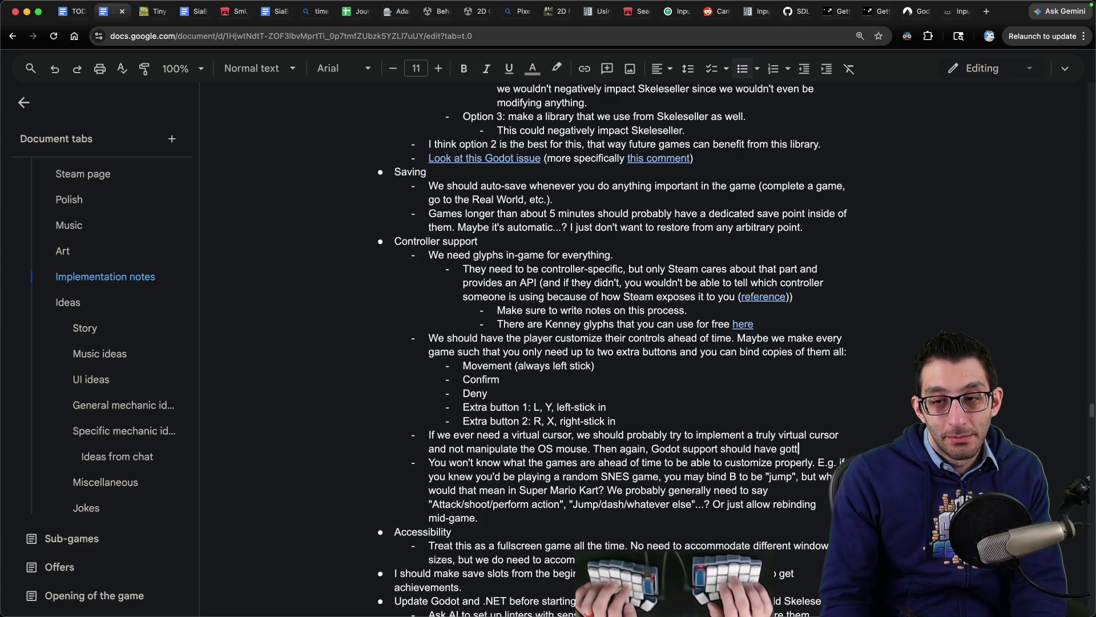
type("or this.")
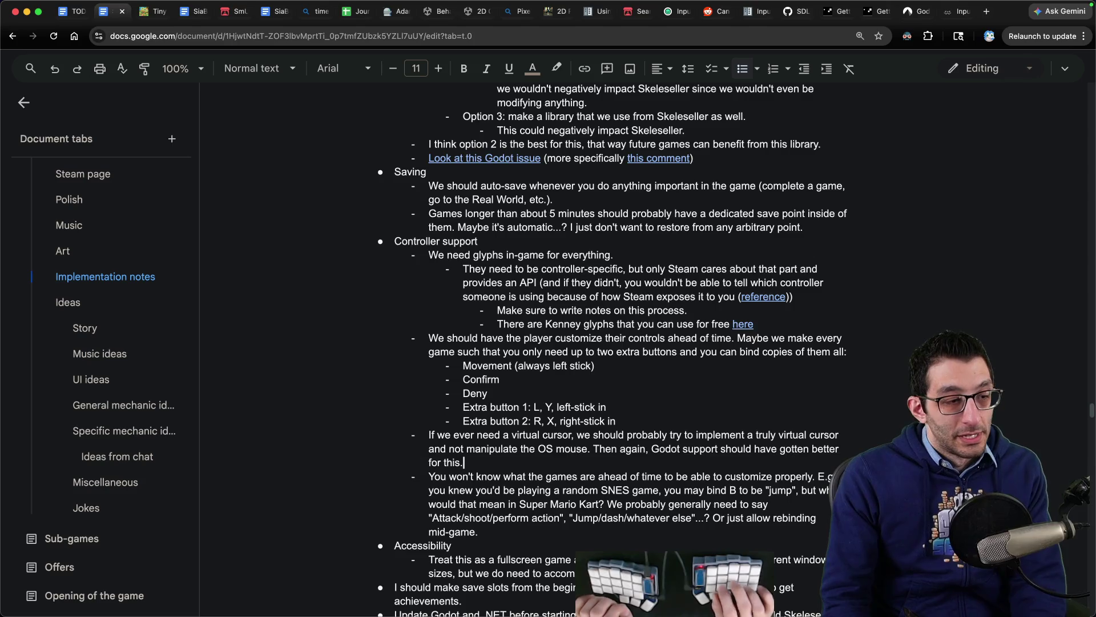
scroll(521, 316, "down", 5)
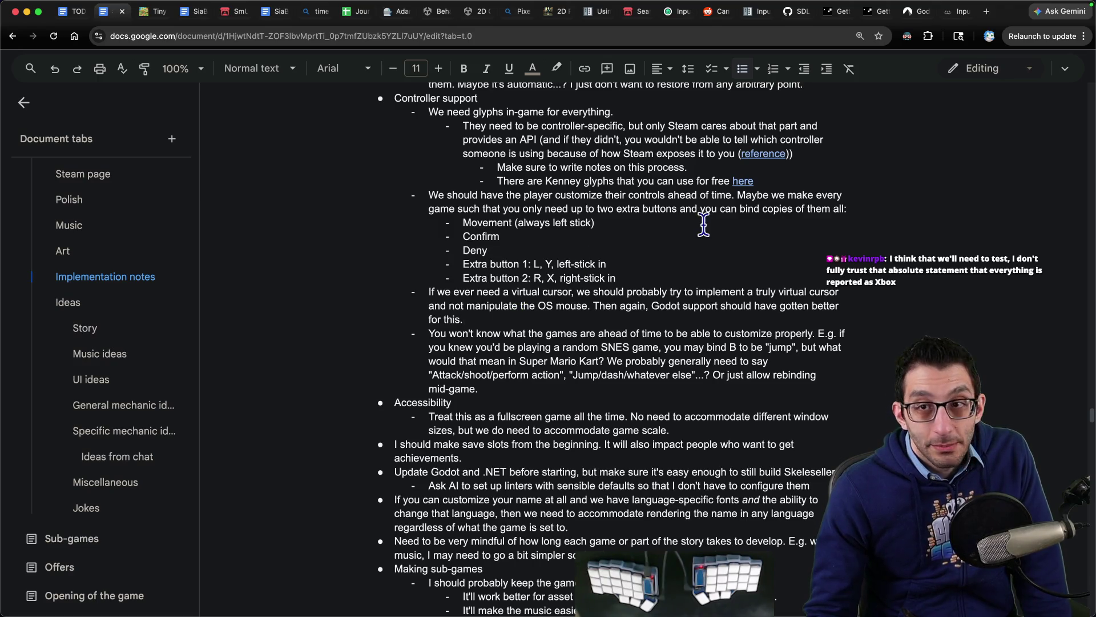
left_click(909, 12)
- Highlight the Steamworks guideline that Steam gamepads appear as Xbox controller input
key("ctrl+Tab")
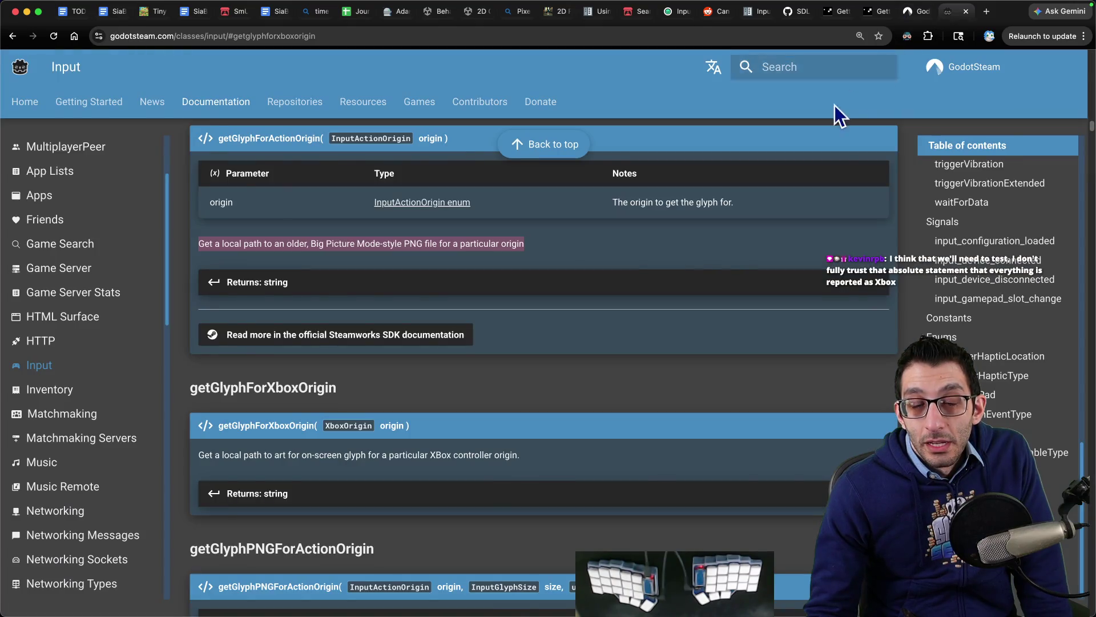
key("ctrl+shift+Tab")
key("ctrl+shift+Tab")
scroll(630, 258, "down", 10)
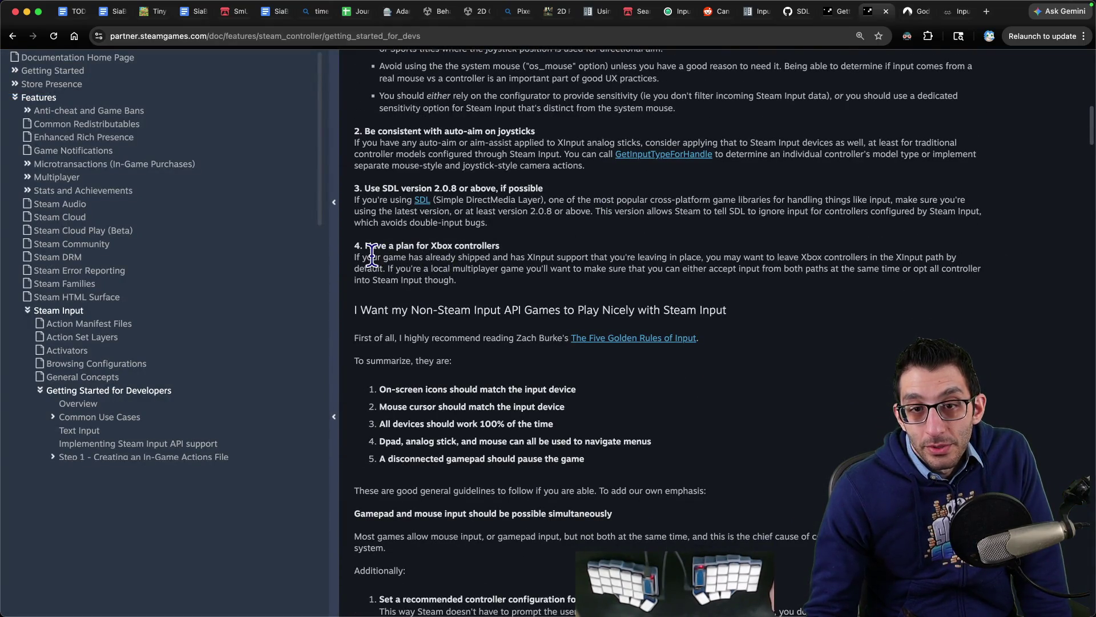
scroll(392, 255, "down", 8)
left_click_drag(424, 360, 786, 361)
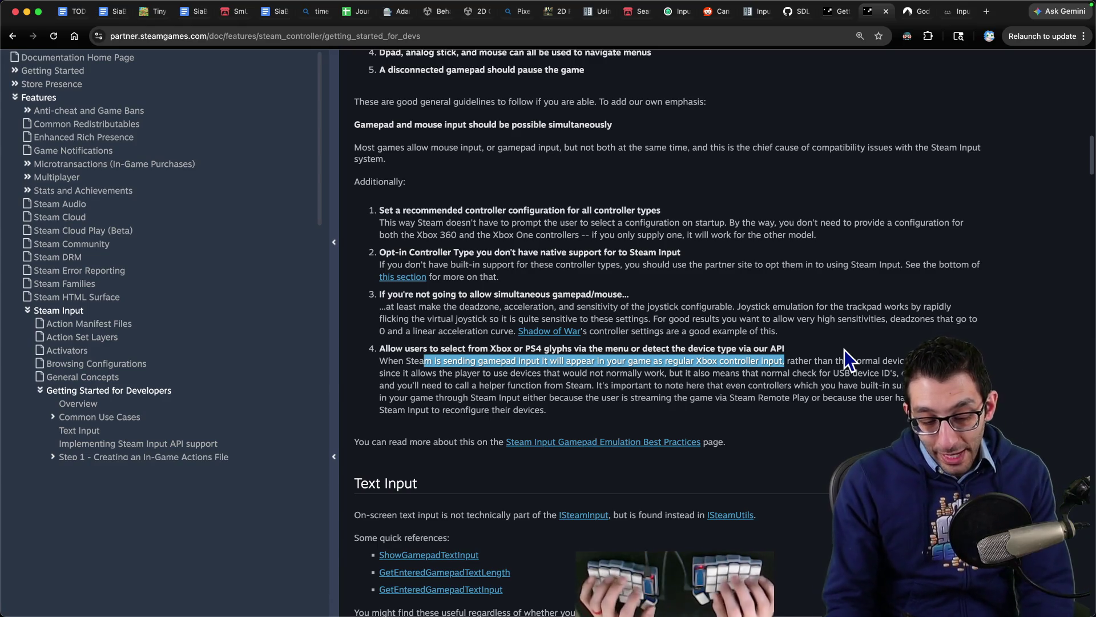
key("super+Tab")
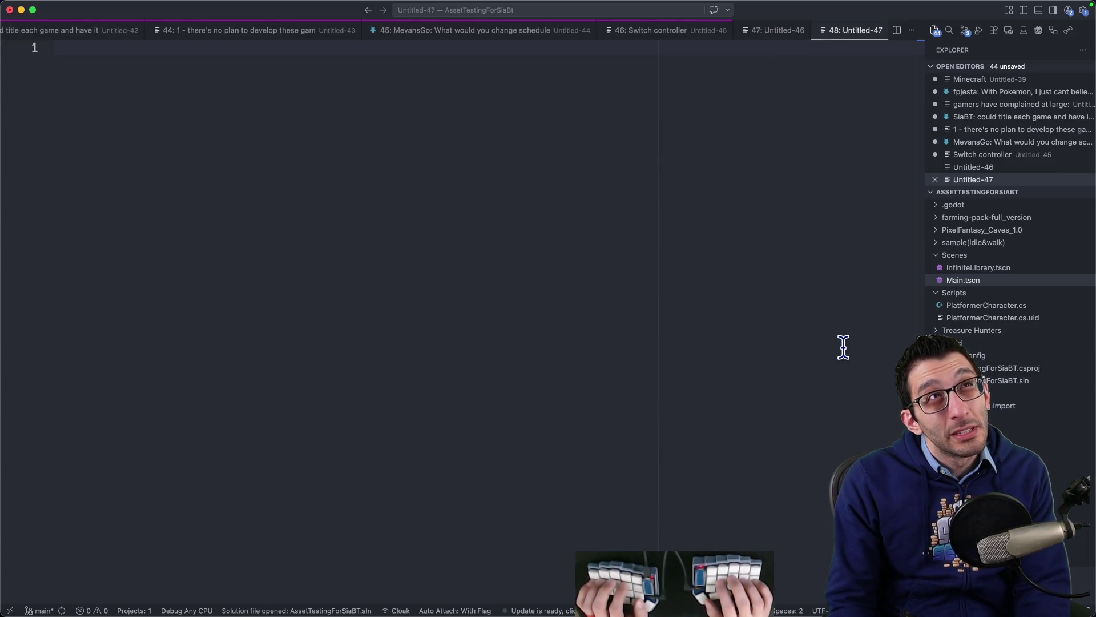
- Write 'Computer 1 - this is running Steam' and 'Computer 2 - this is where you're watching the game'
type("Computer 1")
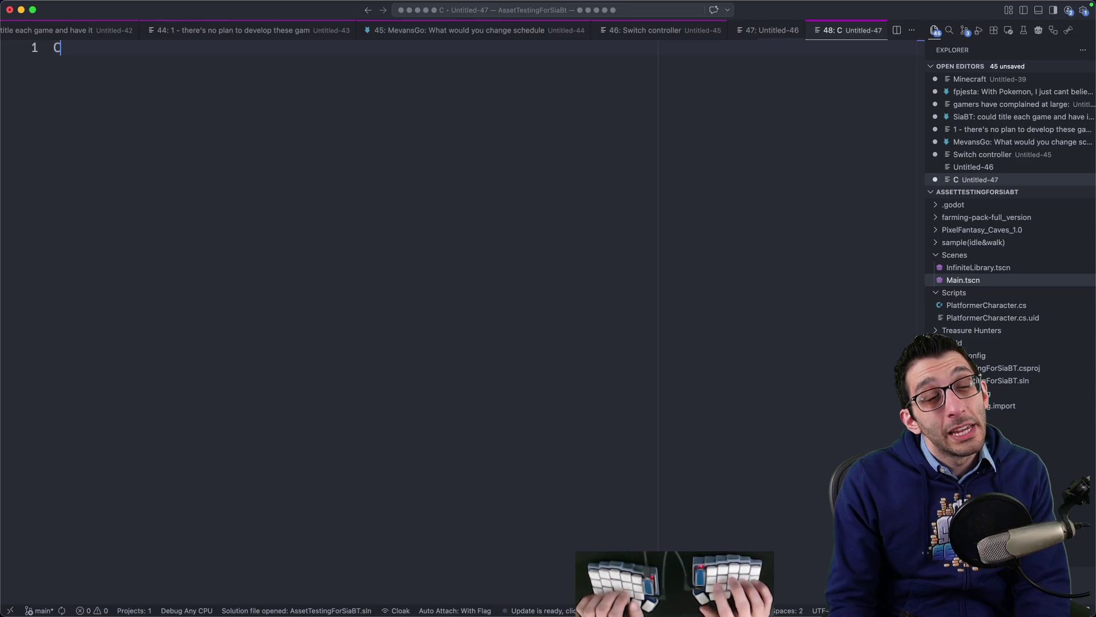
key("Return")
type("Computer 2")
key("Up")
type("- this is running Steam")
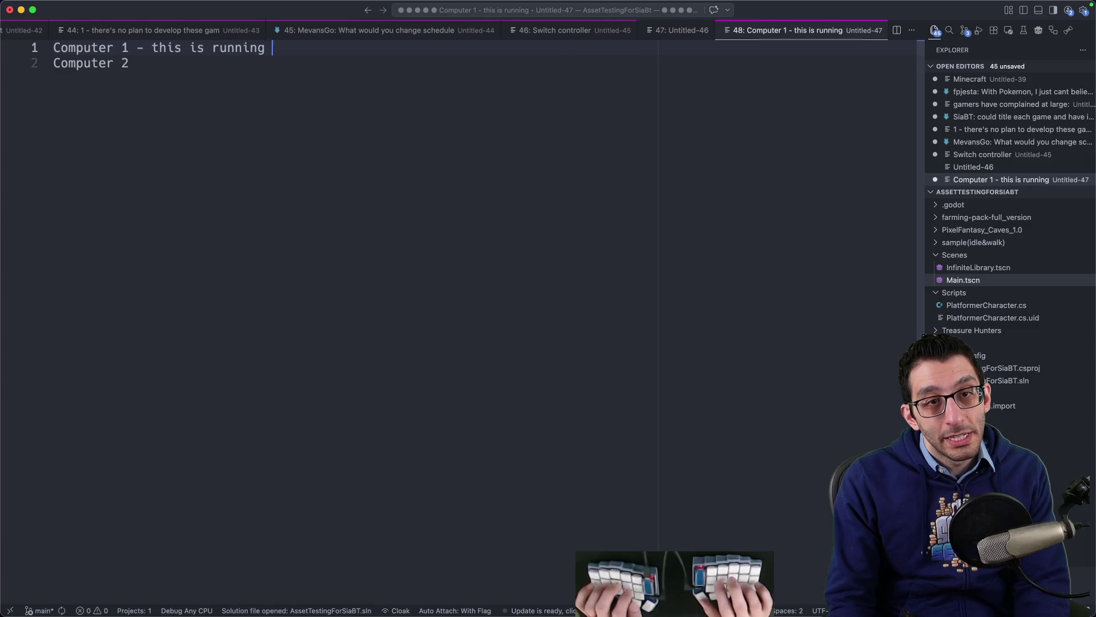
key("Return")
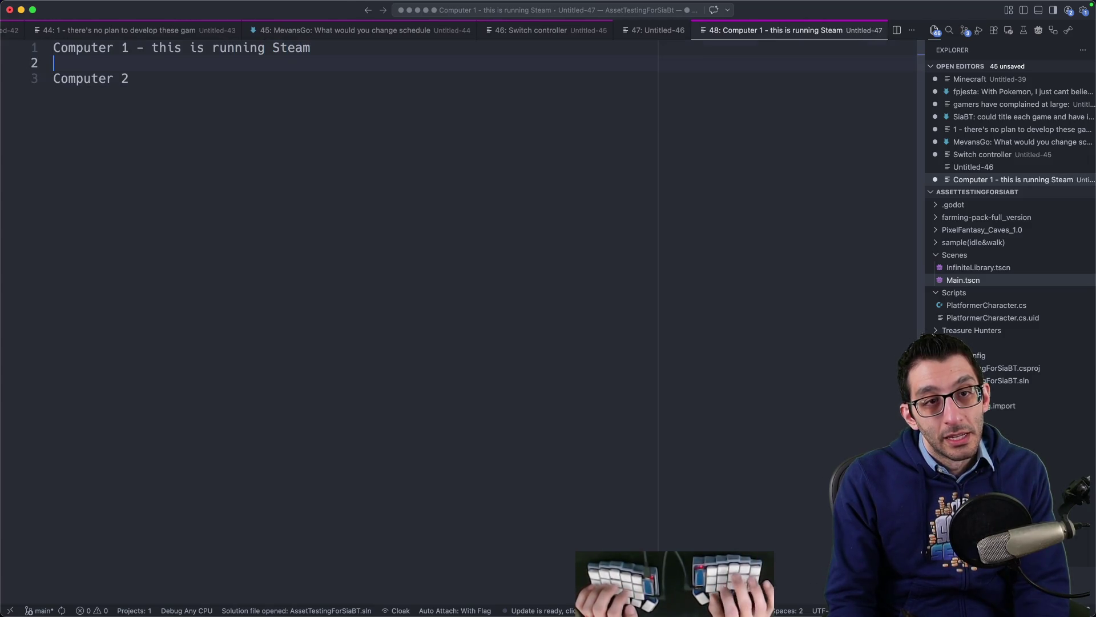
key("Delete")
key("End")
type("- this is where you're watching the game")
- Add the question whether a controller on computer 1 could just stream video
key("Escape")
type("could you c")
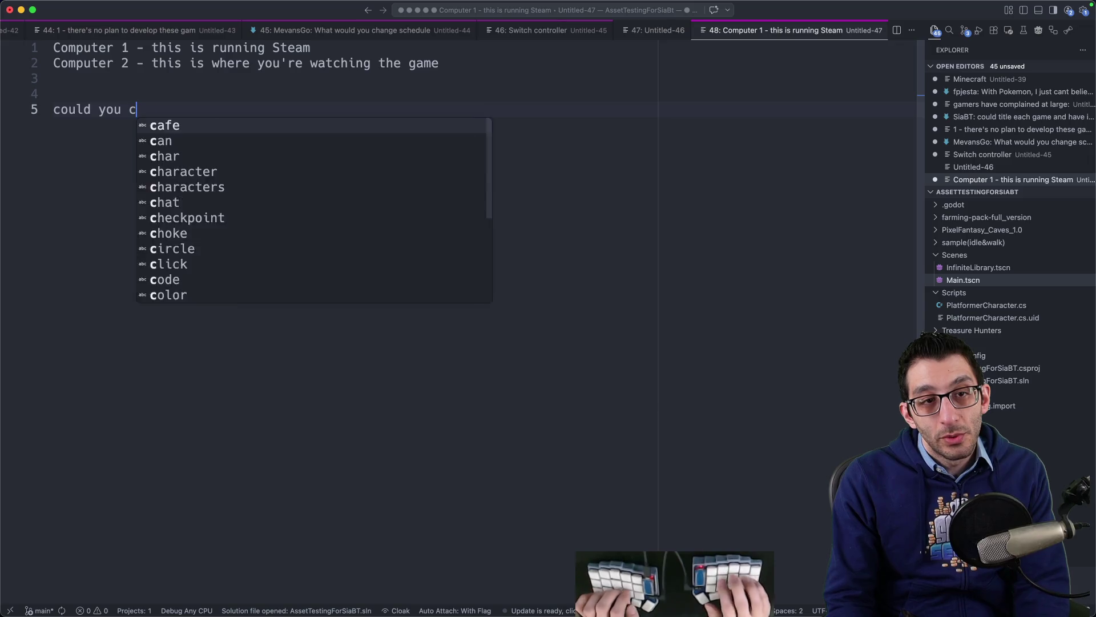
type("onnect a controller to c")
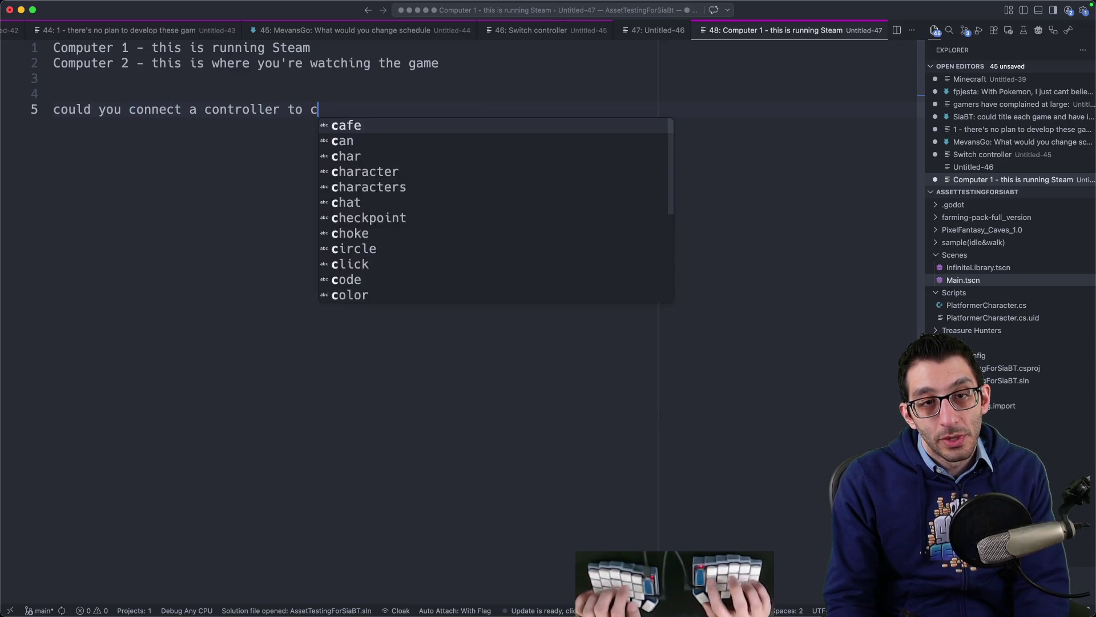
type("omputer 1 and have ")
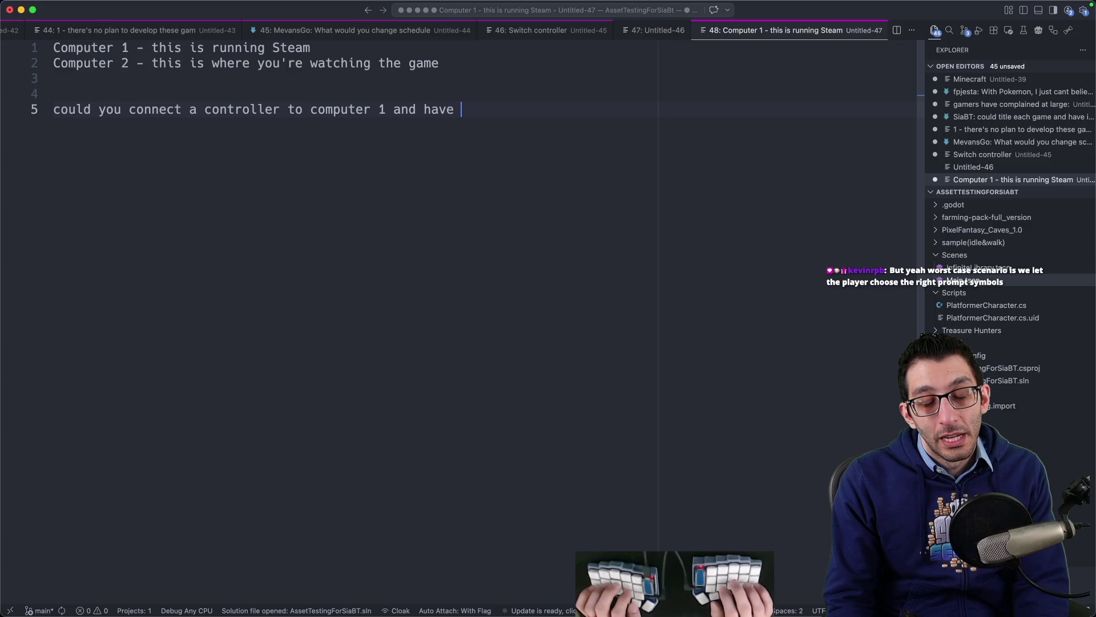
type("it just stream video?")
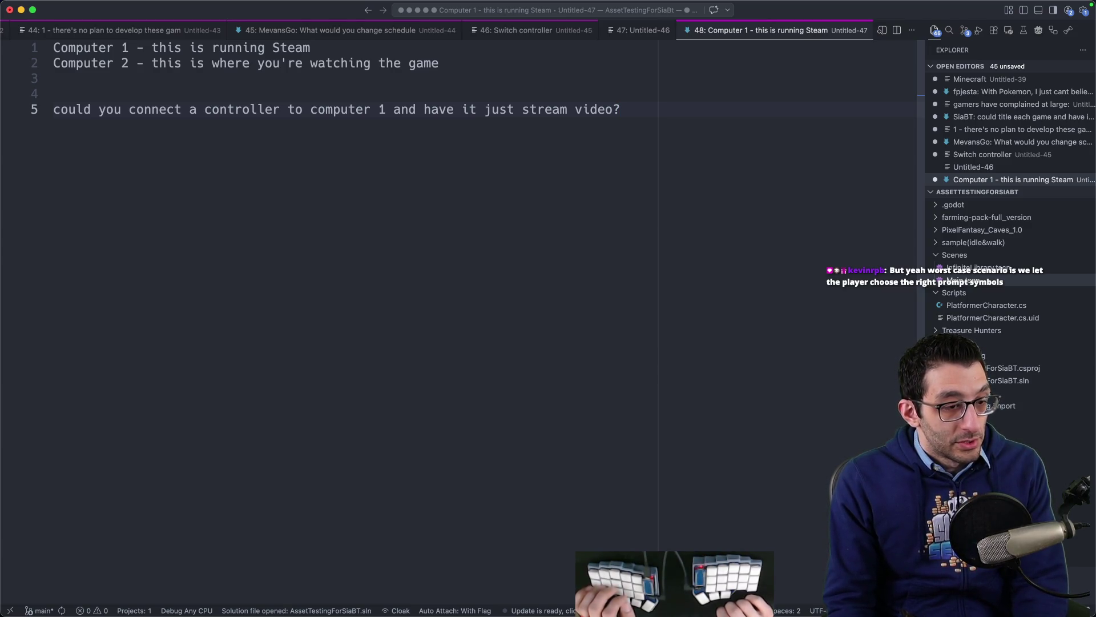
key("super+Tab")
key("super+2")
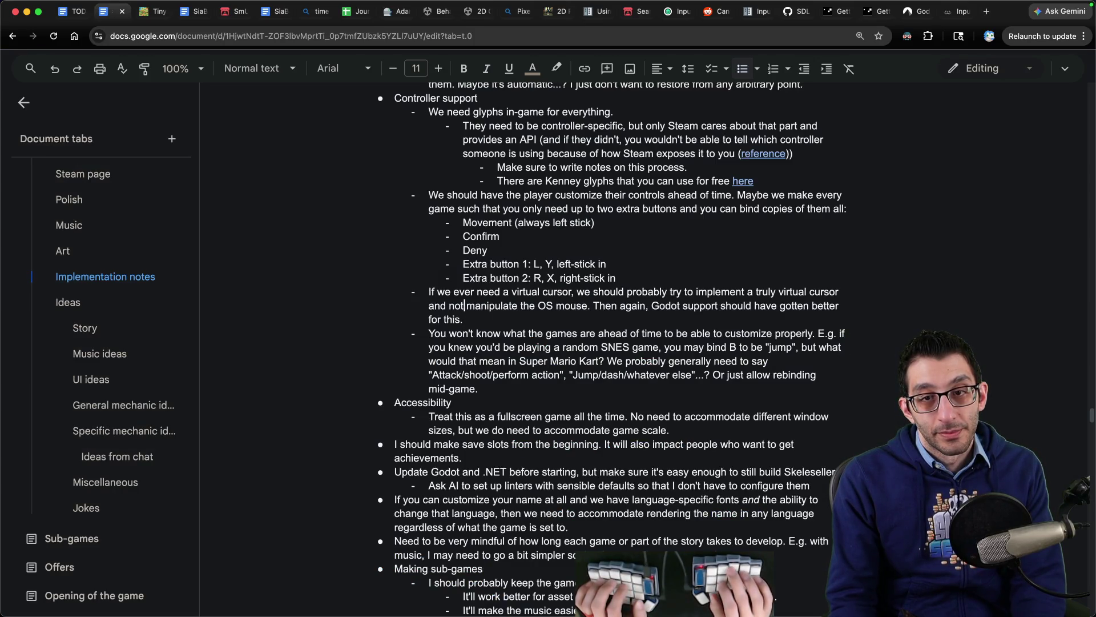
- Add a sub-bullet under the Kenney glyphs note starting 'We may' with 'may' italicised
key("End")
key("Return")
type("We")
key("ctrl+i")
type("may")
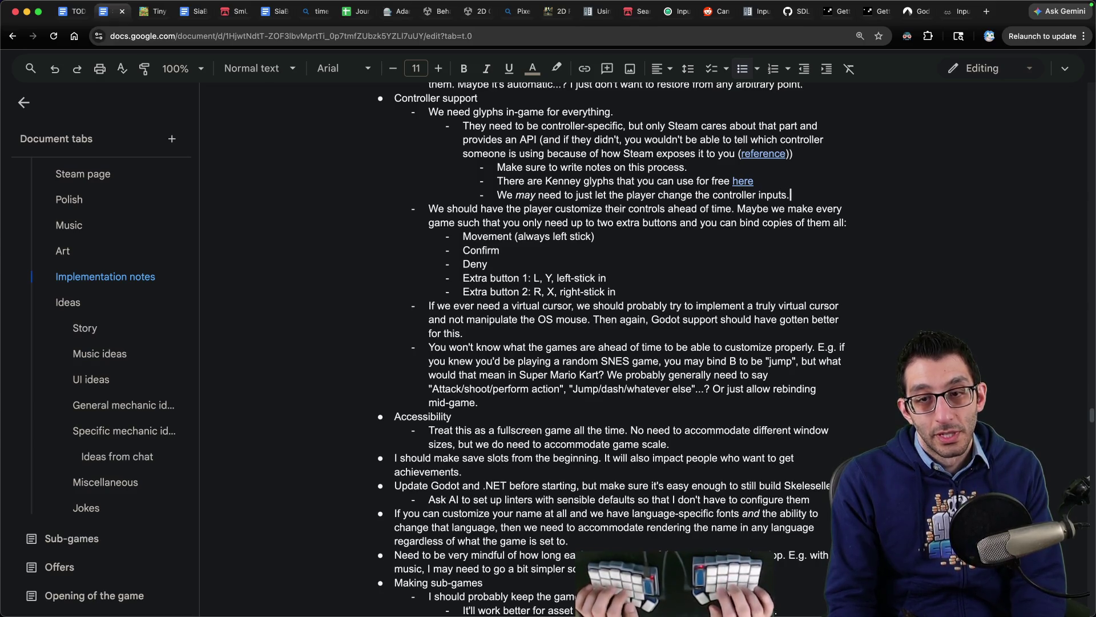
- Insert a new bullet about tabbed settings menus above the save-slots note
scroll(659, 356, "up", 10)
scroll(659, 357, "down", 15)
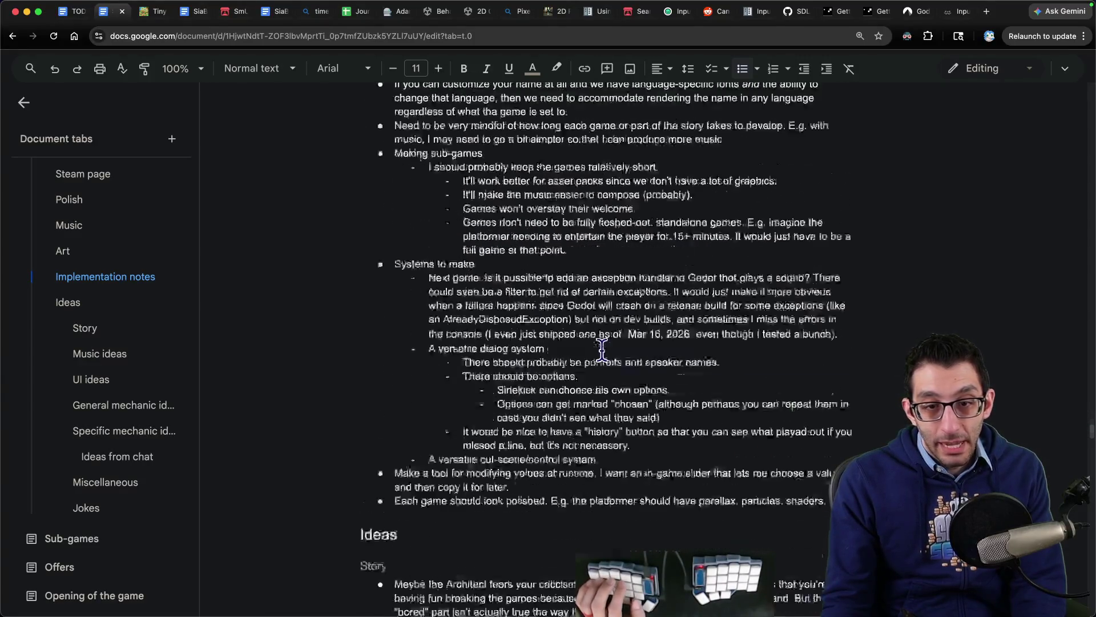
scroll(592, 348, "up", 8)
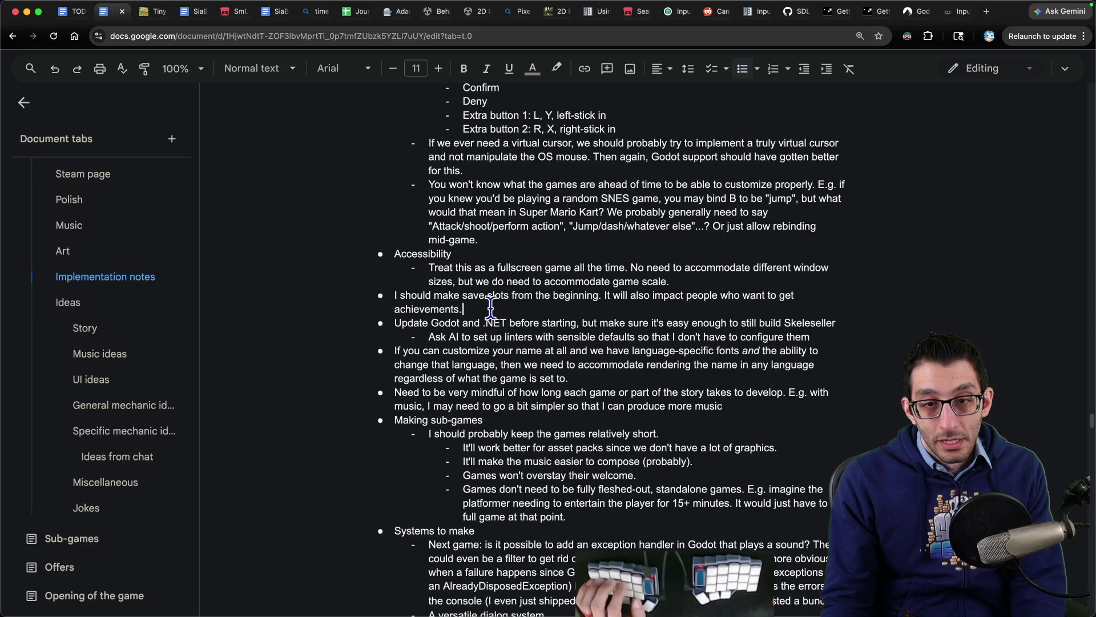
left_click(669, 281)
key("Return")
key("Return")
type("Controller")
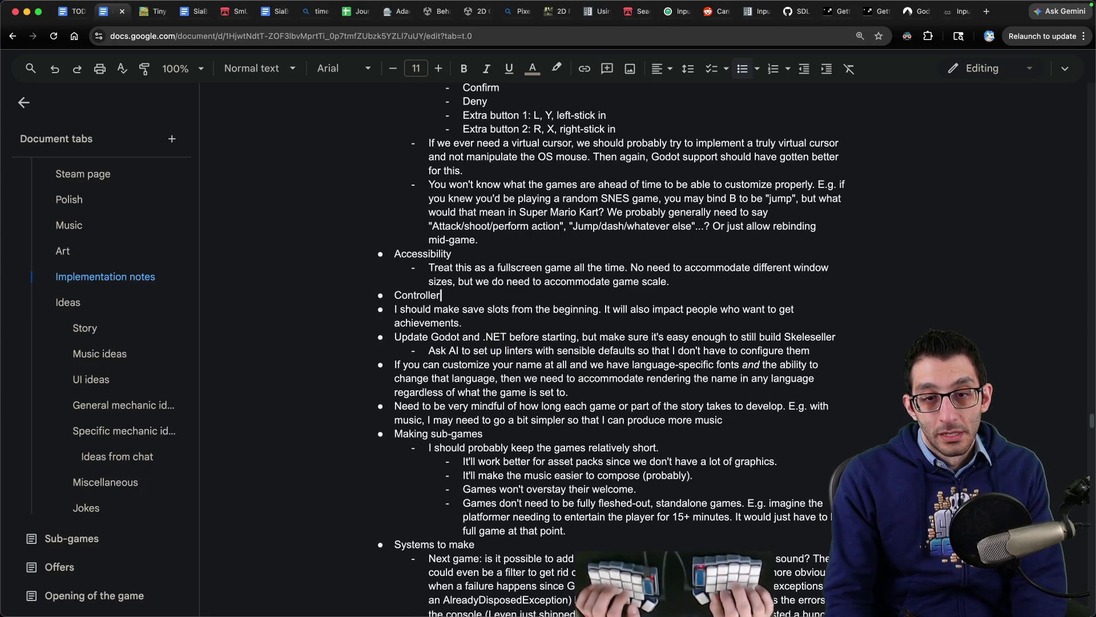
key("alt+BackSpace")
type("Ste")
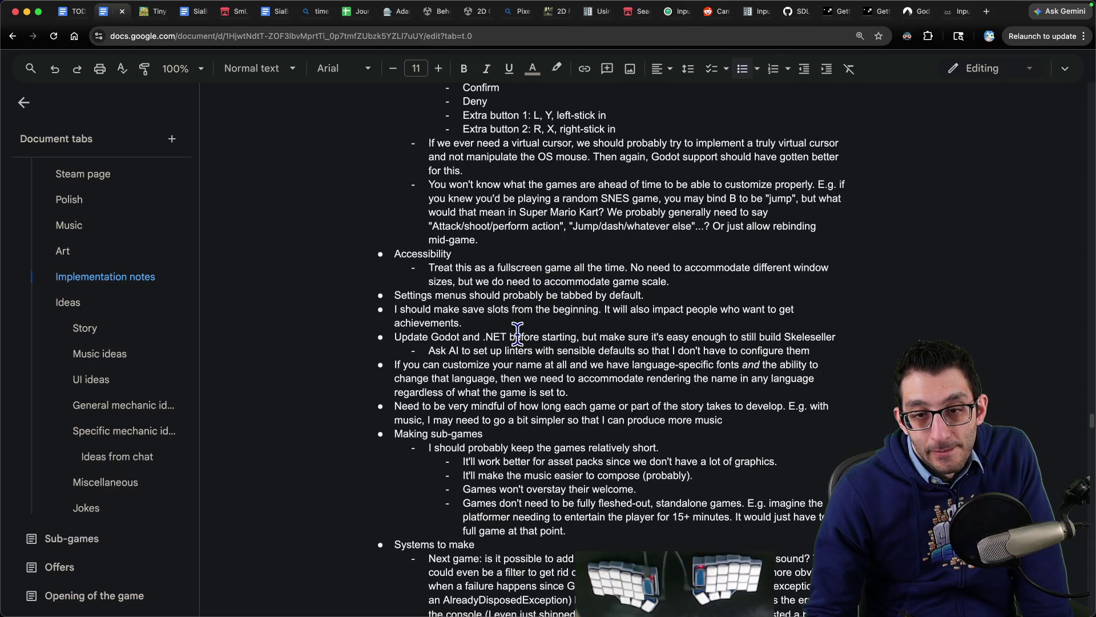
- Move the Update Godot bullet and its linter sub-point into the TODO document's Thursday list
left_click_drag(517, 331, 517, 345)
key("ctrl+c")
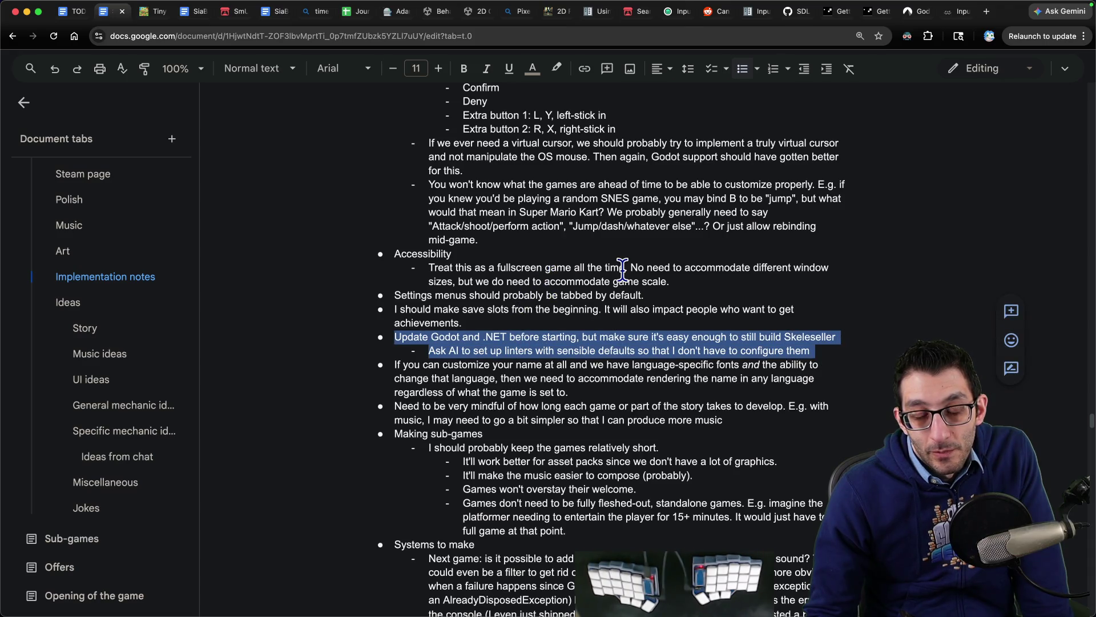
key("BackSpace")
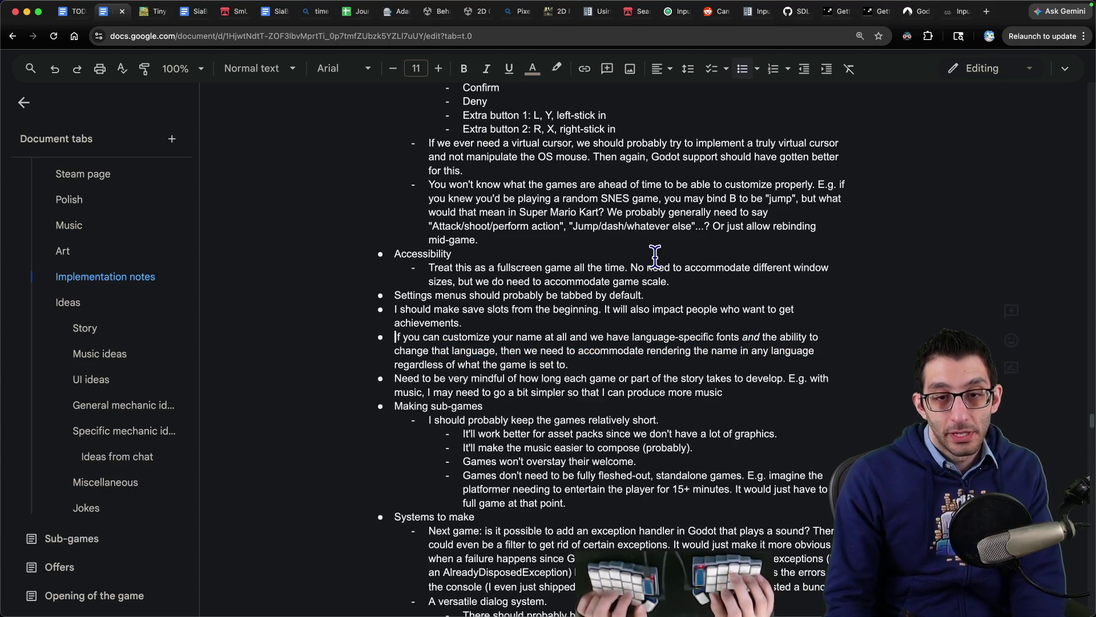
scroll(655, 255, "up", 15)
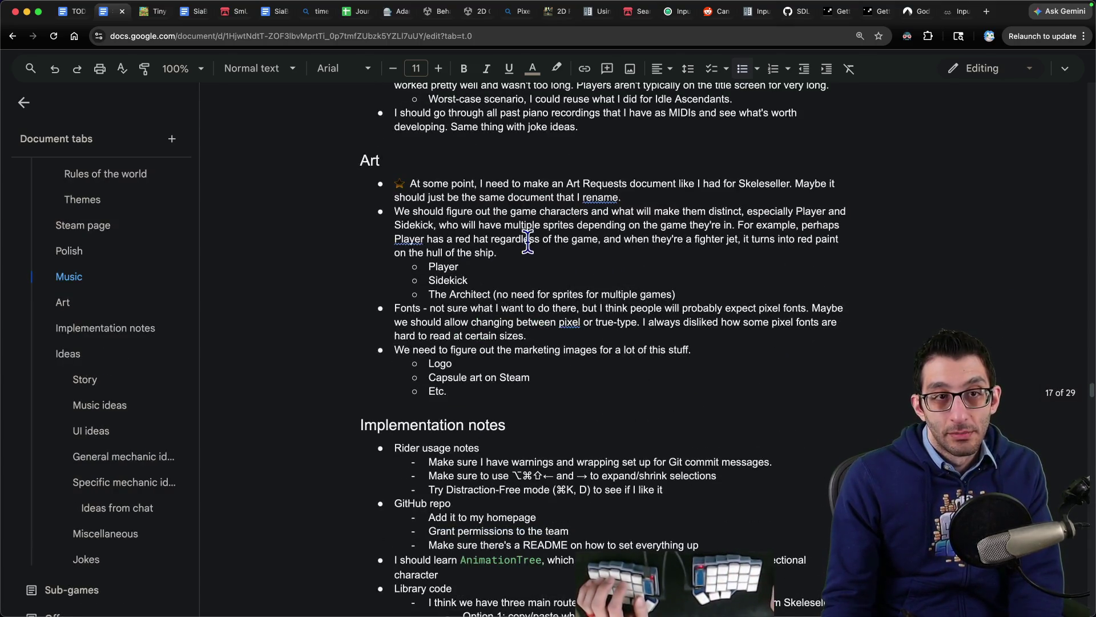
key("super+1")
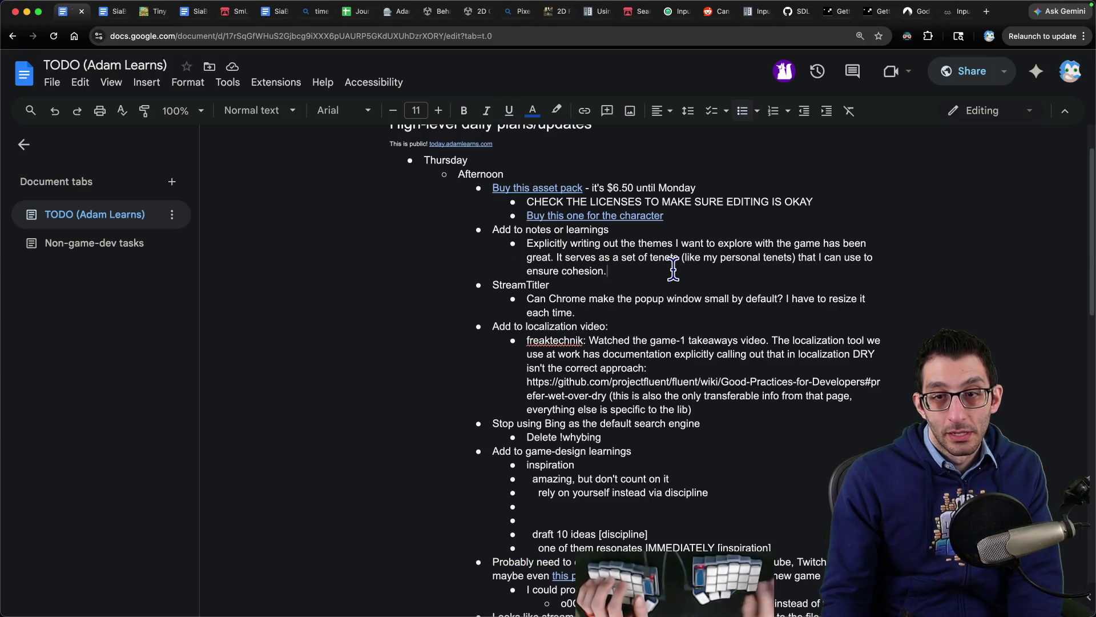
key("ctrl+v")
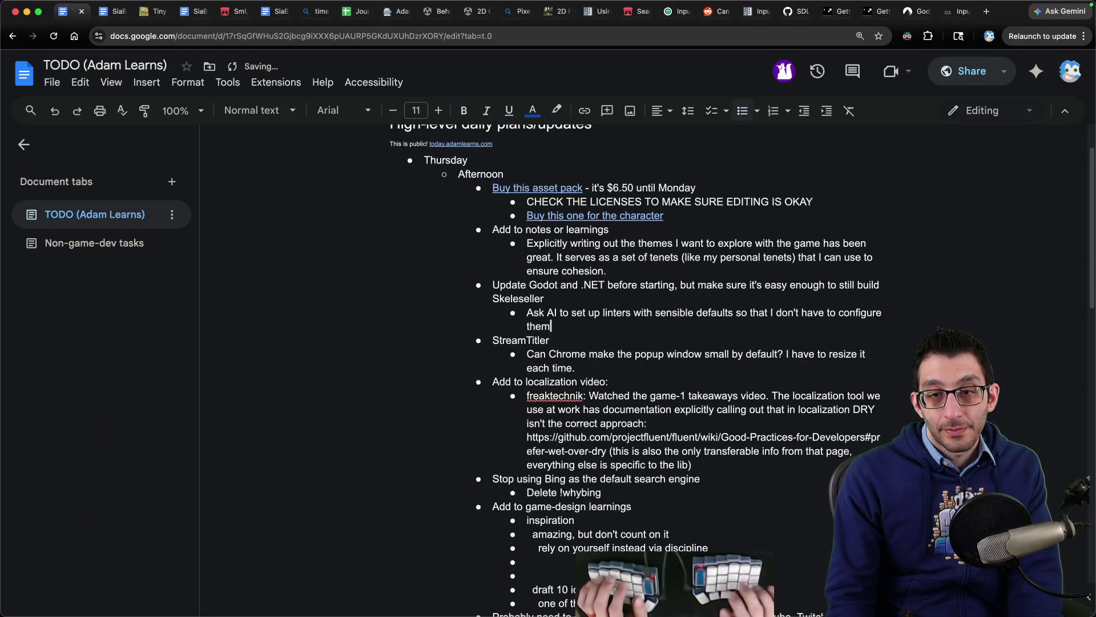
key("super+2")
scroll(693, 256, "down", 5)
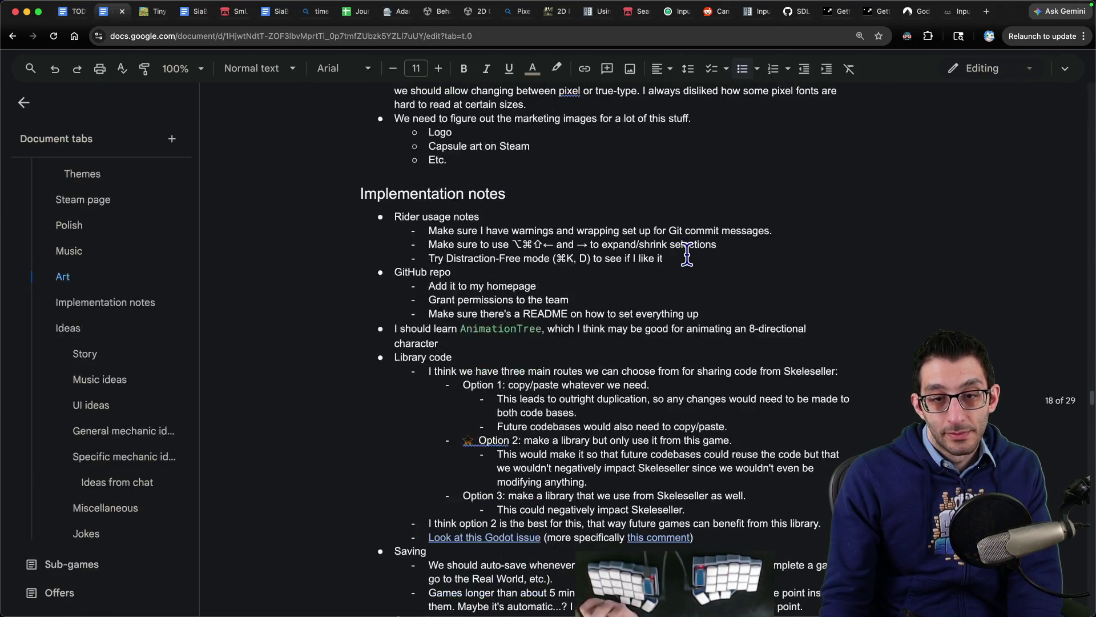
- Select the Rider note about using ⌥⌘⇧← and → to expand and shrink selections
scroll(681, 251, "down", 15)
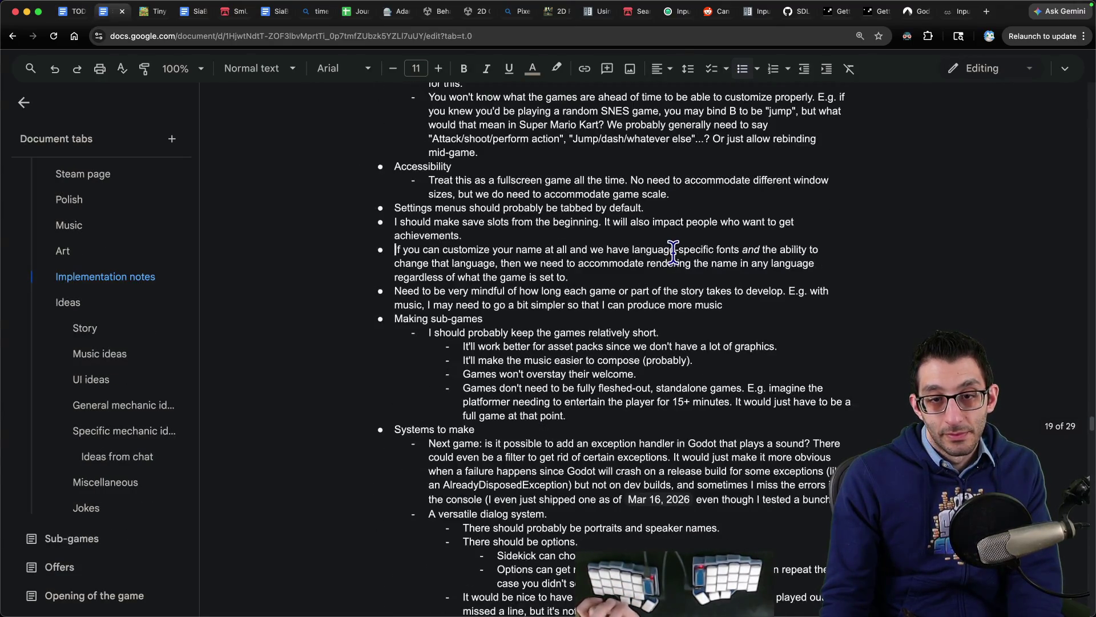
scroll(628, 267, "up", 15)
left_click_drag(664, 213, 363, 171)
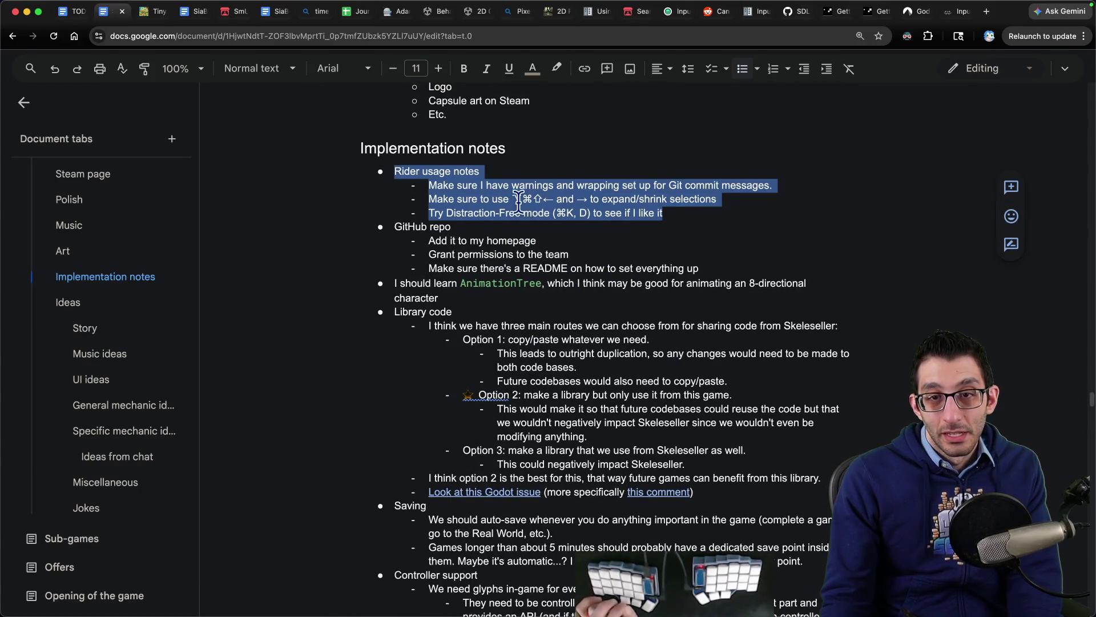
left_click_drag(435, 200, 711, 199)
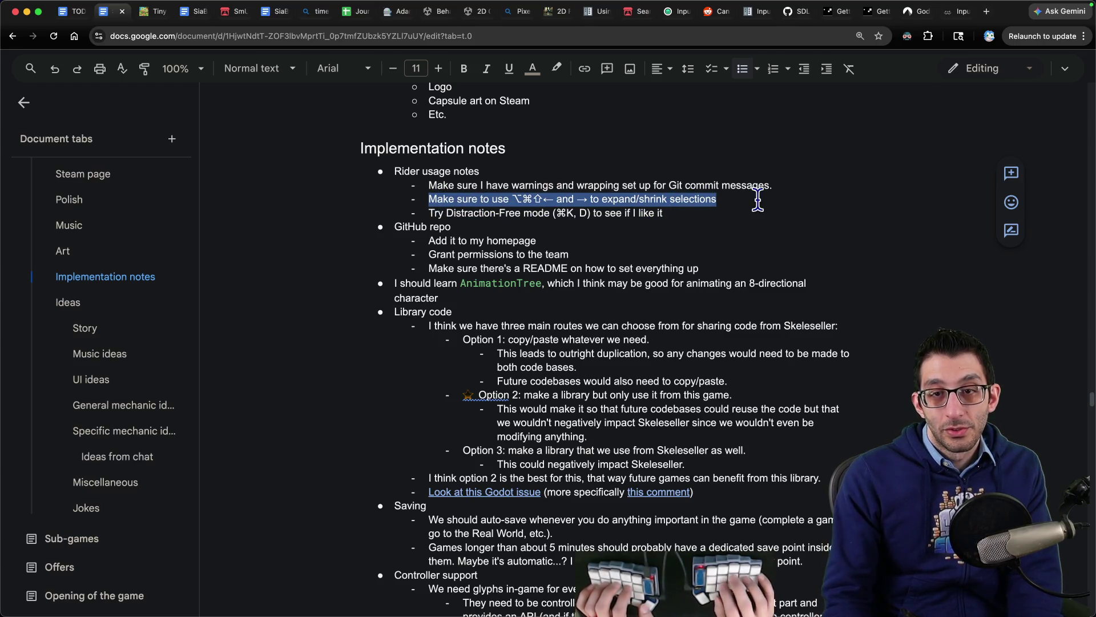
key("super+Tab")
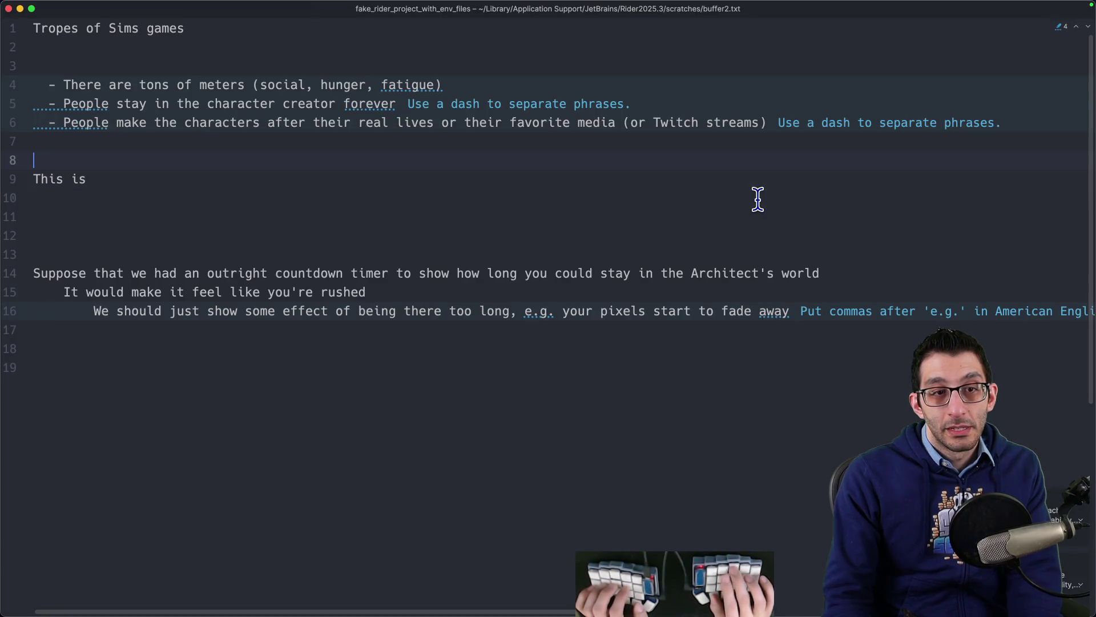
- Expand and shrink the selection around 'fatigue' in buffer2.txt without editing the text
key("super+a")
key("Left")
key("Down")
key("Down")
key("Down")
key("End")
key("Left")
key("alt+Up")
key("alt+Up")
key("alt+Down")
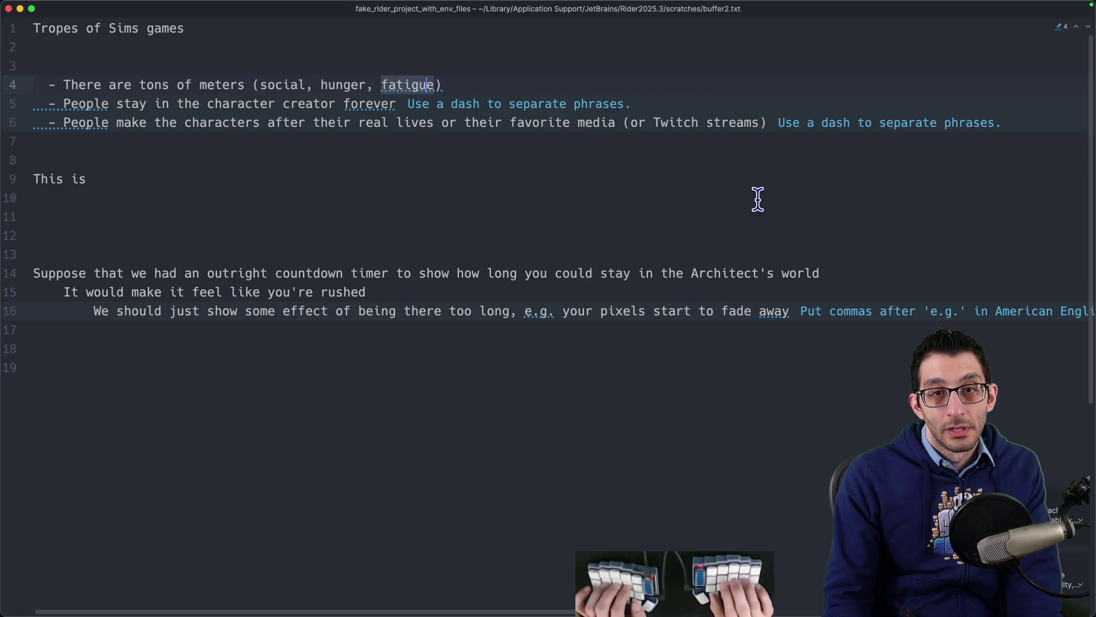
key("alt+Up")
key("alt+Up")
key("alt+Up")
key("alt+Down")
key("alt+Down")
key("alt+Down")
key("alt+Down")
key("alt+Up")
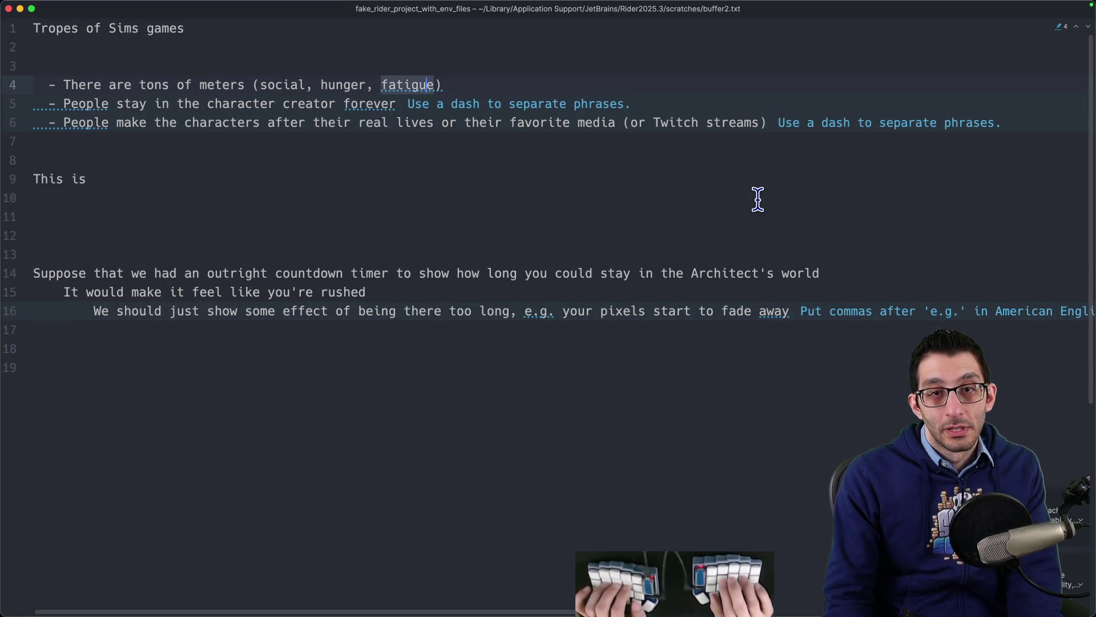
key("alt+Up")
key("alt+Up")
key("alt+Up")
key("alt+Down")
key("alt+Down")
key("alt+Down")
key("alt+Down")
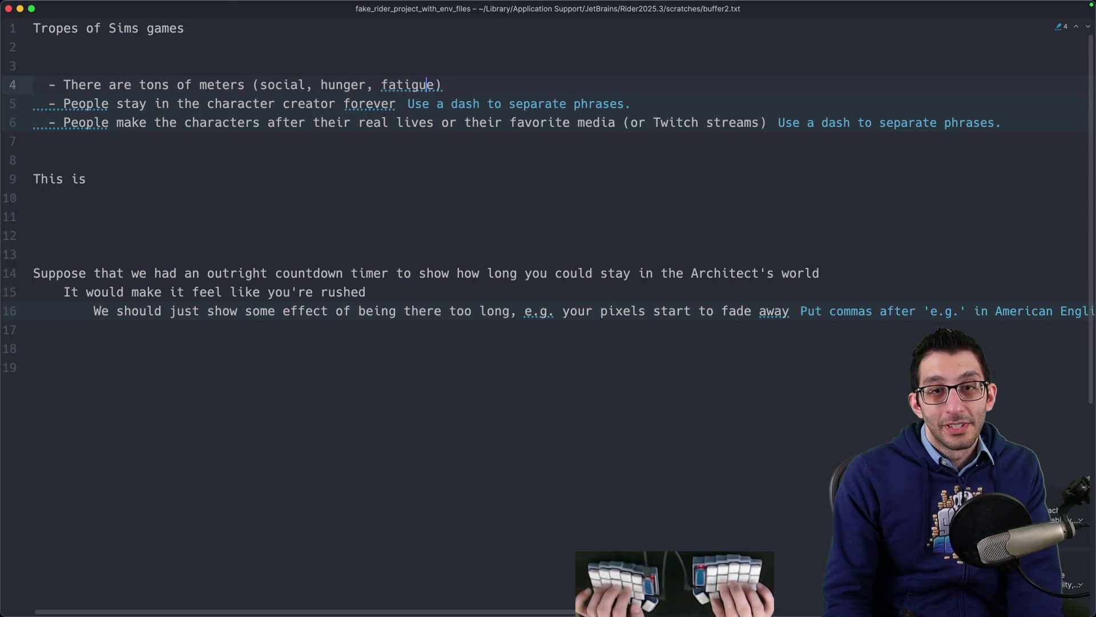
key("super+Tab")
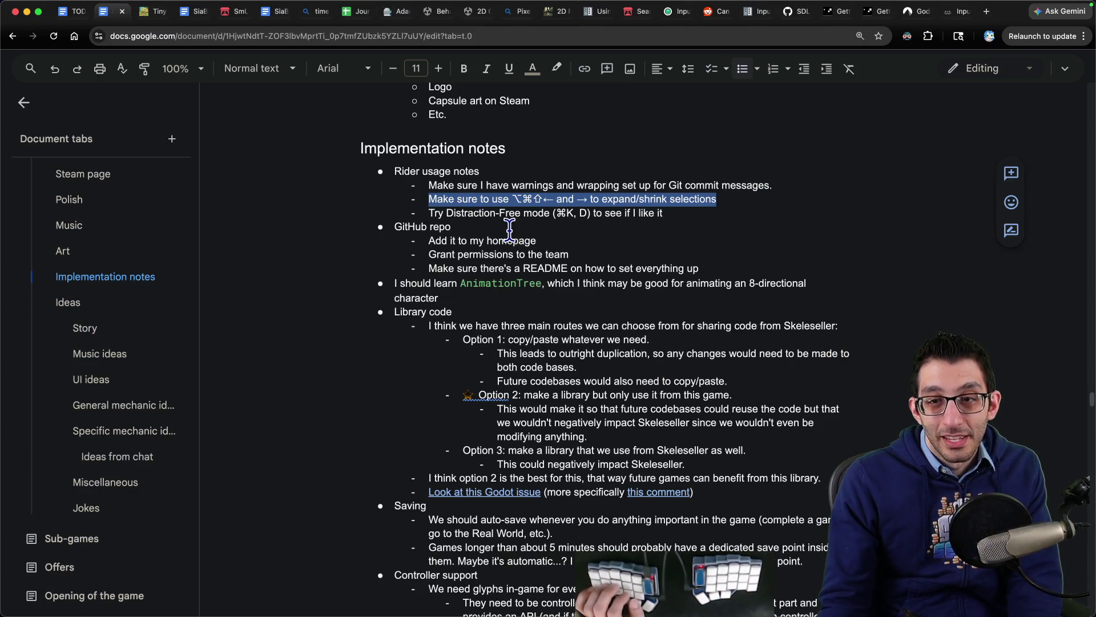
- Scroll through the Implementation notes, then bring Visual Studio Code back to the front
scroll(468, 279, "down", 15)
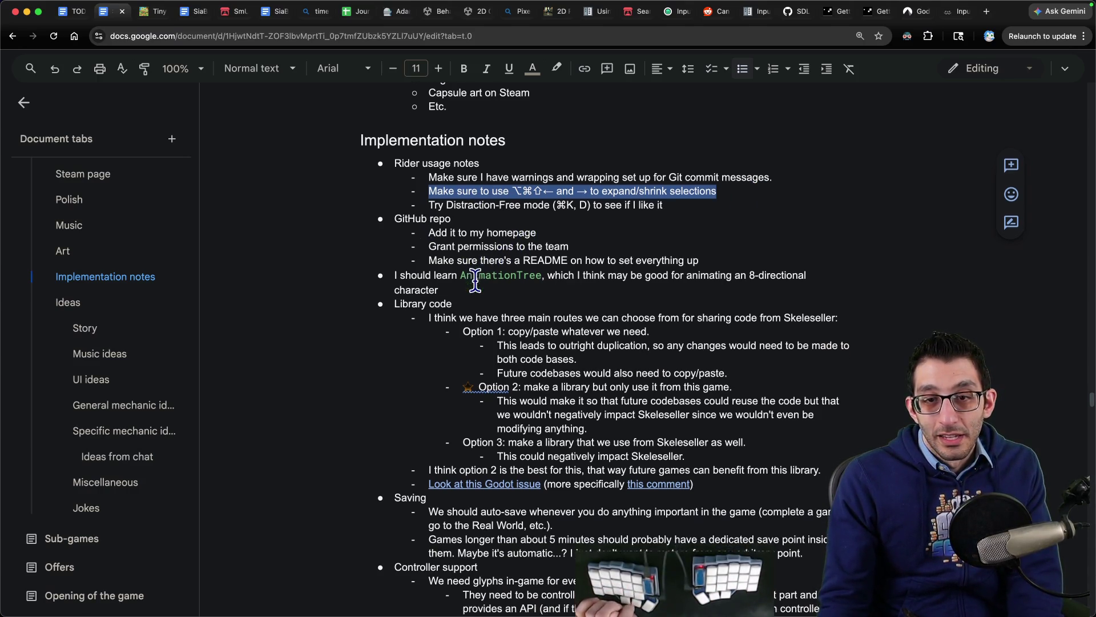
scroll(474, 279, "down", 3)
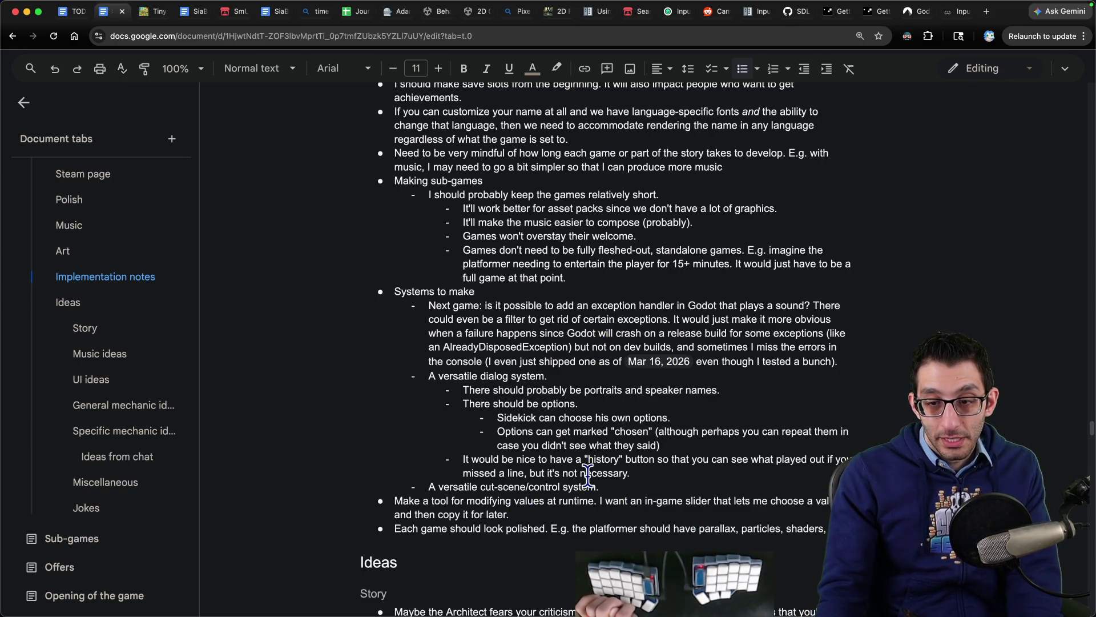
left_click(283, 588)
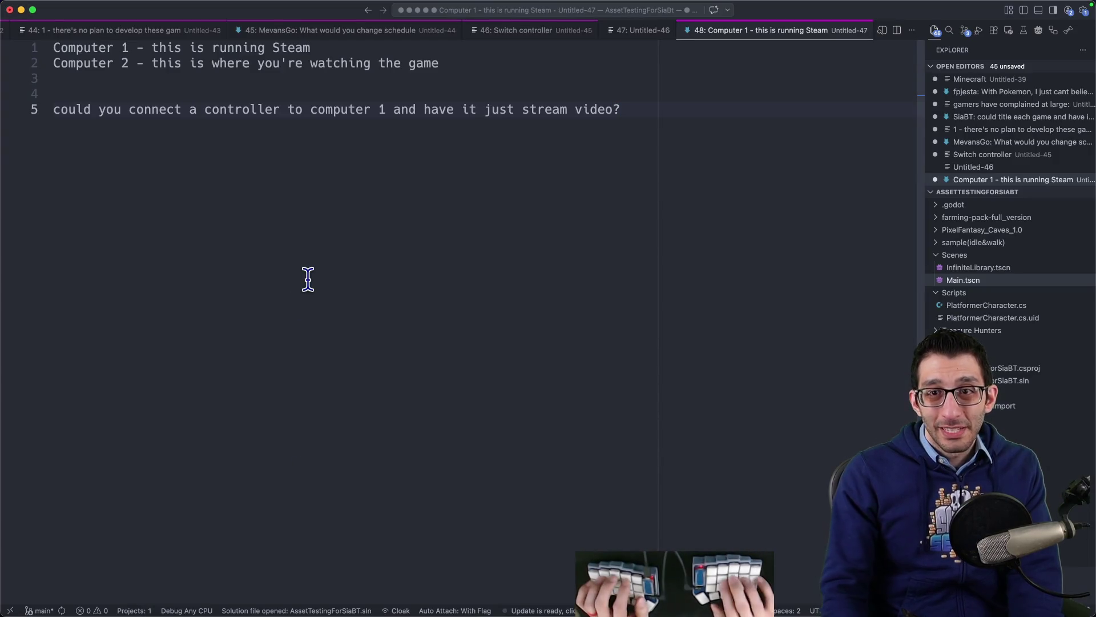
- Open PlatformerCharacter.cs via Quick Open and look over its exported properties block
key("super+p")
type("platform")
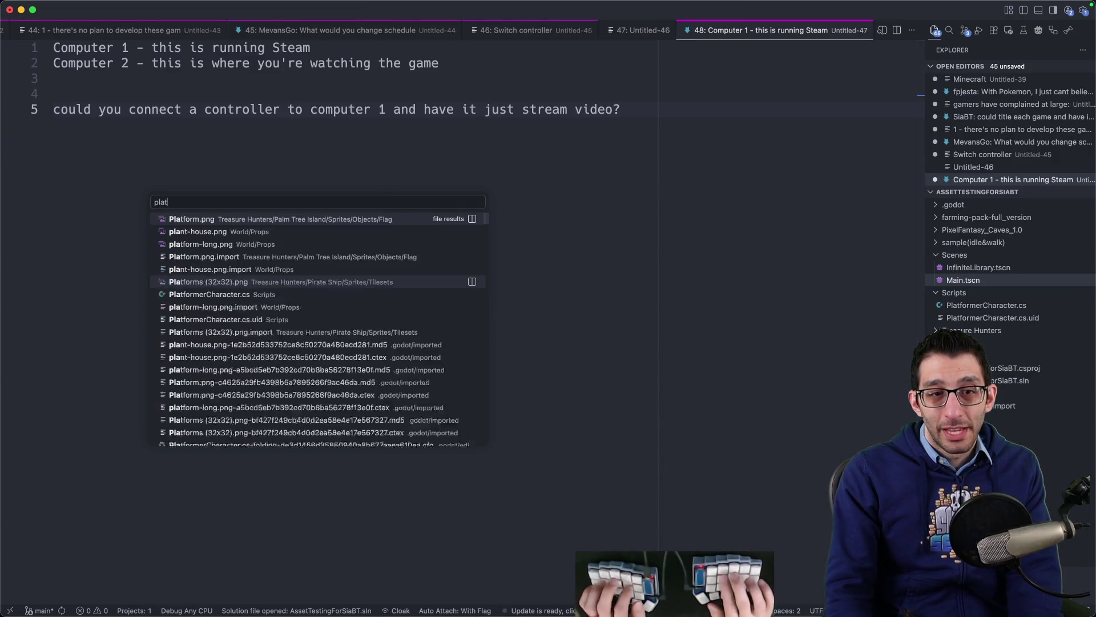
key("Down")
key("Down")
key("Down")
key("Return")
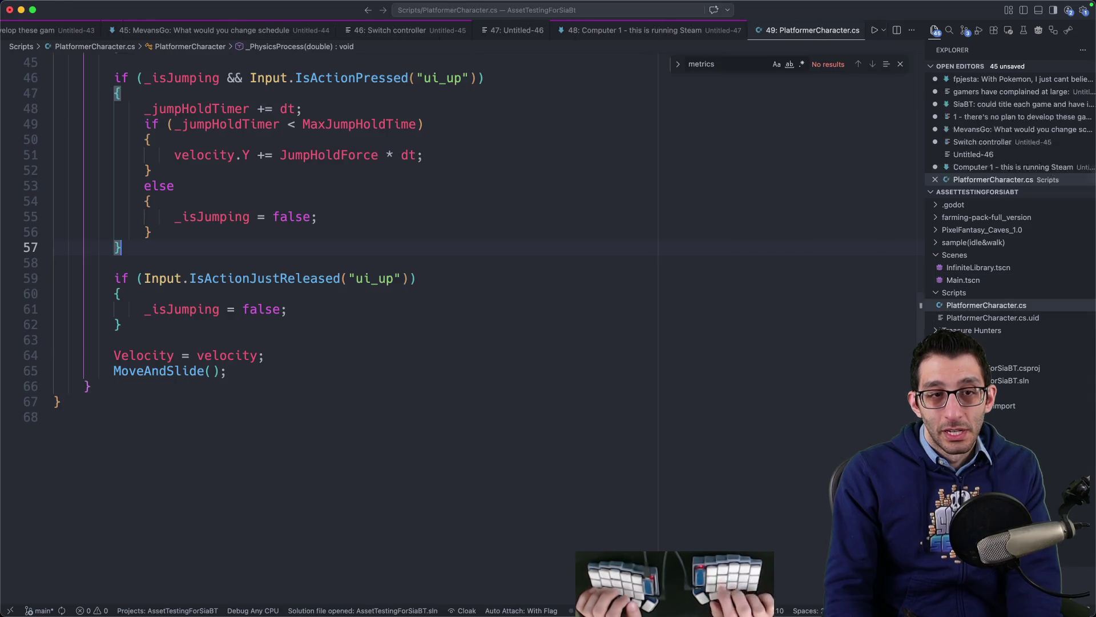
key("super+Up")
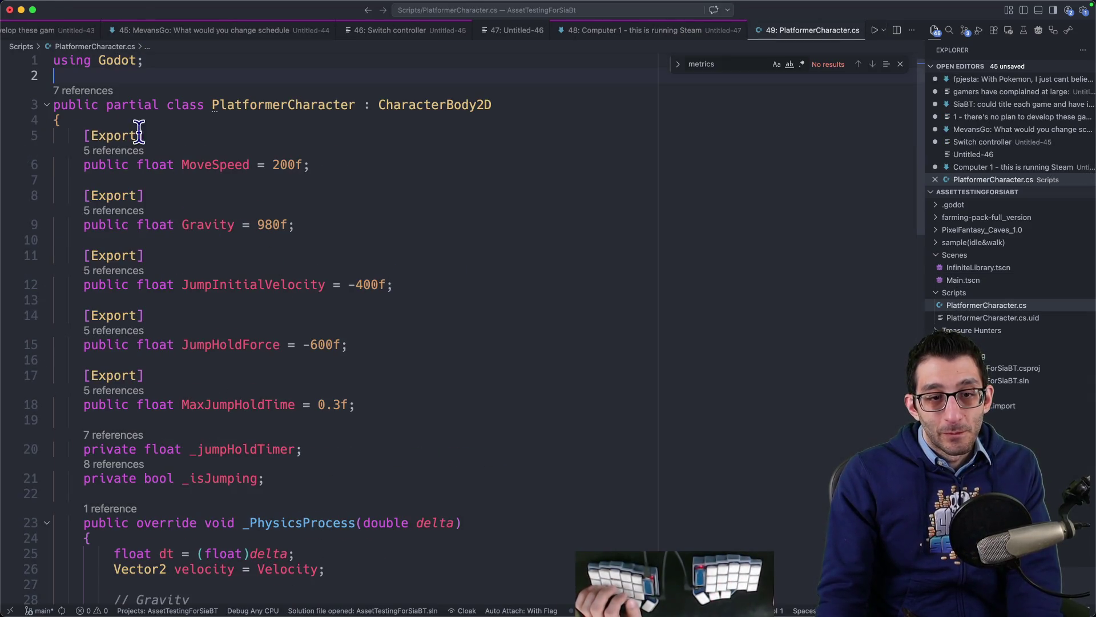
left_click_drag(76, 133, 490, 404)
left_click(496, 400)
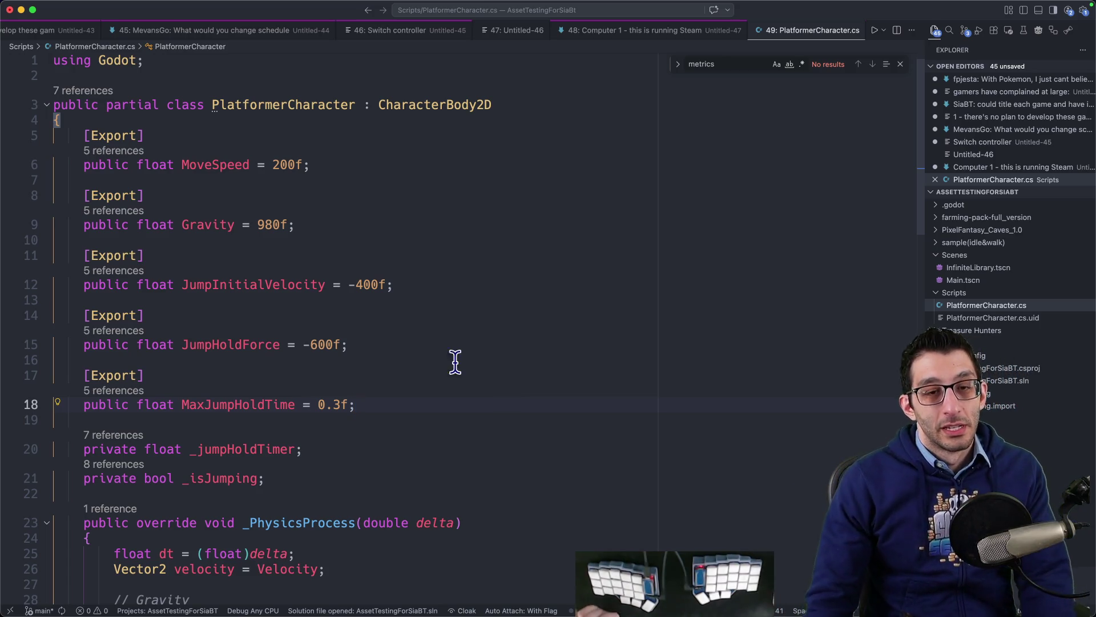
- Make JumpInitialVelocity const on line 12, save, and open the GD0101 warning's documentation link
left_click(136, 284)
type("const")
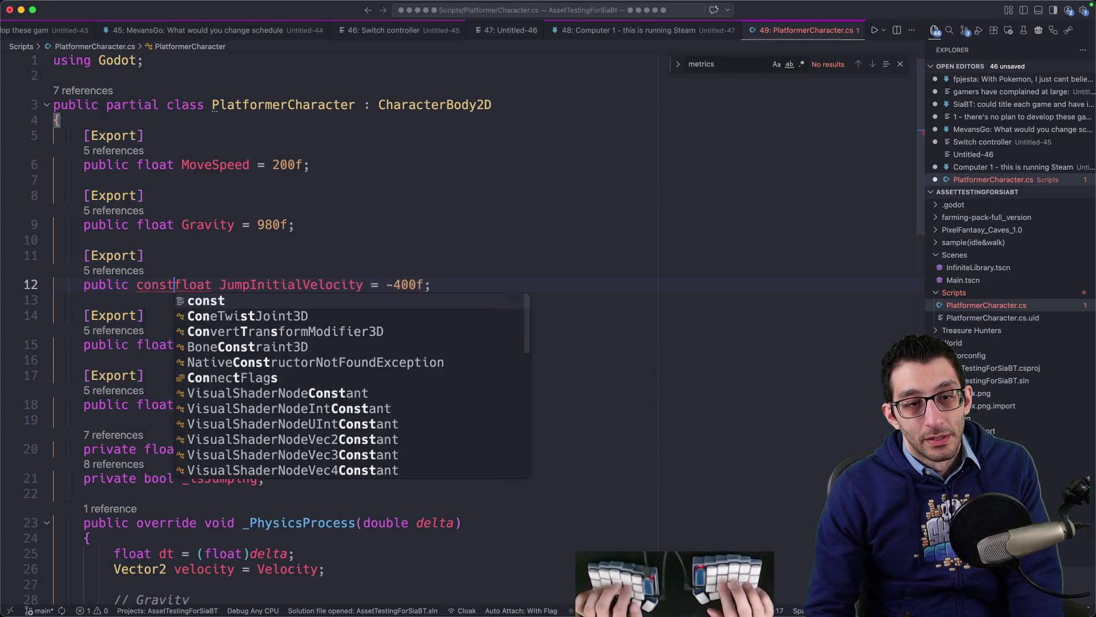
key("super+s")
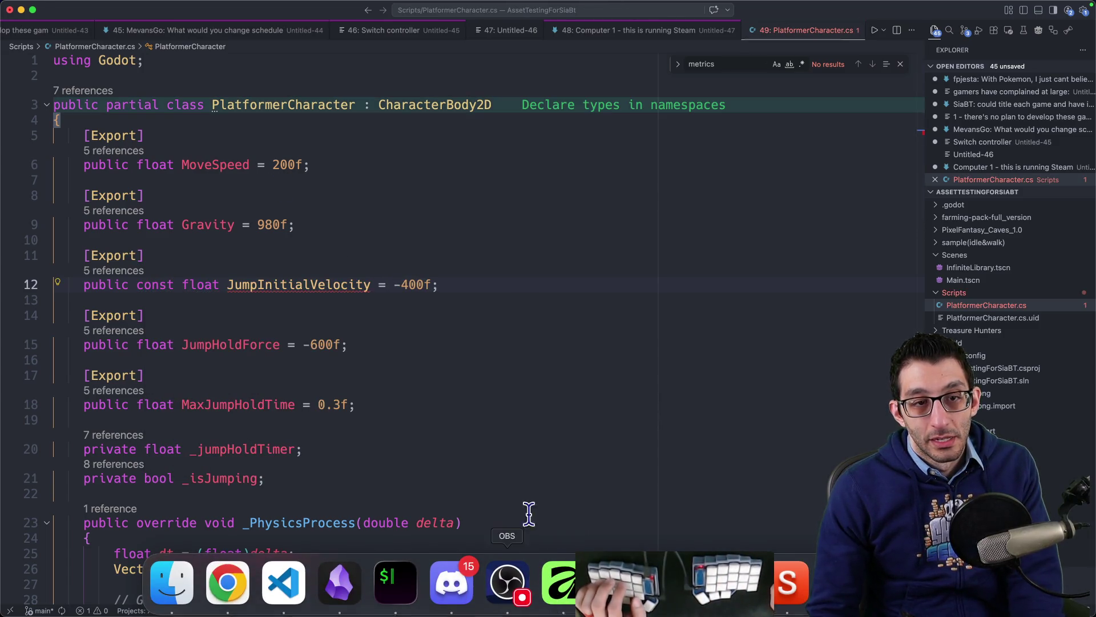
mouse_move(336, 282)
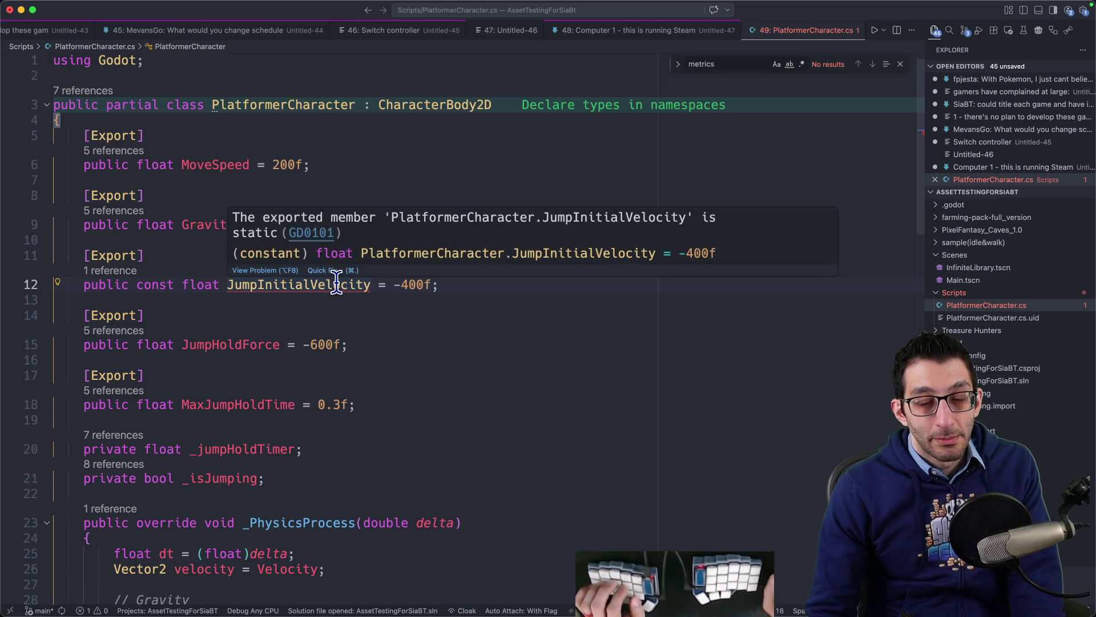
left_click(319, 233)
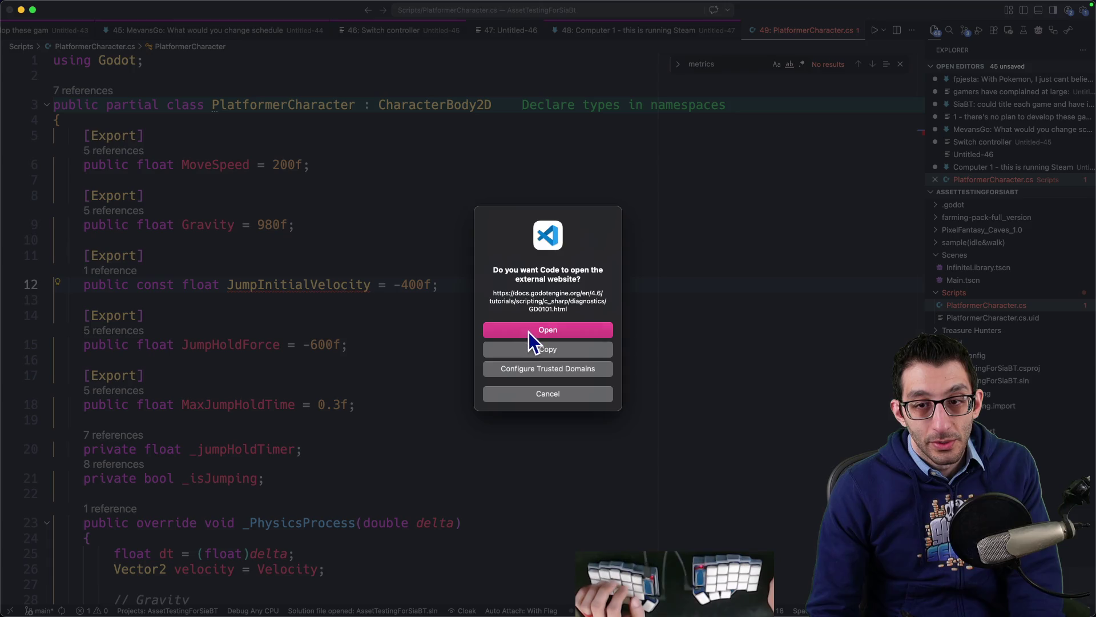
- Open the GD0101 documentation page in the browser and read it
left_click(528, 331)
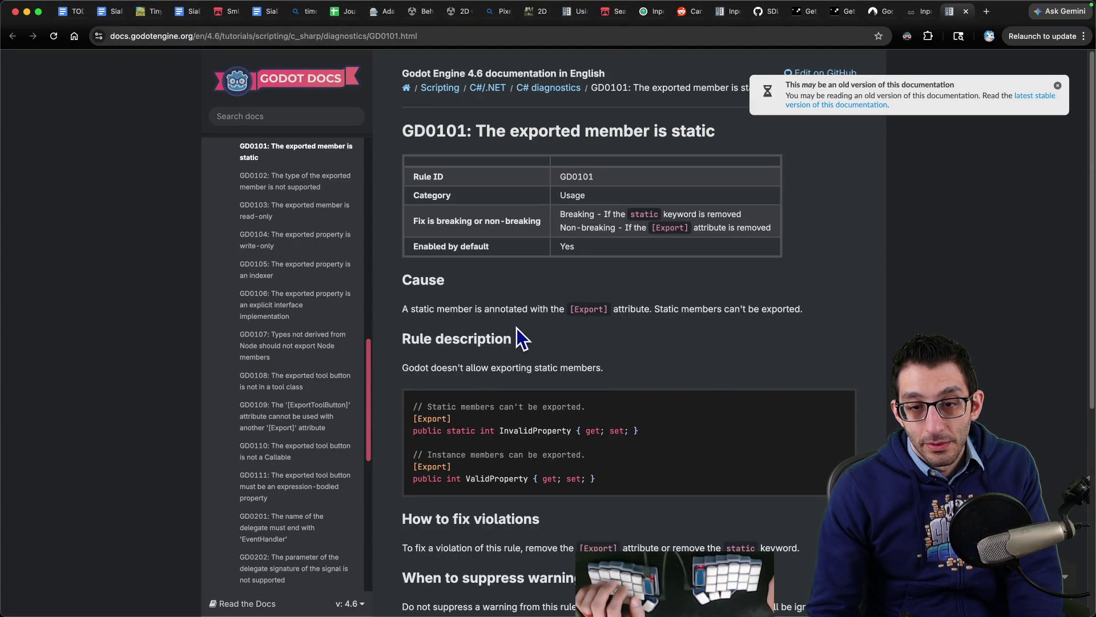
scroll(516, 328, "down", 2)
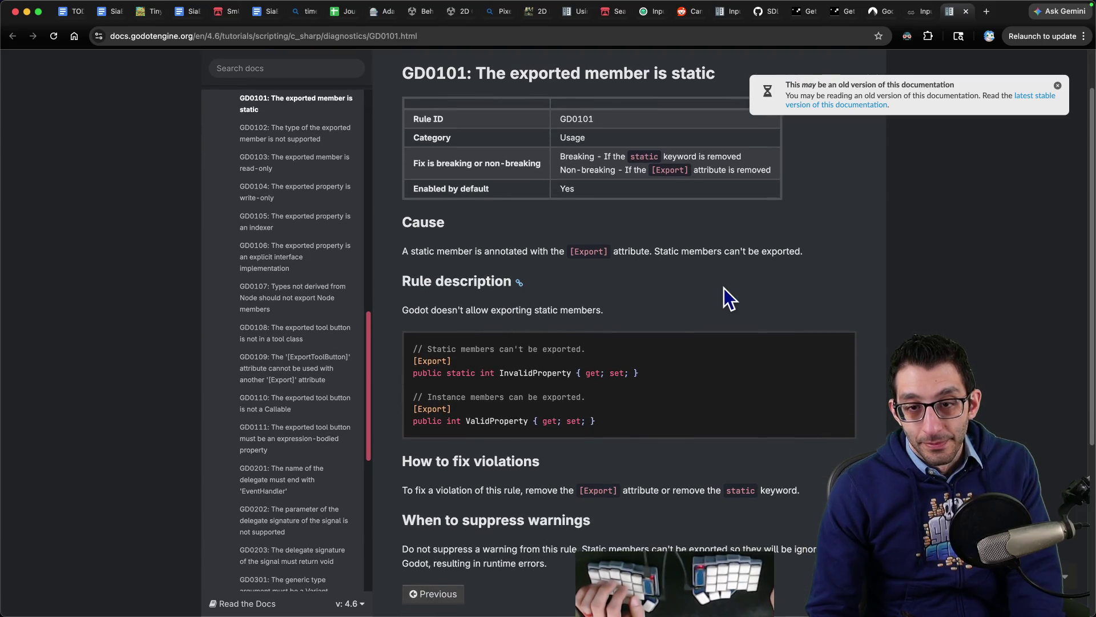
scroll(723, 288, "up", 2)
- Remove const from JumpInitialVelocity so line 12 is a plain exported float again
key("super+Tab")
key("alt+BackSpace")
key("Up")
- Go to the definition of the Export attribute and look through it
key("F12")
scroll(713, 287, "up", 5)
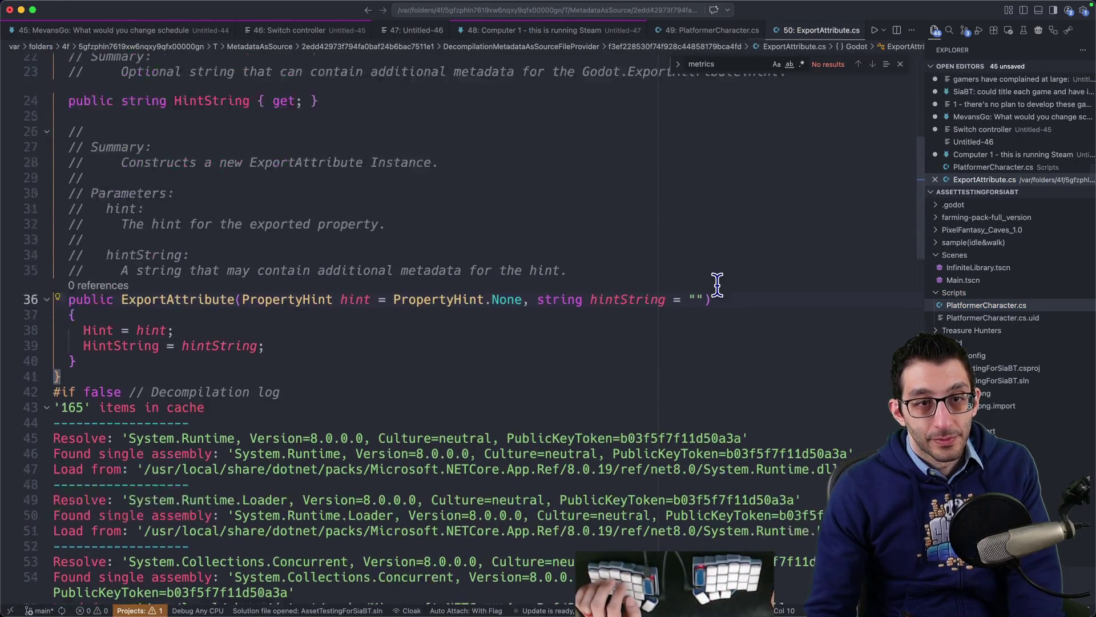
scroll(709, 285, "down", 1)
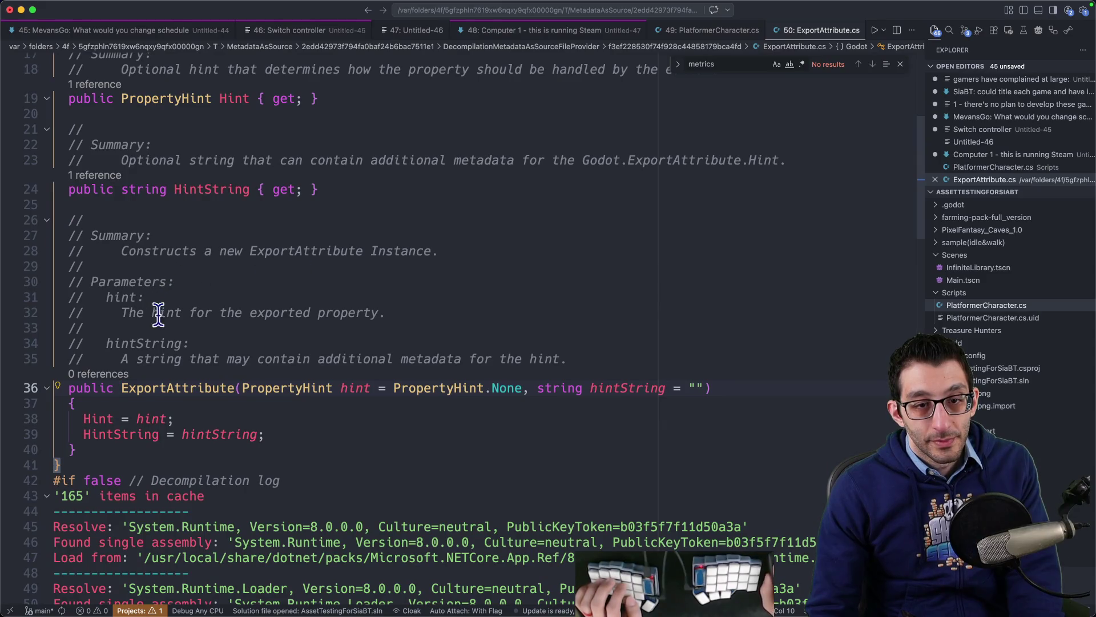
scroll(487, 338, "down", 3)
- Search Google for 'godot export c# property' and open Godot's C# exported properties page
key("super+Tab")
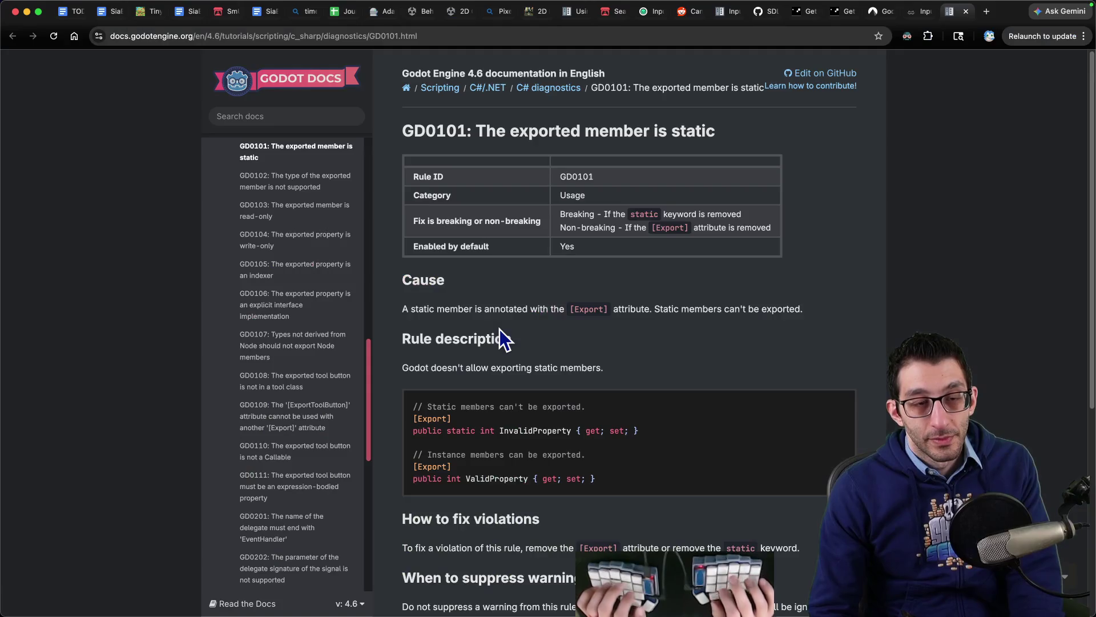
key("super+t")
type("godot export c# prot")
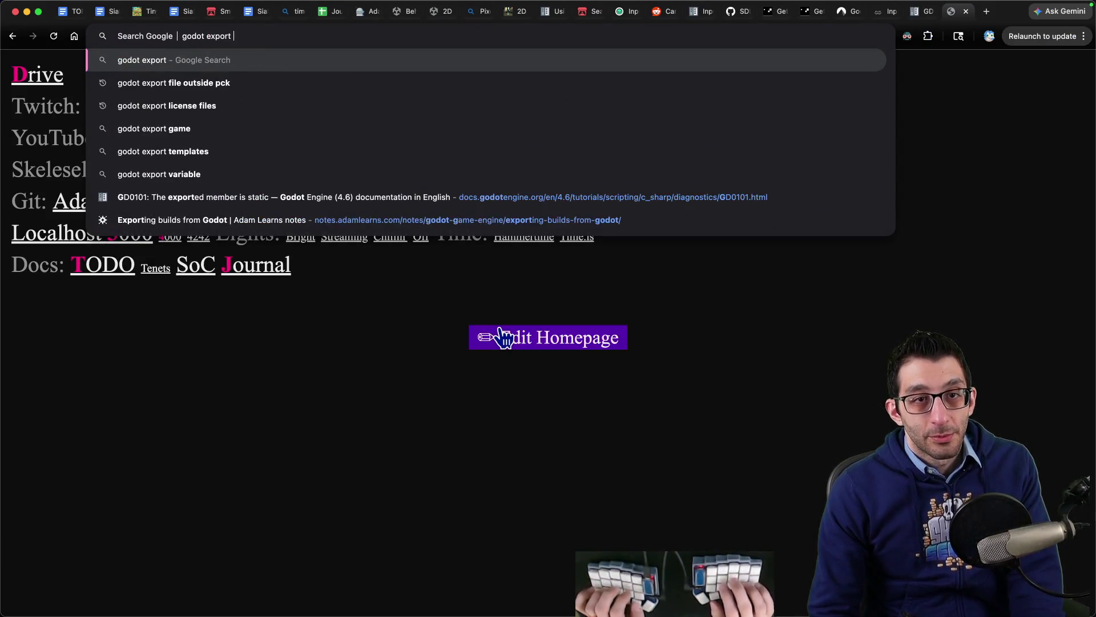
key("BackSpace")
type("perty")
key("Return")
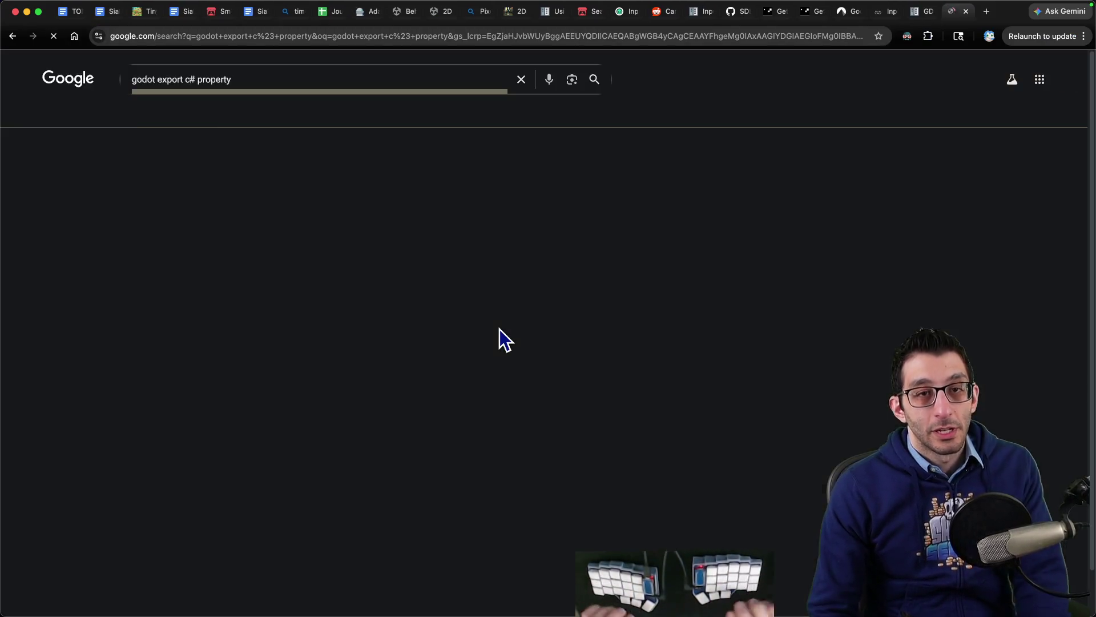
left_click(216, 177)
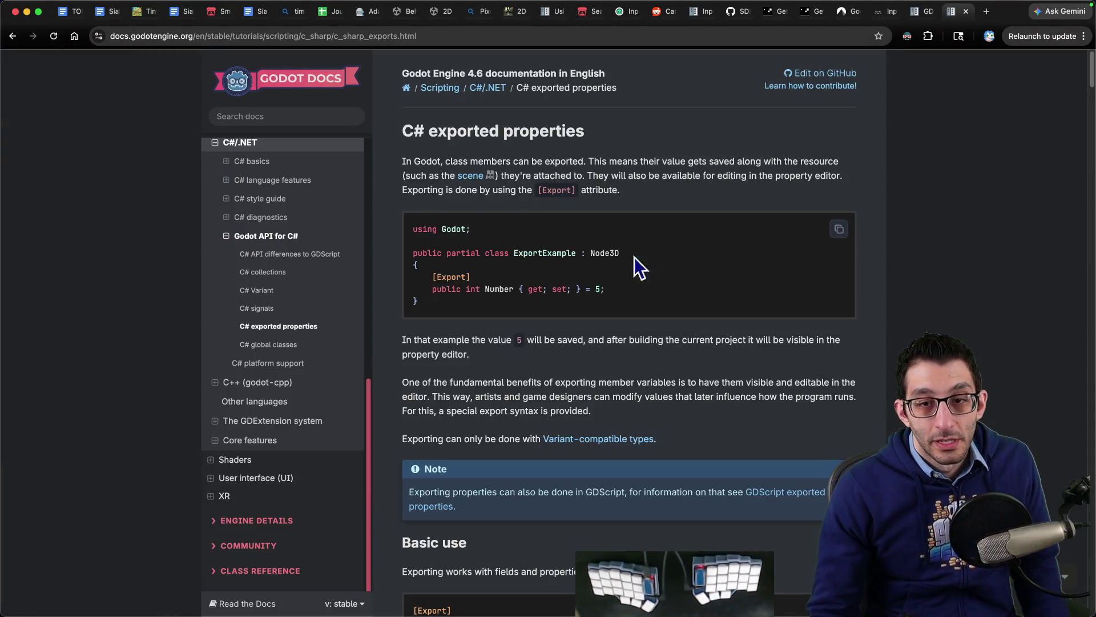
- Search the exported properties page for 'export', then for 'const' matches
key("super+f")
type("export")
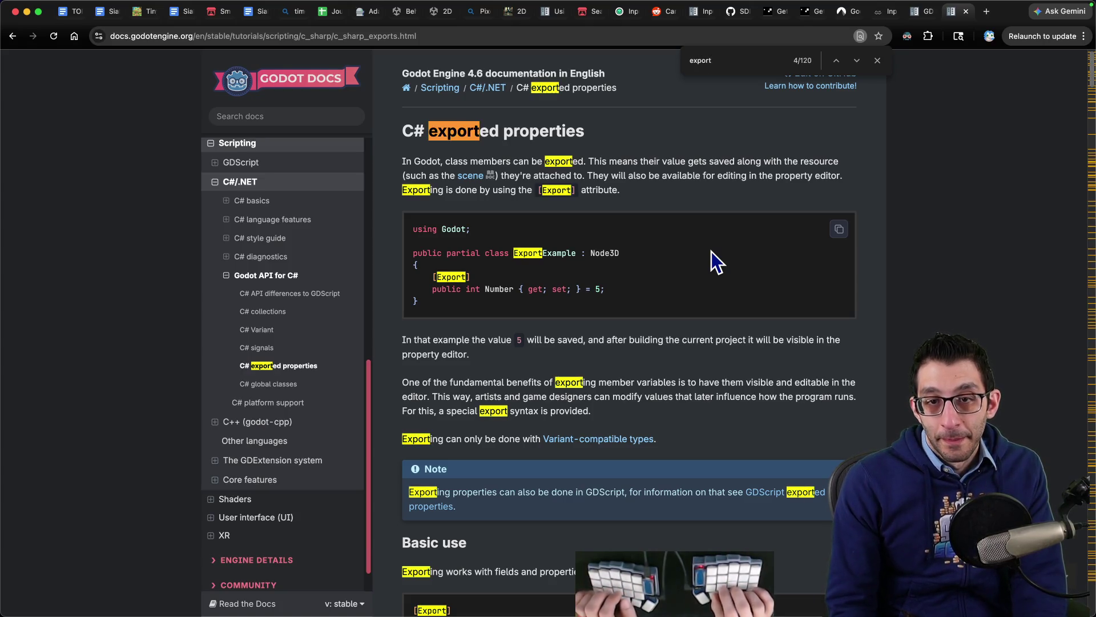
key("super+a")
type("const")
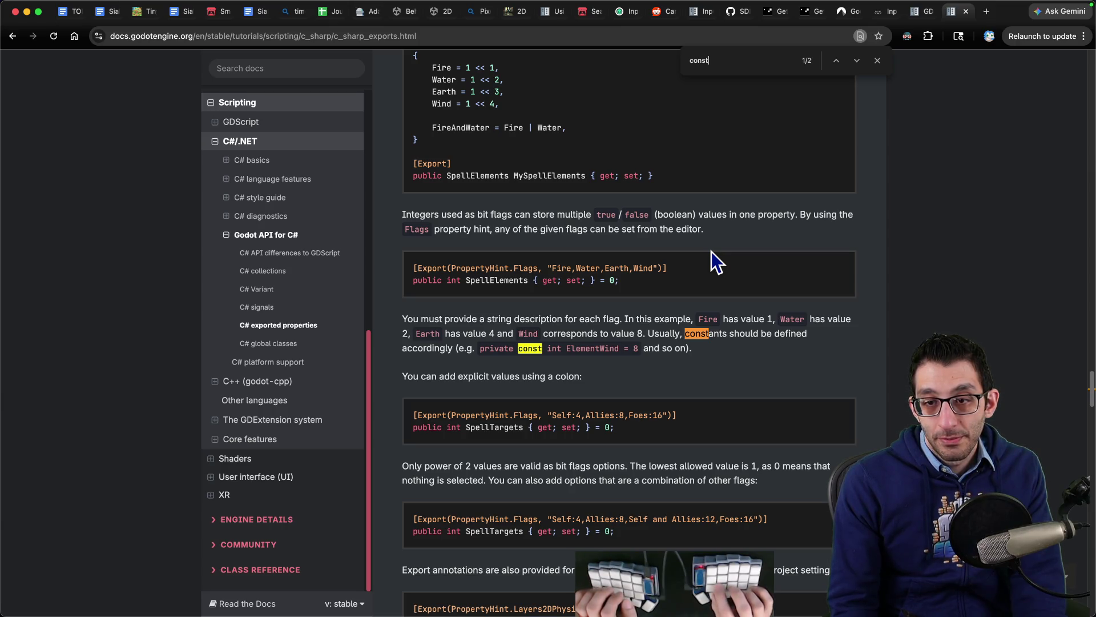
key("Return")
key("Return")
key("Return")
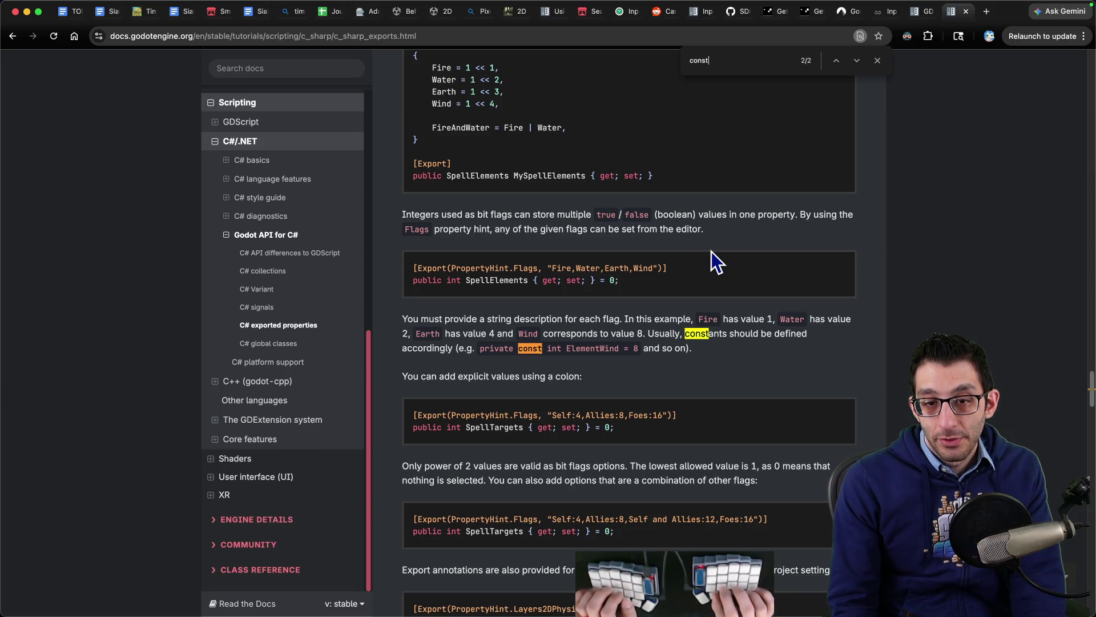
key("Escape")
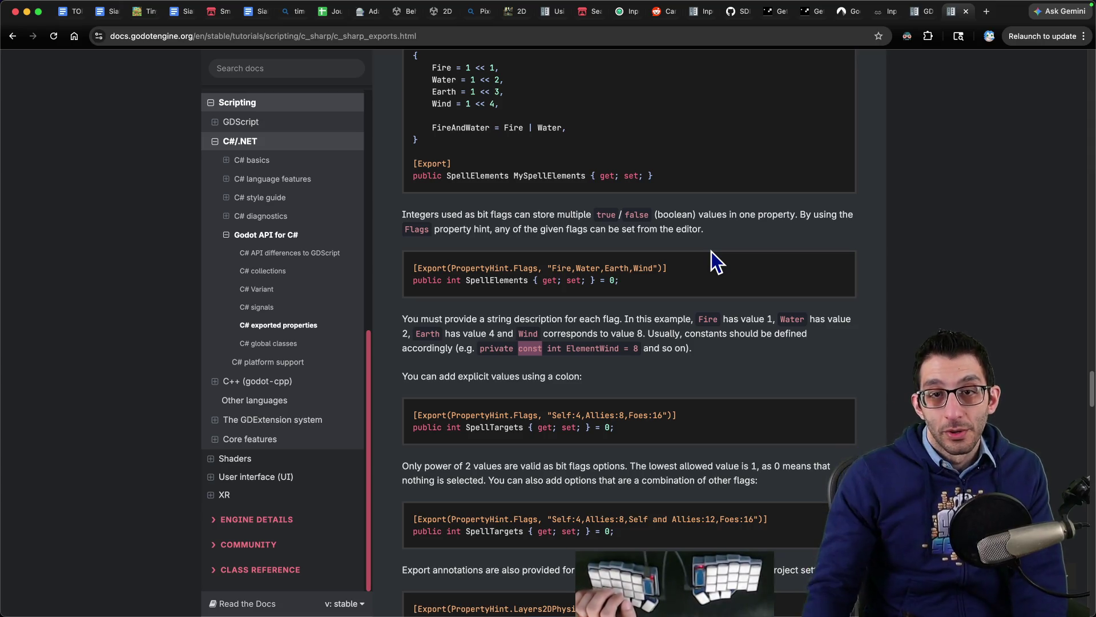
- Read the [Flags] enum and SpellElements flags export examples on the page
scroll(690, 265, "up", 3)
mouse_move(422, 125)
left_mouse_down()
mouse_move(456, 174)
mouse_move(565, 228)
left_mouse_up()
left_click(535, 309)
left_click_drag(514, 362, 672, 379)
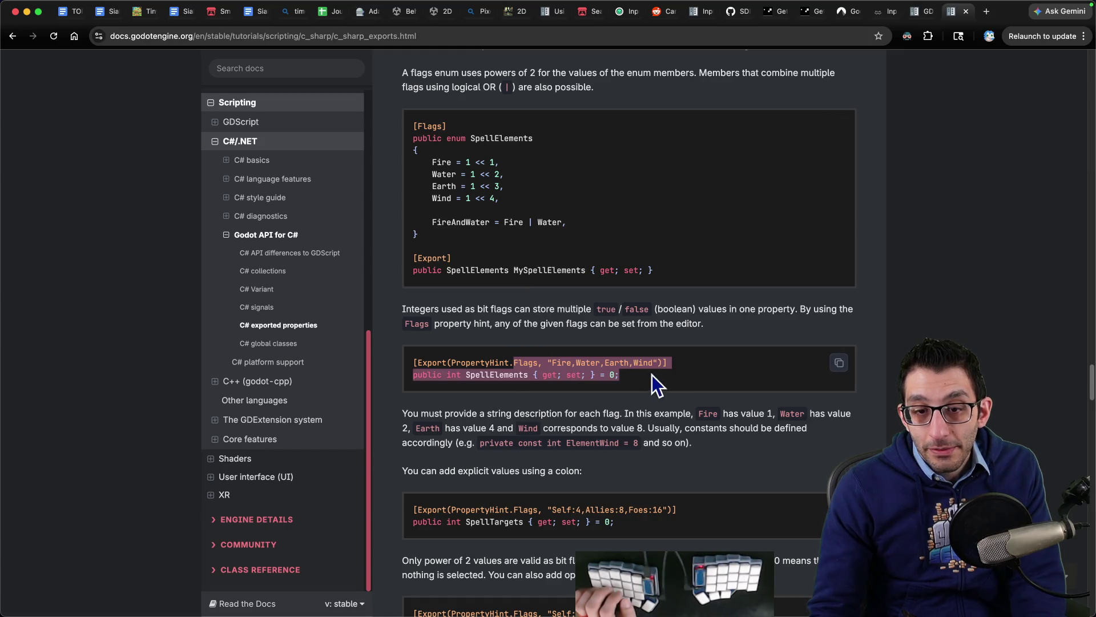
scroll(652, 375, "down", 12)
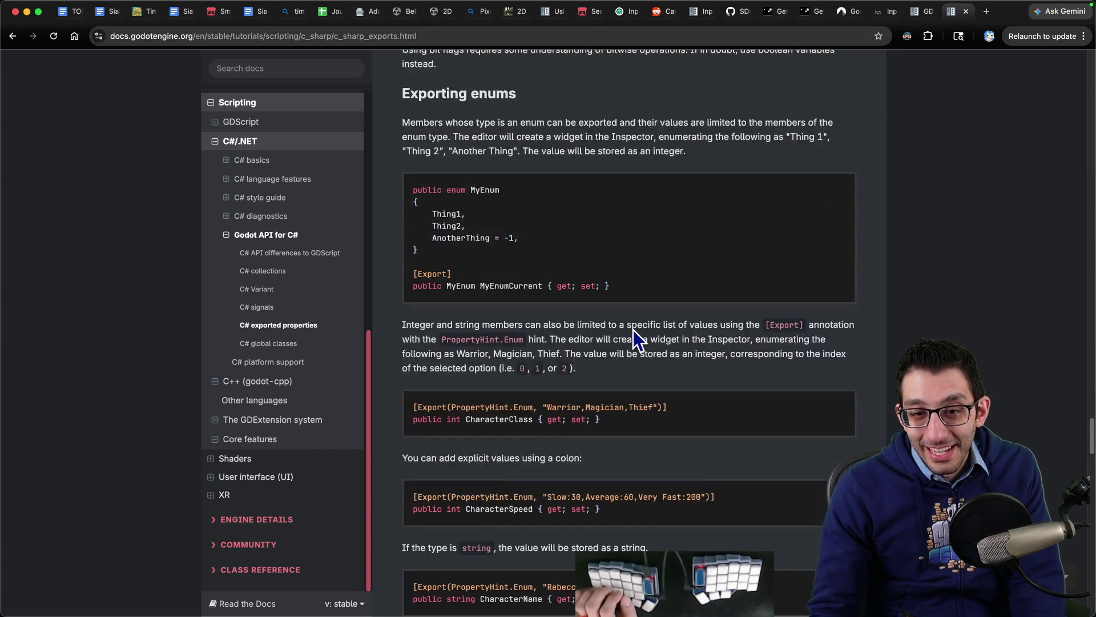
scroll(633, 330, "down", 10)
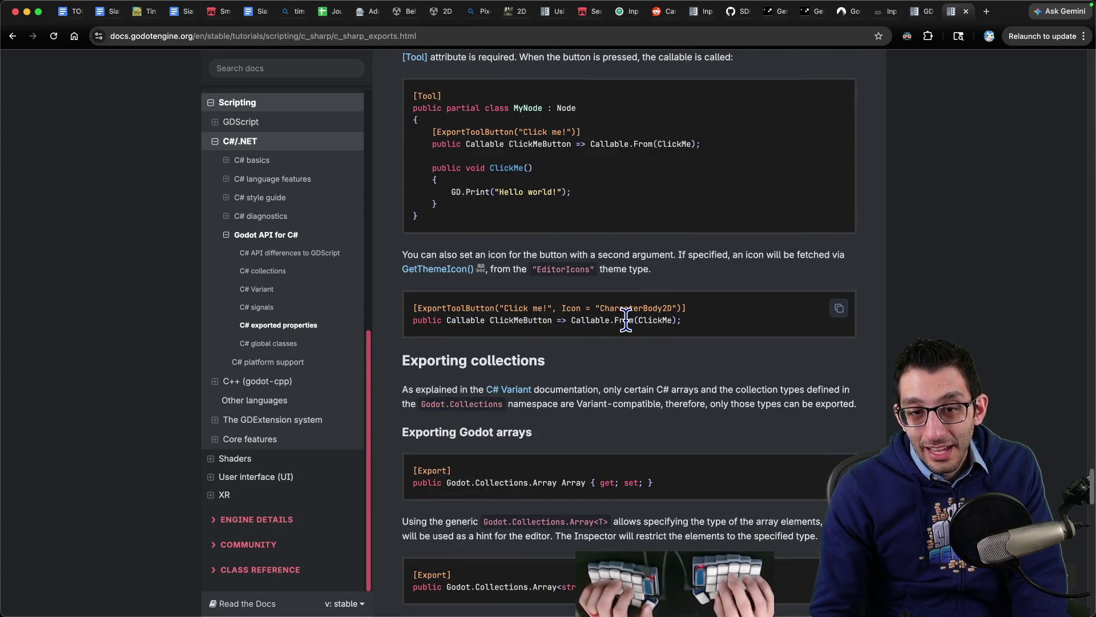
- Glance back at PlatformerCharacter.cs, then switch to the Google Docs planning notes
key("super+f")
type("st")
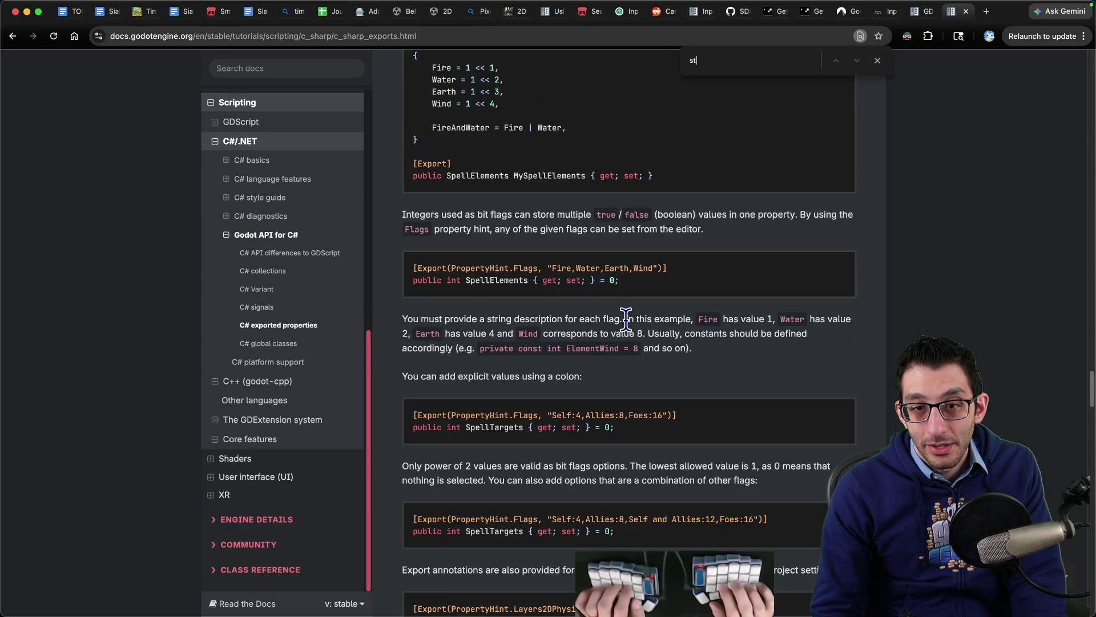
key("super+Tab")
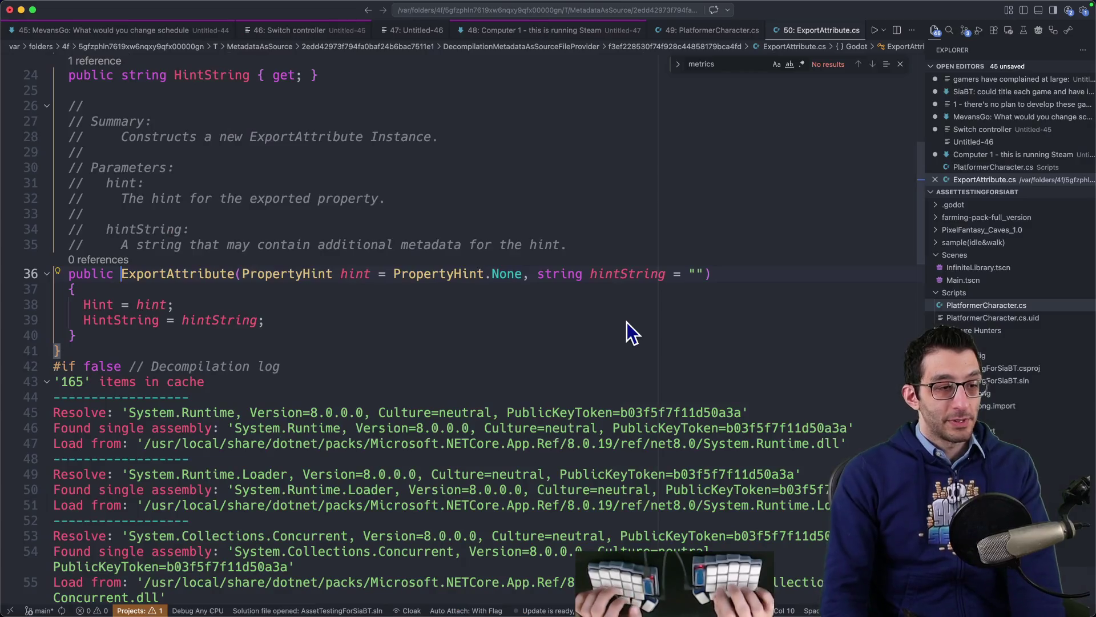
key("ctrl+minus")
key("ctrl+minus")
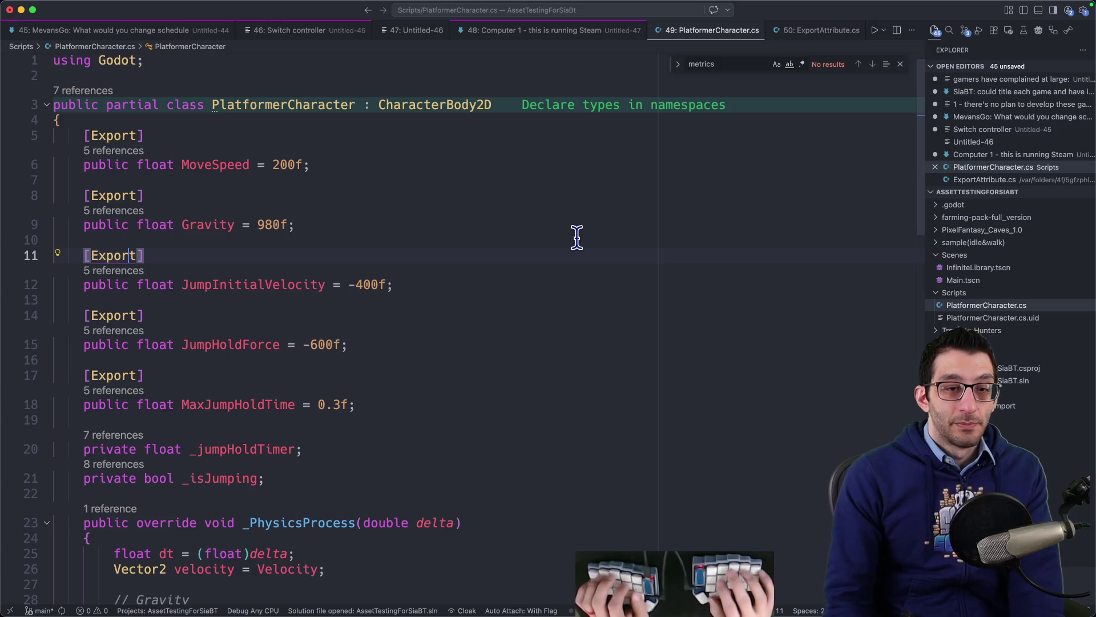
key("super+Tab")
key("super+2")
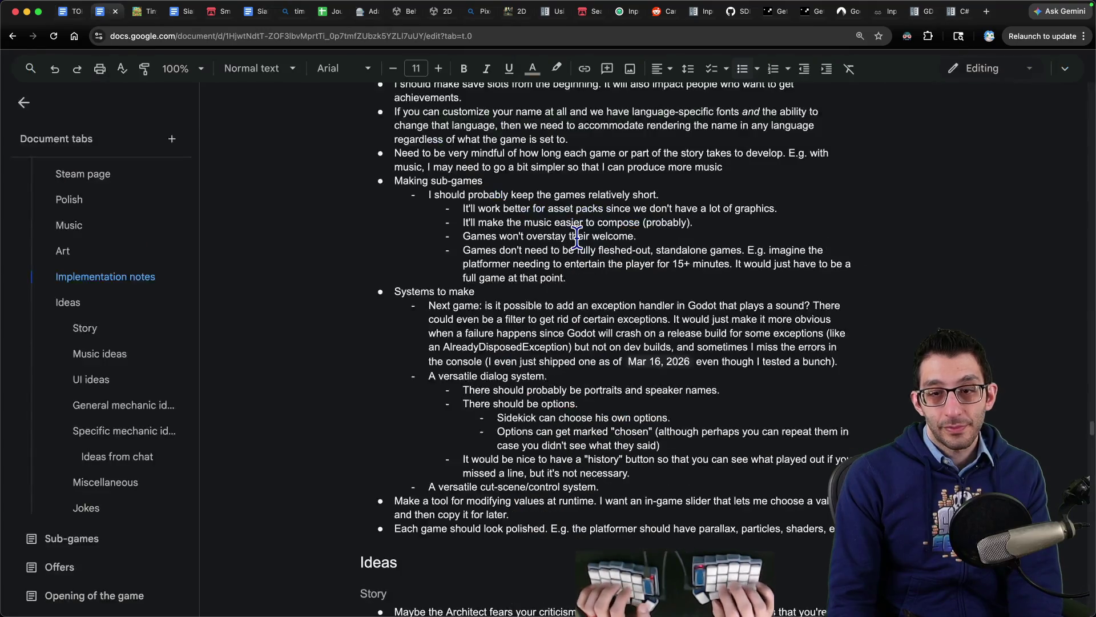
- Add an indented sub-bullet 'things in that case.' under the runtime-values note
scroll(577, 237, "up", 5)
scroll(538, 396, "down", 8)
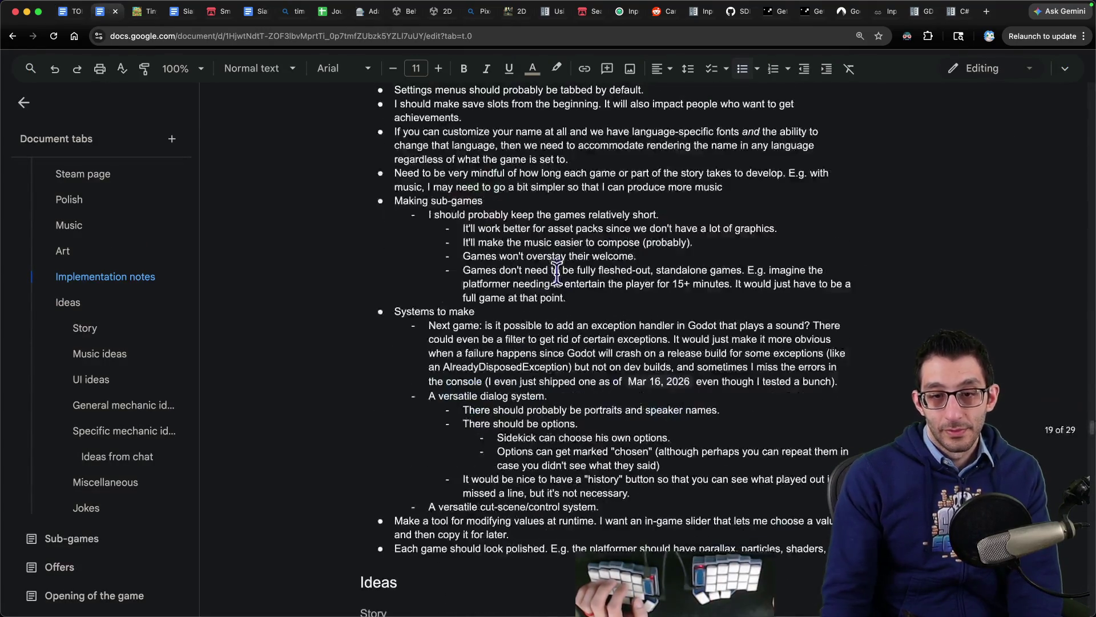
key("Return")
key("Tab")
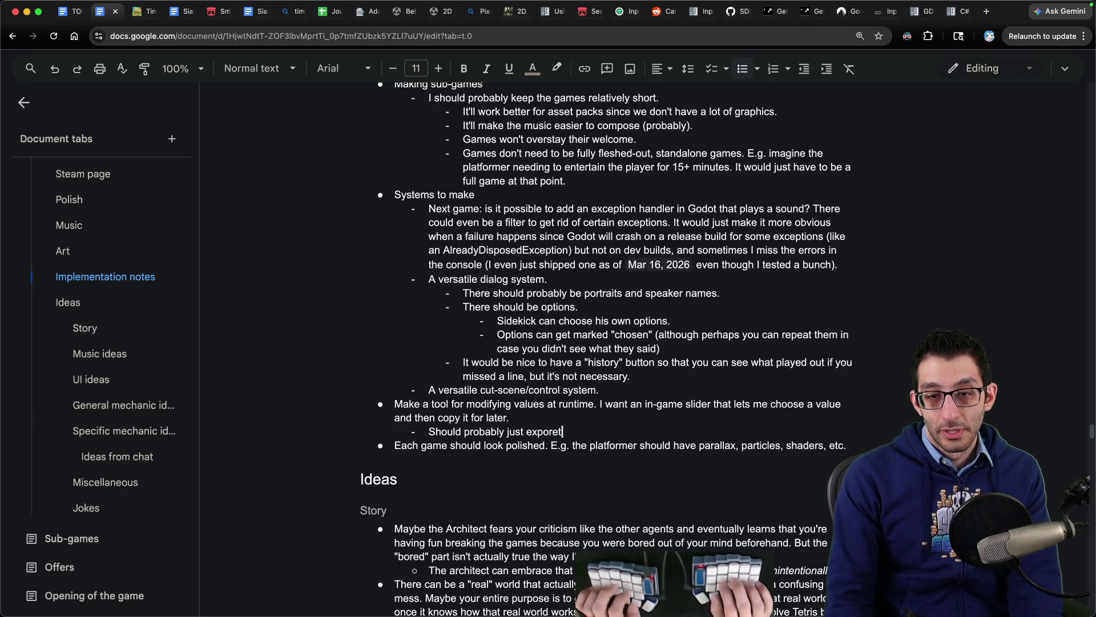
type("default")
key("alt+BackSpace")
key("alt+BackSpace")
type("things in that case.")
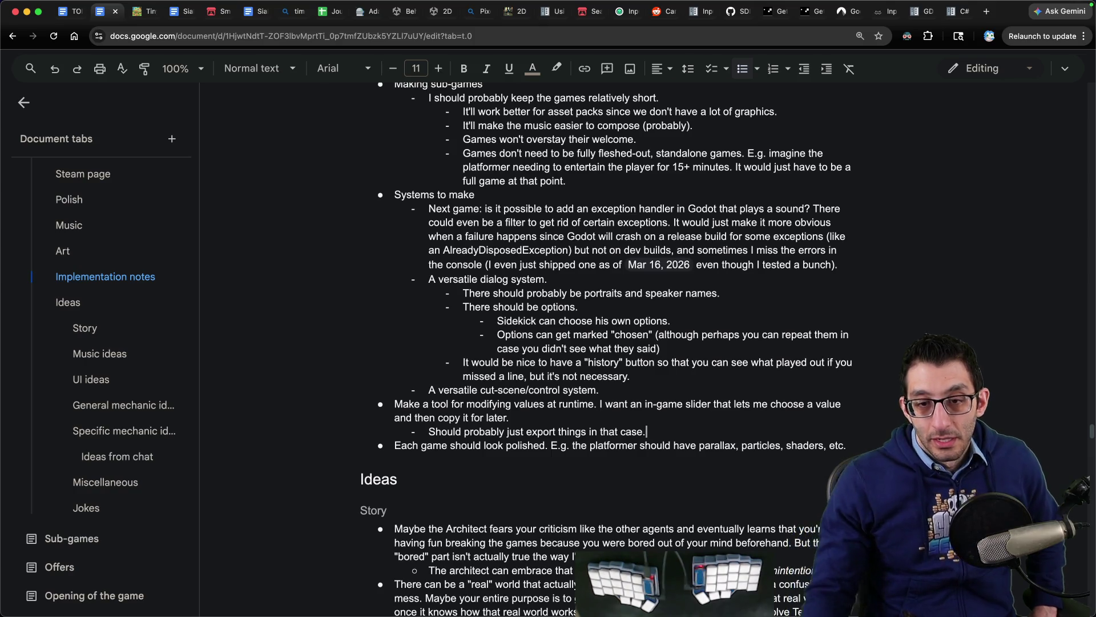
- Delete the 'Each game should look polished' bullet from the implementation notes
triple_click(830, 444)
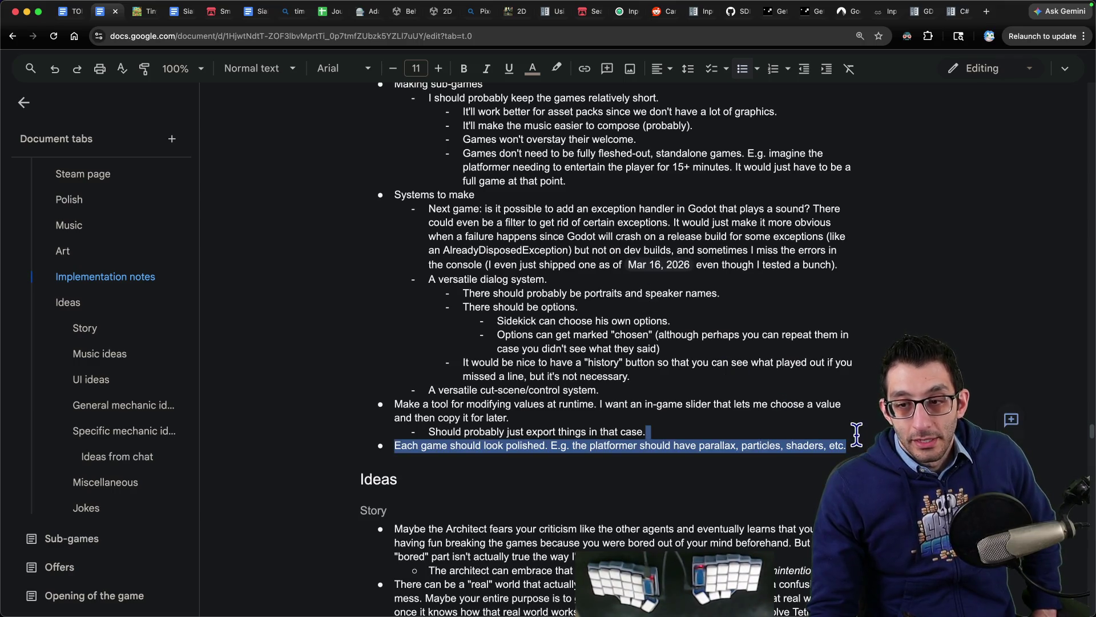
key("BackSpace")
scroll(630, 359, "up", 3)
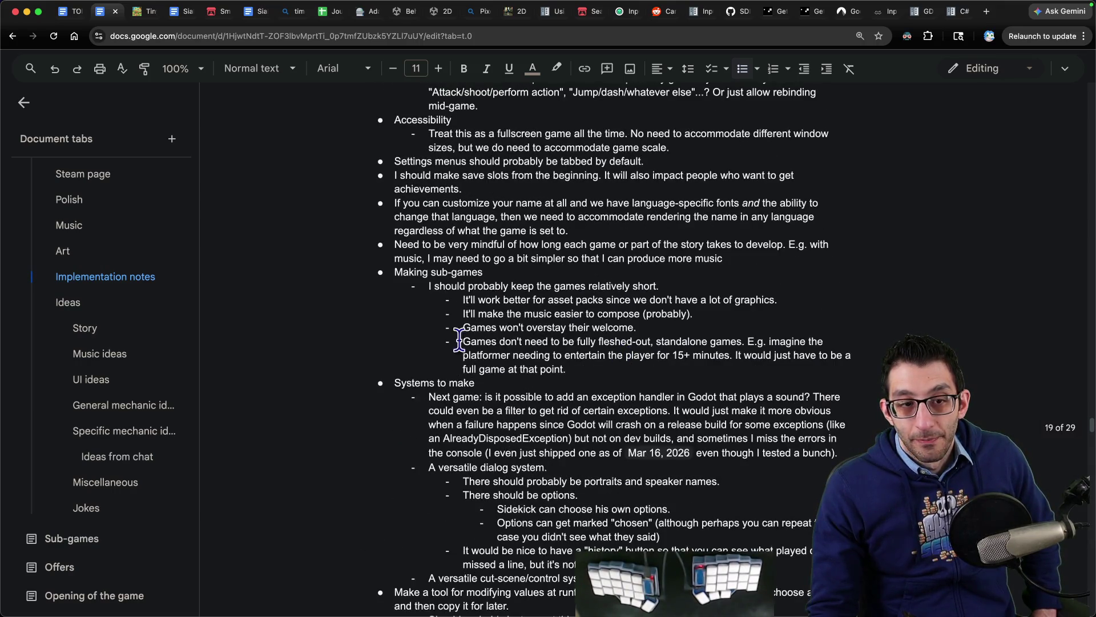
scroll(141, 361, "up", 10)
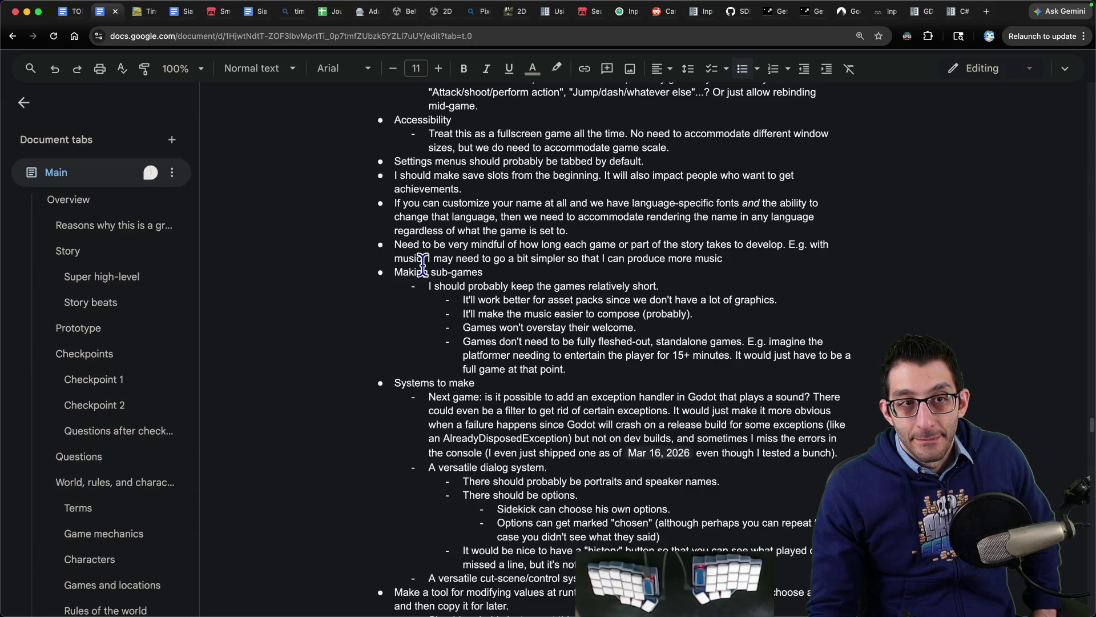
- Glance at the TODO (Adam Learns) document and return to the planning notes
key("ctrl+shift+Tab")
key("ctrl+Tab")
key("ctrl+shift+Tab")
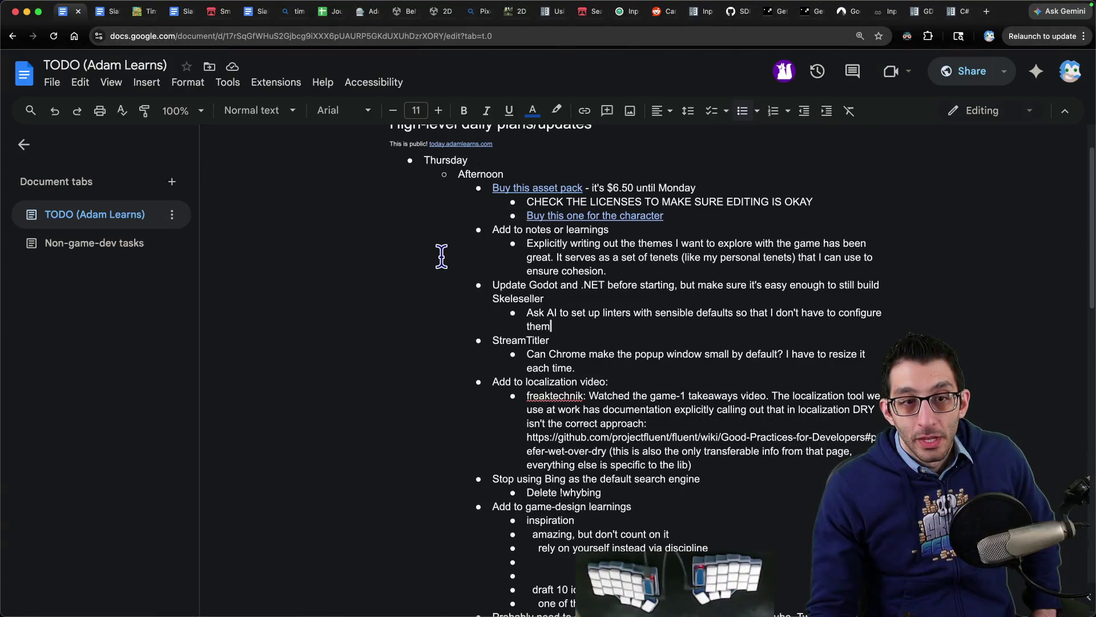
key("ctrl+Tab")
scroll(110, 294, "up", 5)
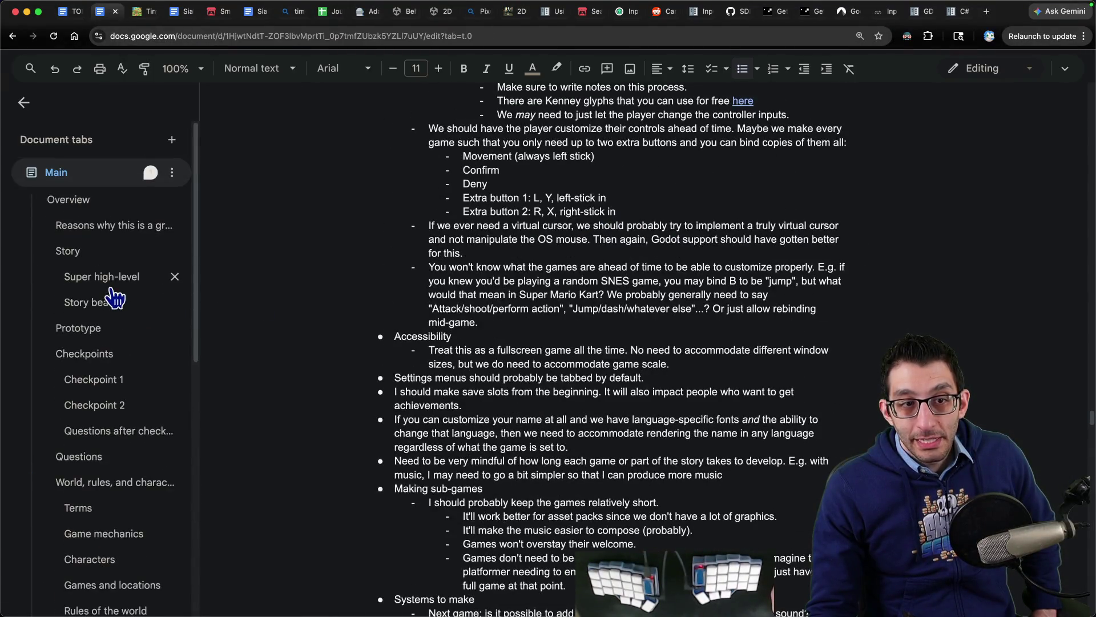
scroll(111, 311, "down", 6)
scroll(123, 308, "up", 5)
scroll(118, 313, "down", 6)
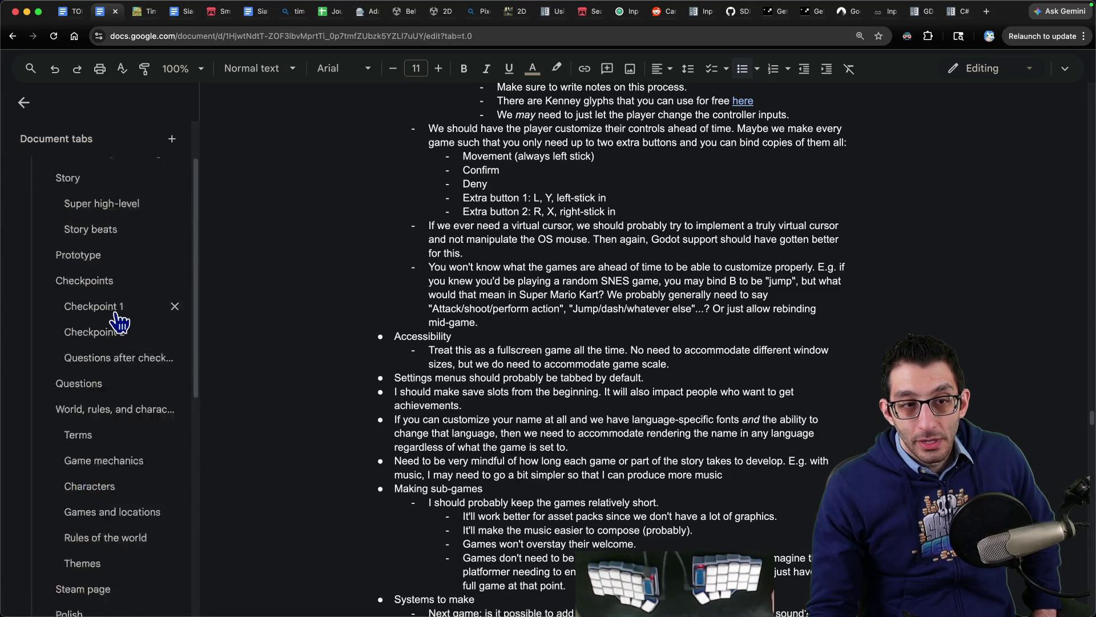
- Browse the Sub-games tab of the planning document, then switch to the TODO document
left_click(86, 516)
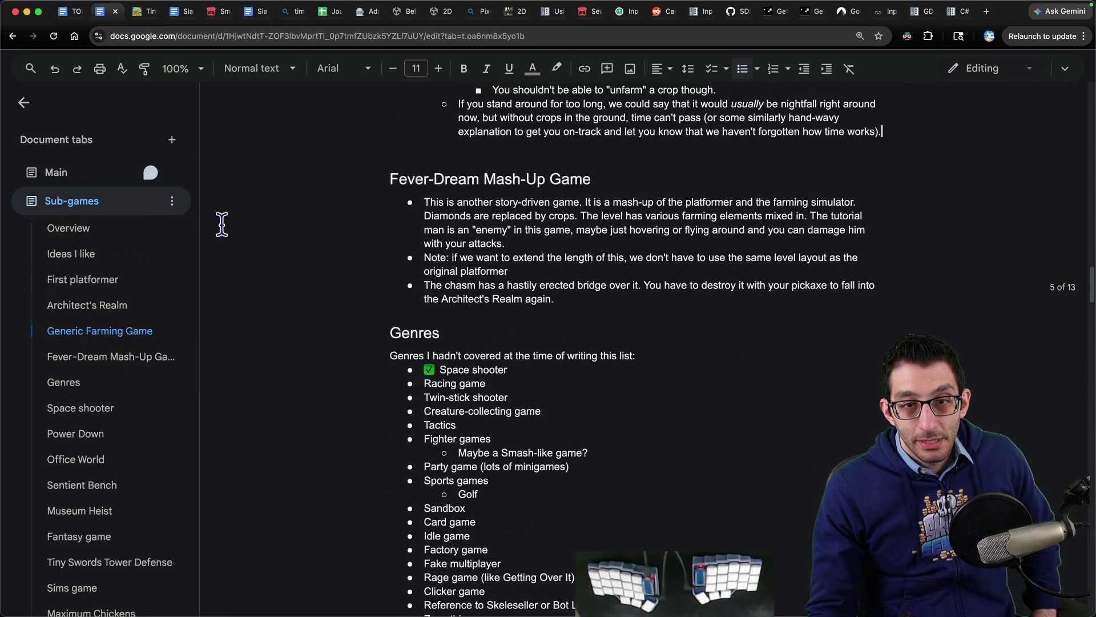
scroll(432, 267, "down", 20)
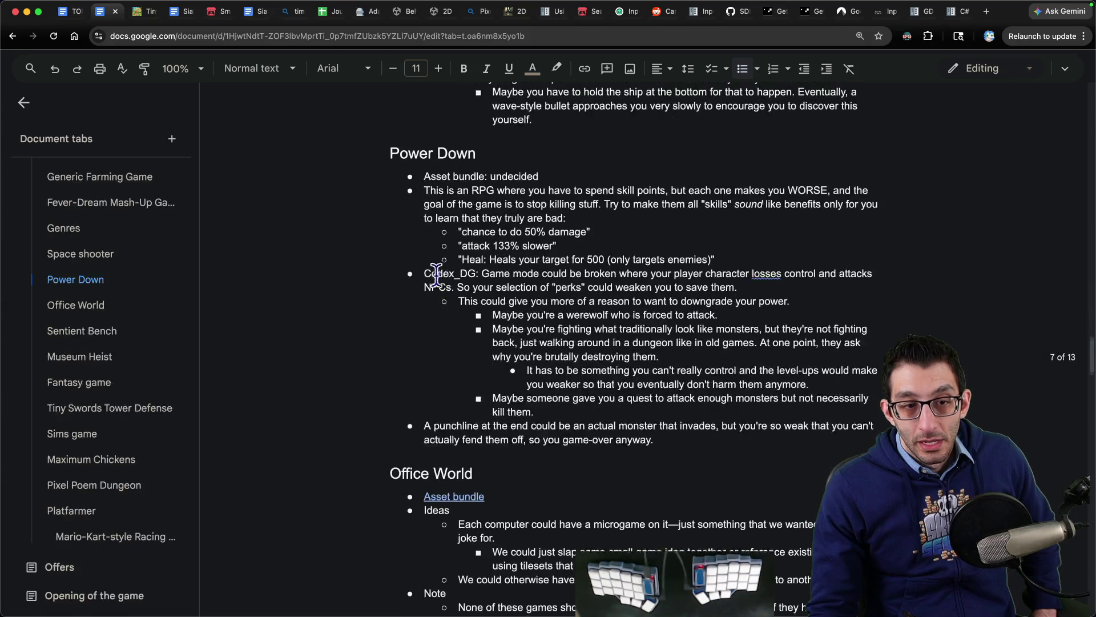
scroll(69, 320, "up", 6)
left_click(65, 13)
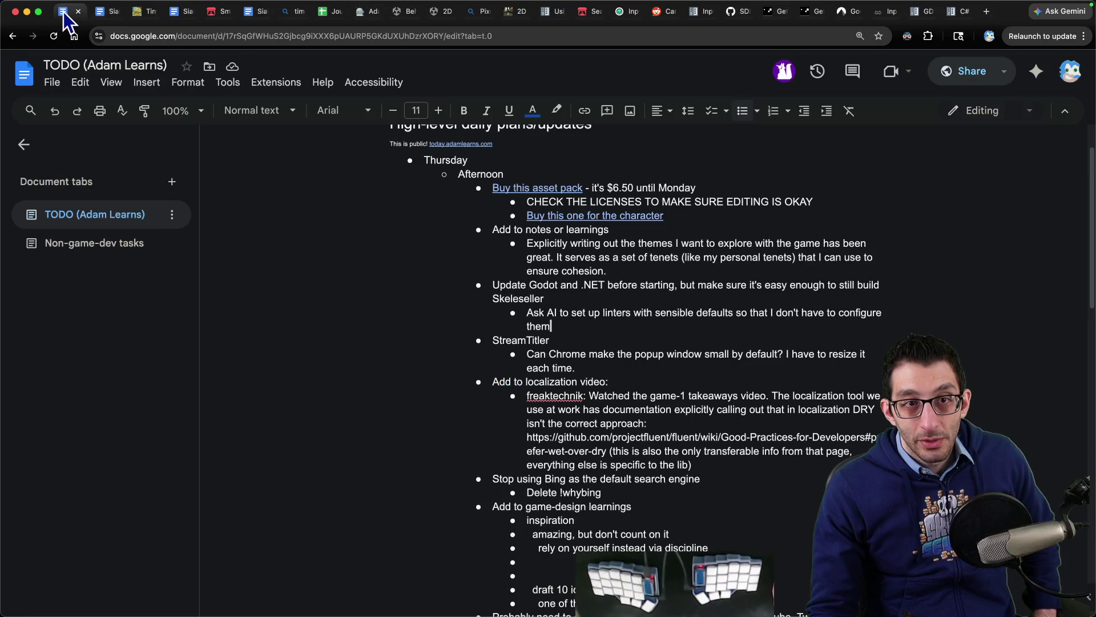
- Review the TODO list's Thursday afternoon items, then switch to PlatformerCharacter.cs in VS Code
scroll(612, 320, "down", 7)
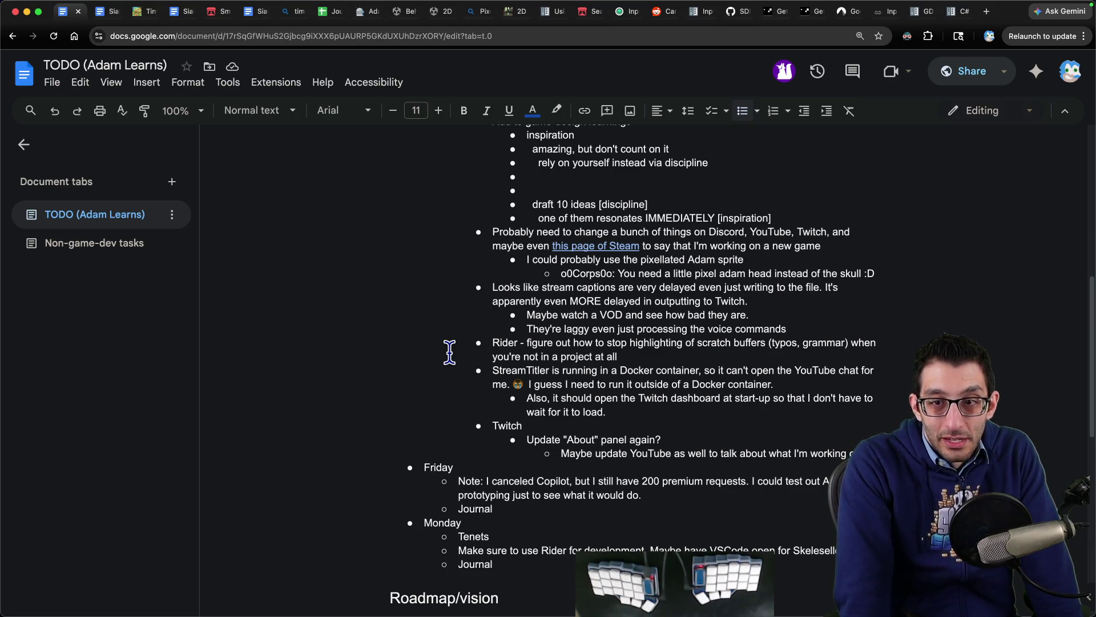
scroll(449, 351, "up", 8)
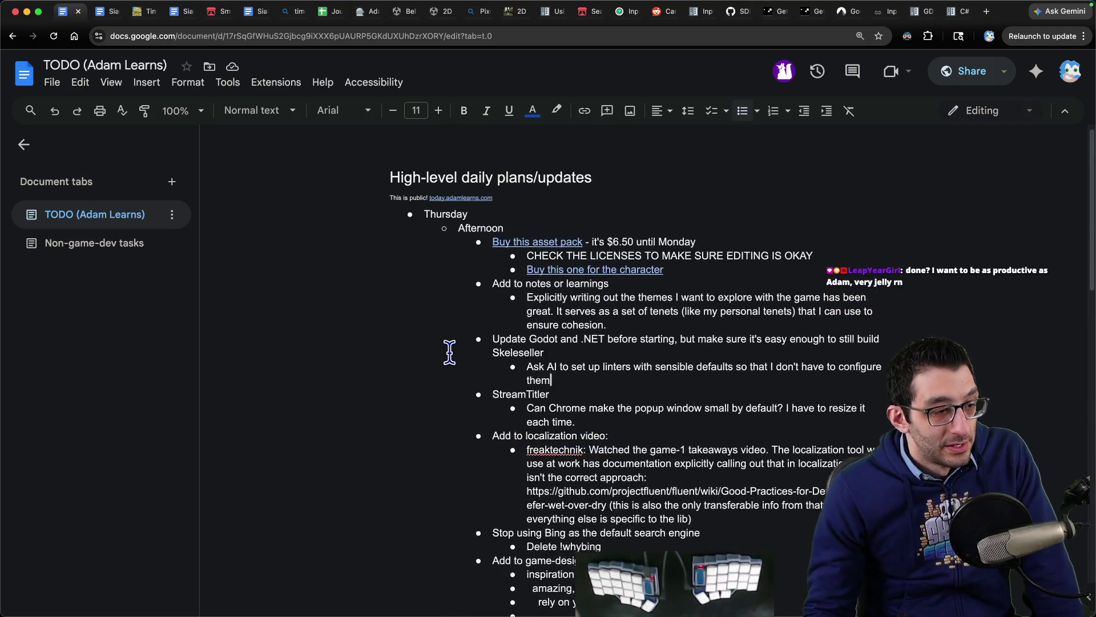
scroll(449, 351, "up", 1)
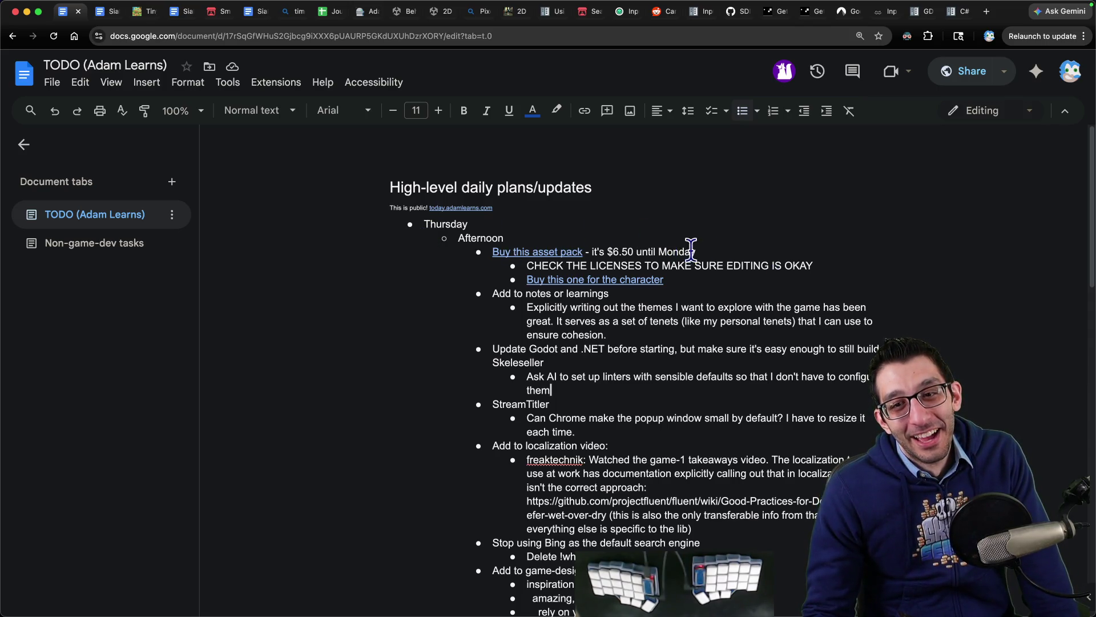
scroll(722, 248, "down", 6)
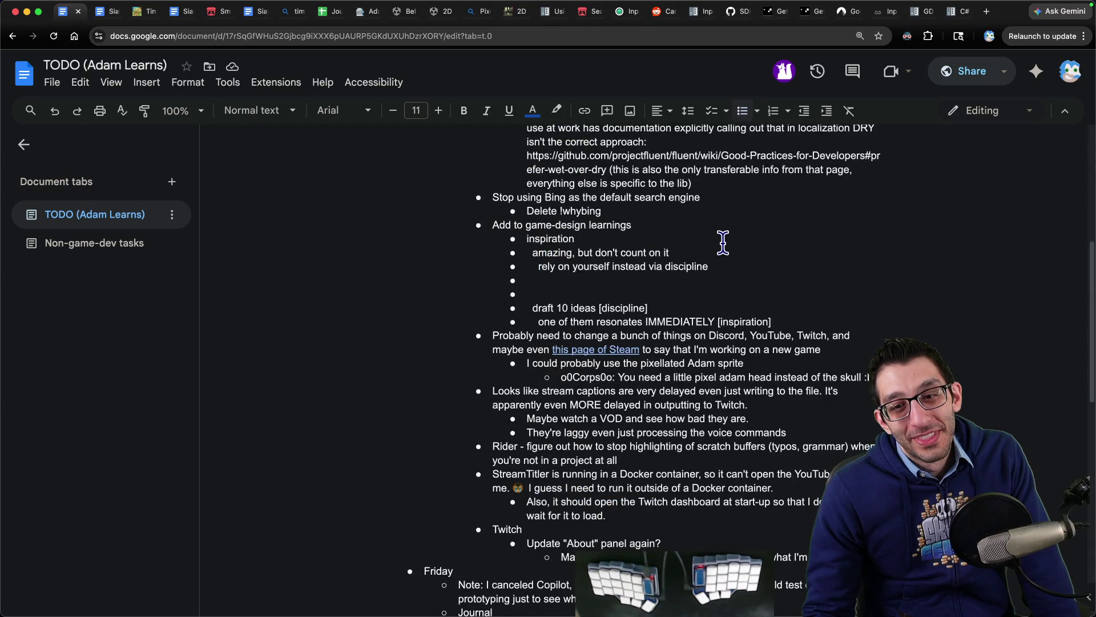
mouse_move(661, 546)
left_mouse_down()
mouse_move(549, 514)
mouse_move(441, 231)
left_mouse_up()
left_click(810, 370)
scroll(802, 371, "down", 10)
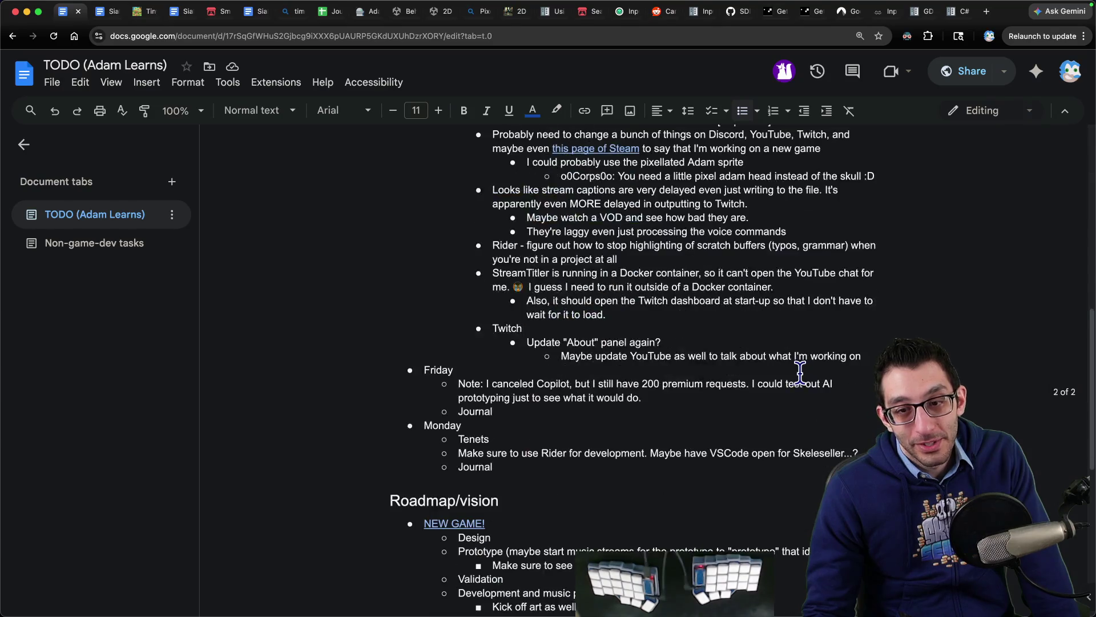
scroll(799, 370, "up", 2)
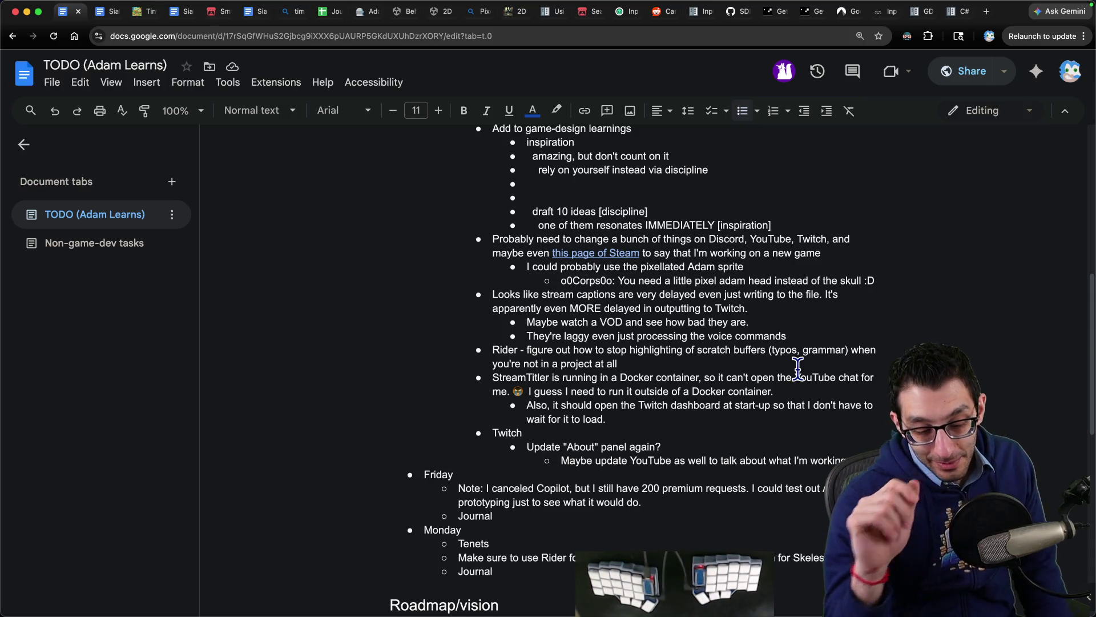
key("super+t")
key("super+Tab")
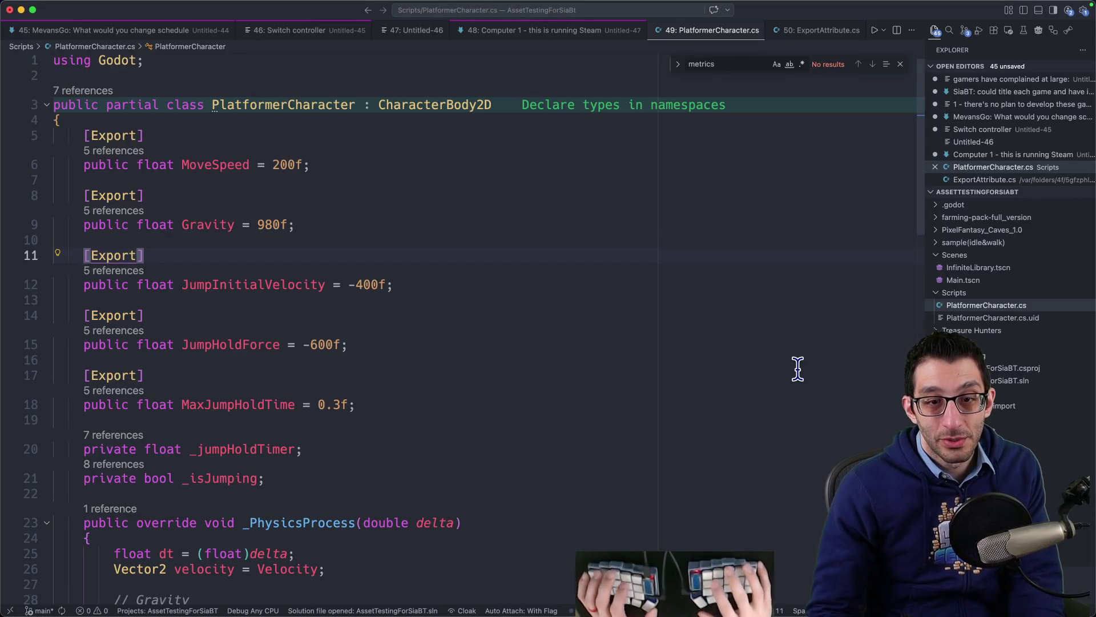
- Switch to Chrome and bring up Twitch's Video Producer list of past broadcasts
key("super+Tab")
key("b")
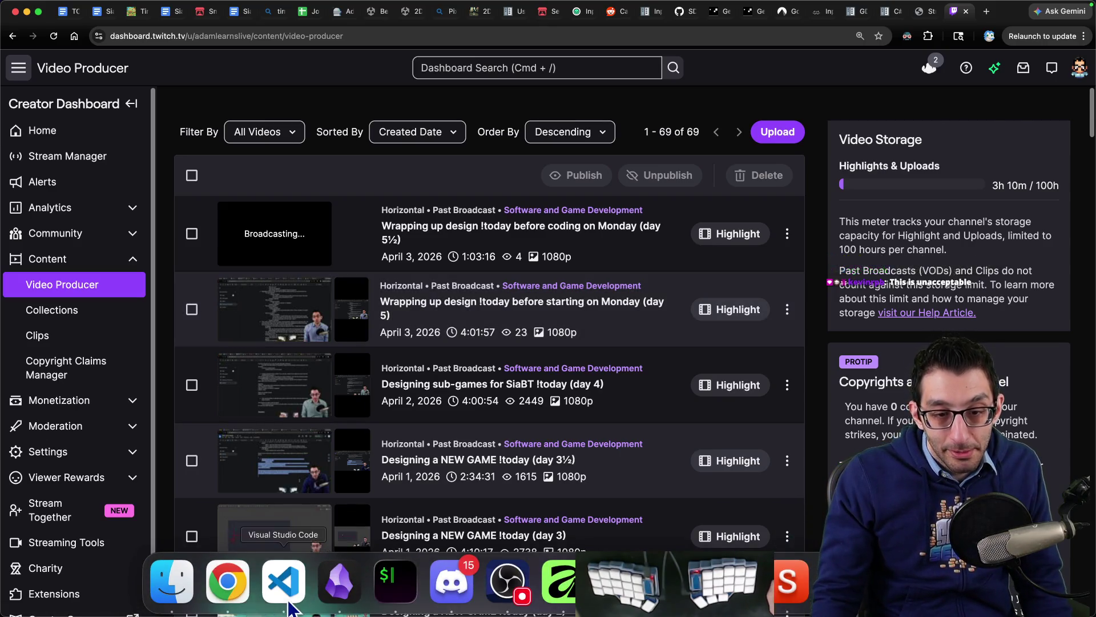
- Review the Video Producer's 69 videos, led by the day 5½ stream, then return to VS Code
left_click(288, 607)
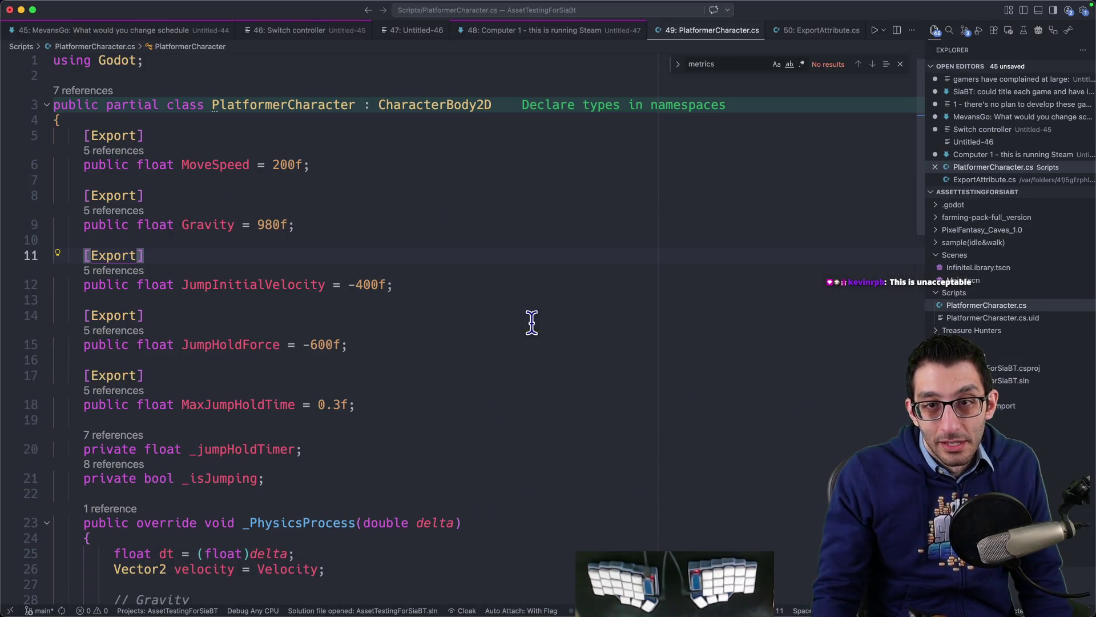
mouse_move(463, 611)
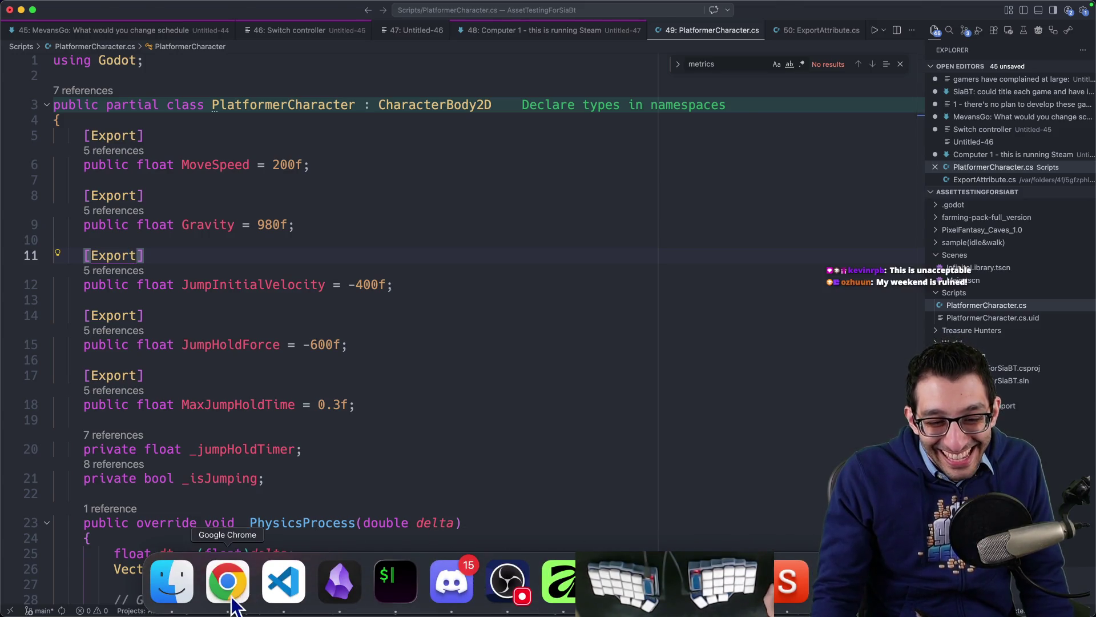
left_click(228, 584)
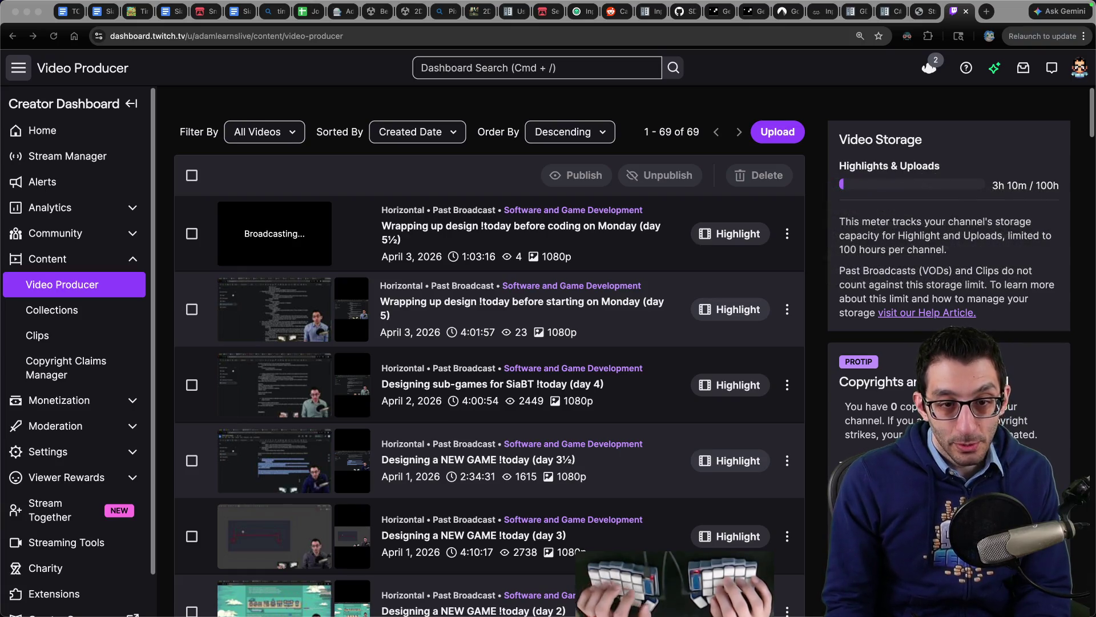
key("super+Tab")
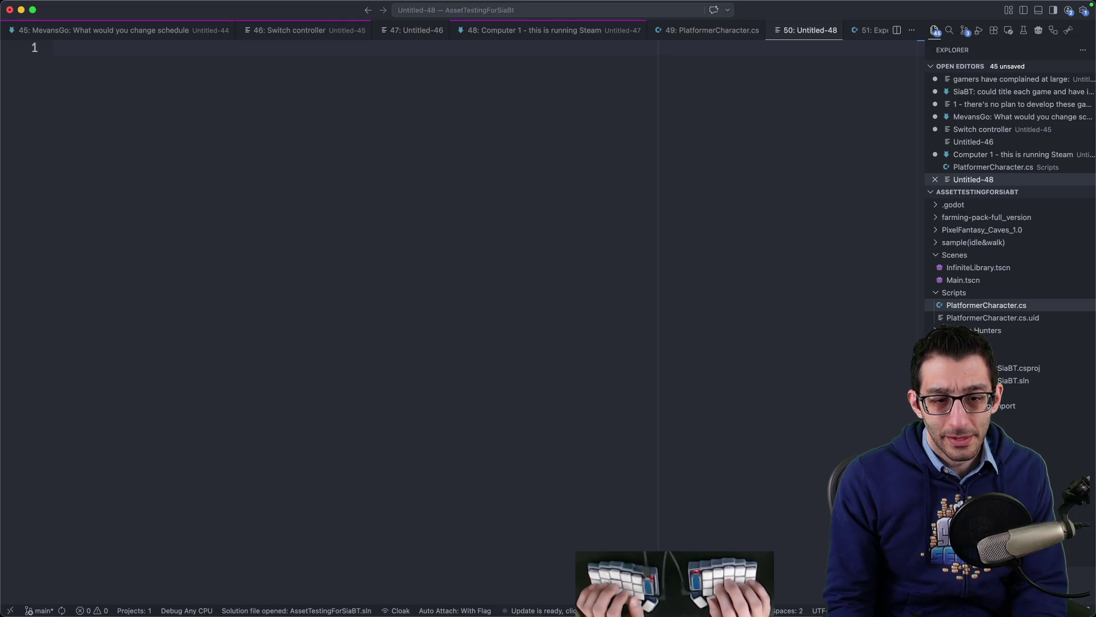
- Write 'set up the GitHub repo' with nested tasks 'set up the project' and 'set up Godot'
type("set up the G")
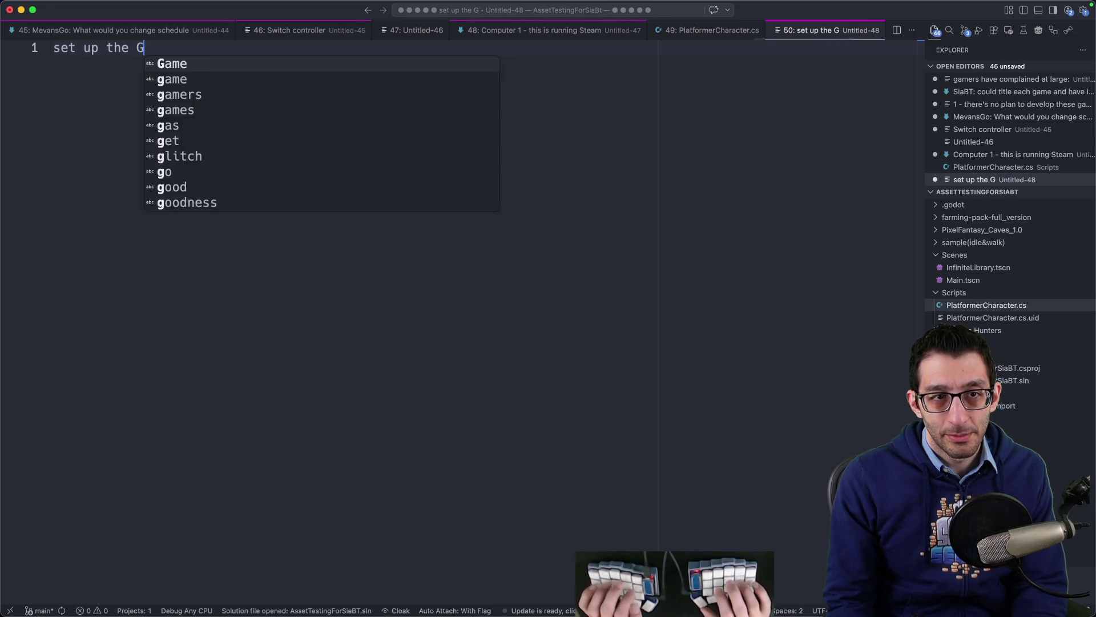
type("itHub repo")
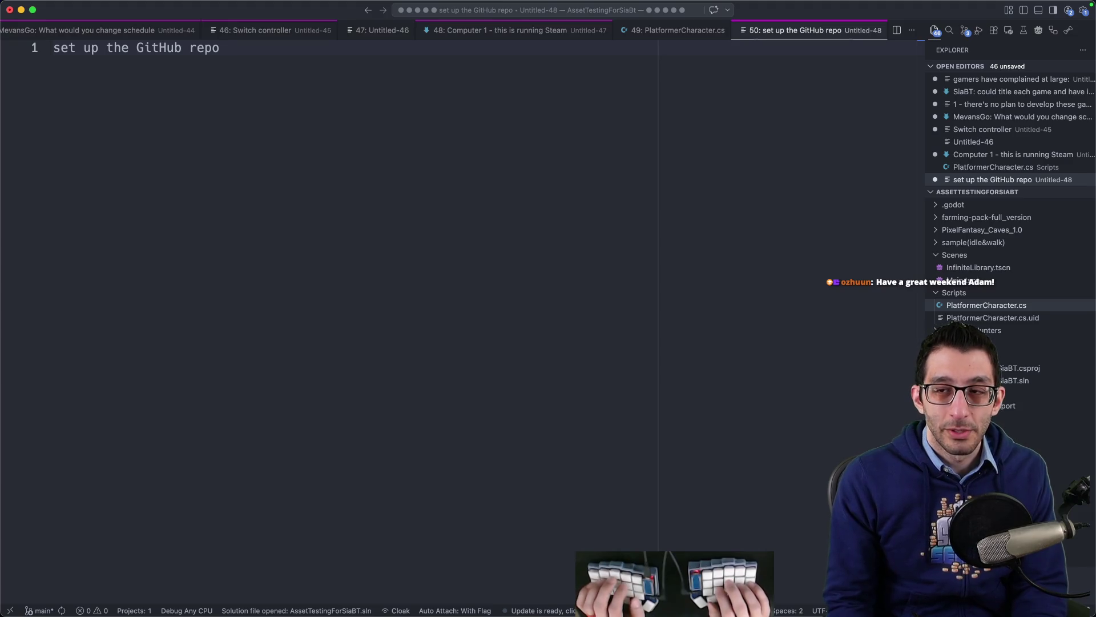
key("Return")
key("Tab")
type("set up the project")
key("Return")
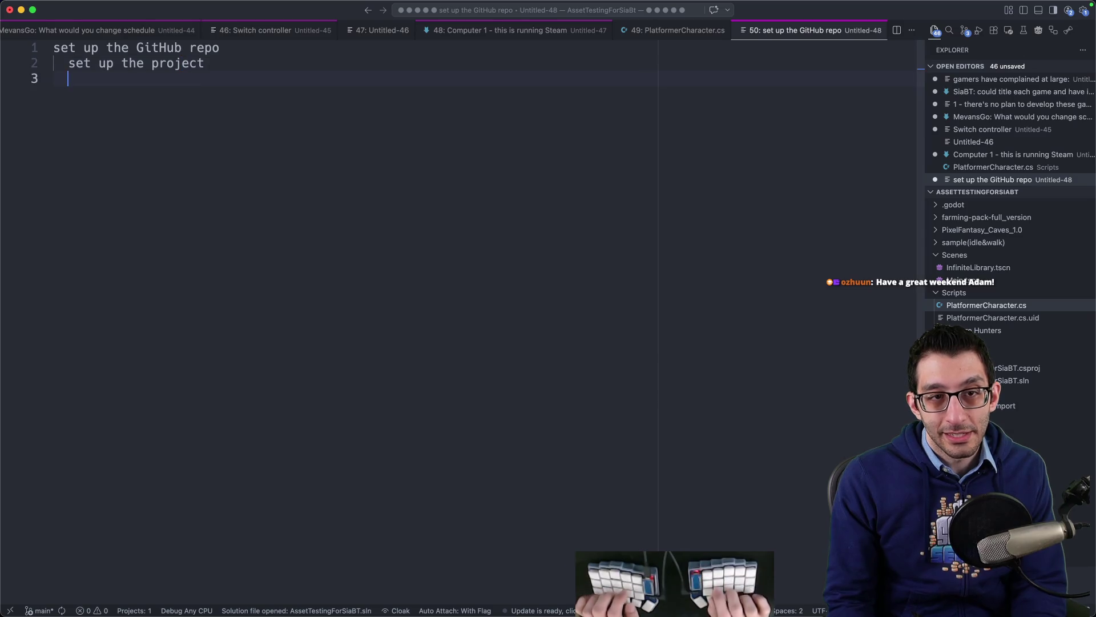
type("set up Godot")
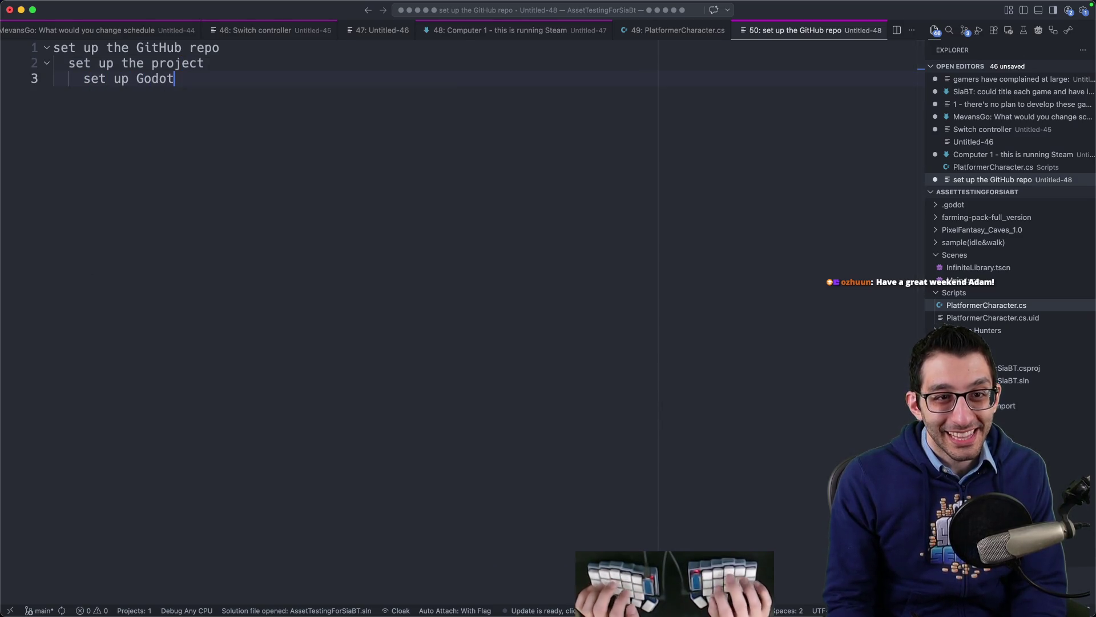
- Start a new top-level task 'set up the scene' after a blank line
key("super+a")
key("Right")
key("Return")
key("Return")
key("shift+Tab")
key("shift+Tab")
type("set up the")
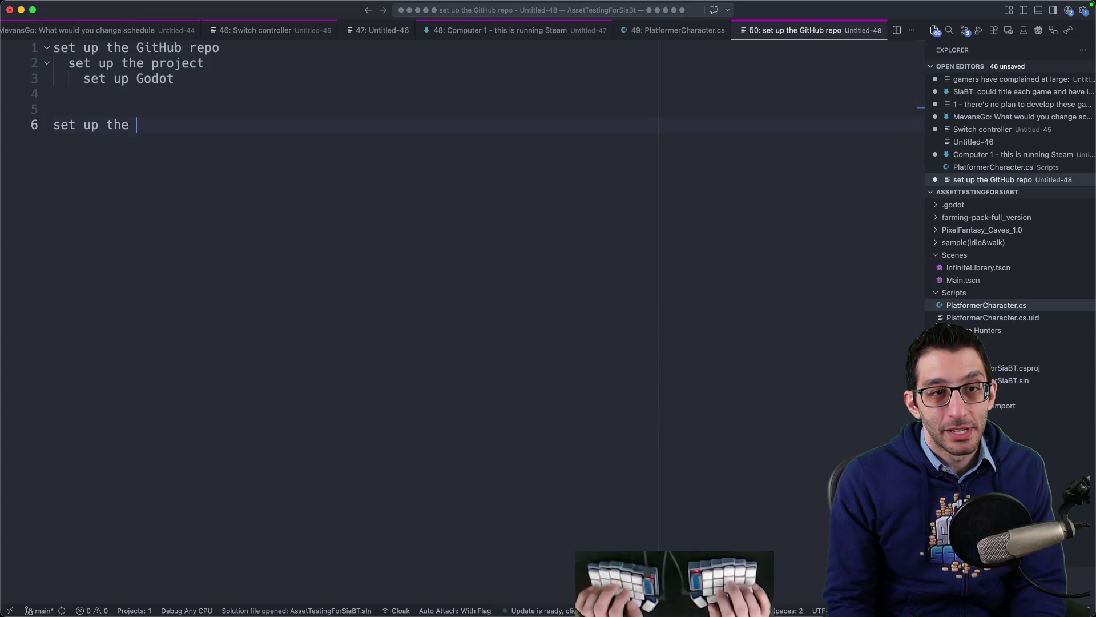